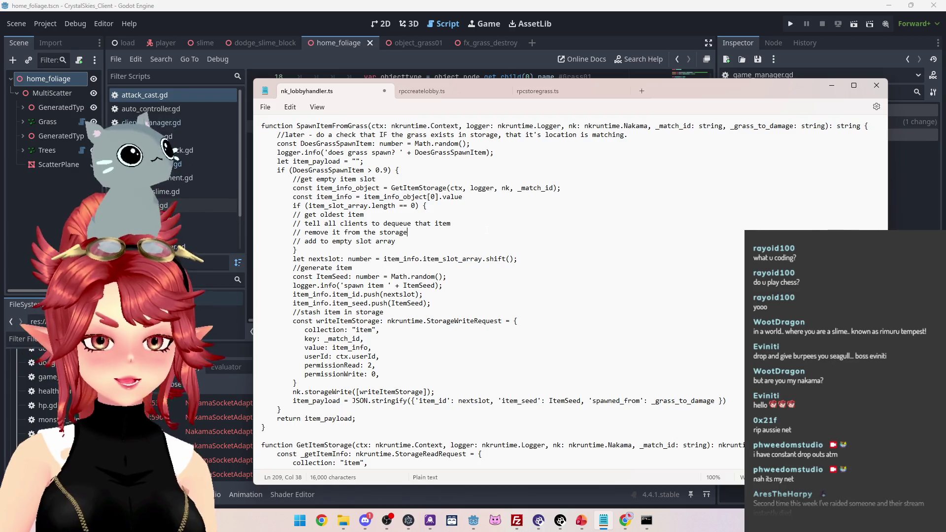
Run the Godot project twice and enter 'asd' as the new lobby name
{"action": "key", "text": "alt+Tab"}
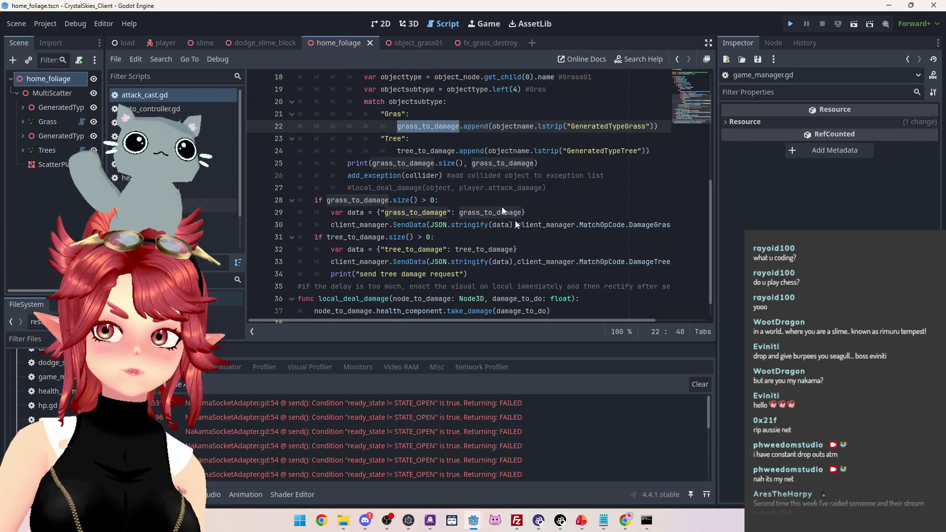
{"action": "key", "text": "F5"}
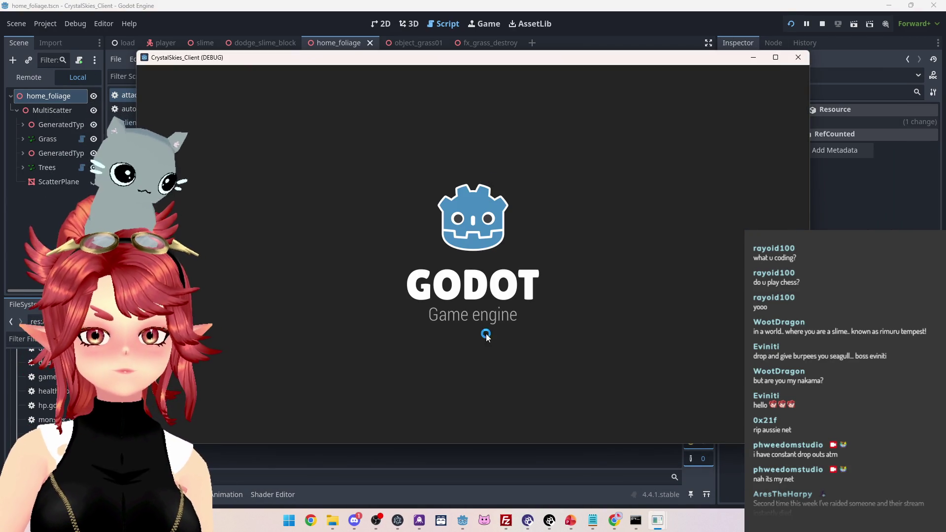
{"action": "type", "text": "ni"}
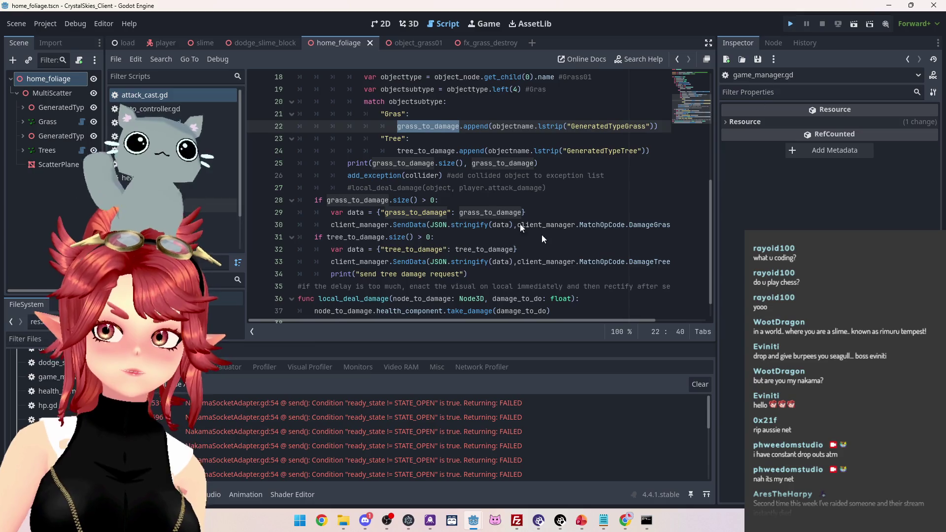
{"action": "key", "text": "F5"}
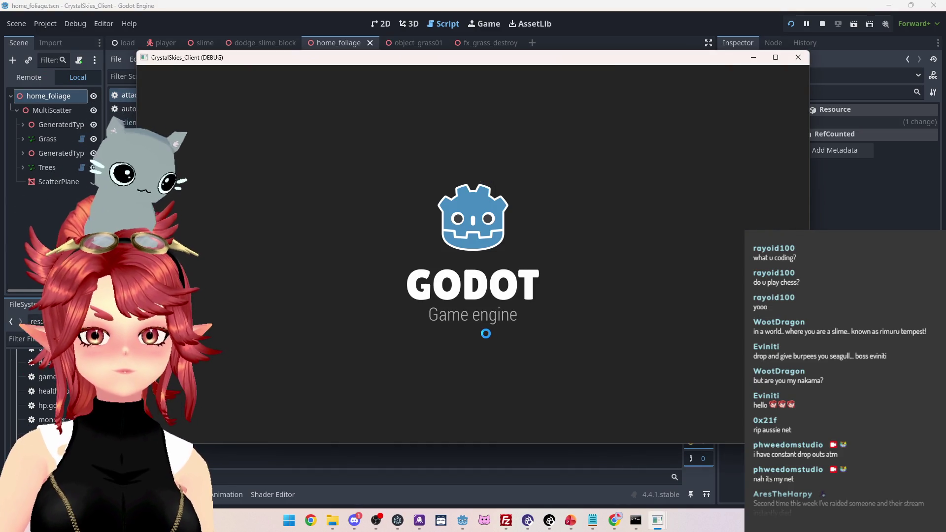
{"action": "left_click", "coordinate": [486, 337]}
{"action": "type", "text": "asd"}
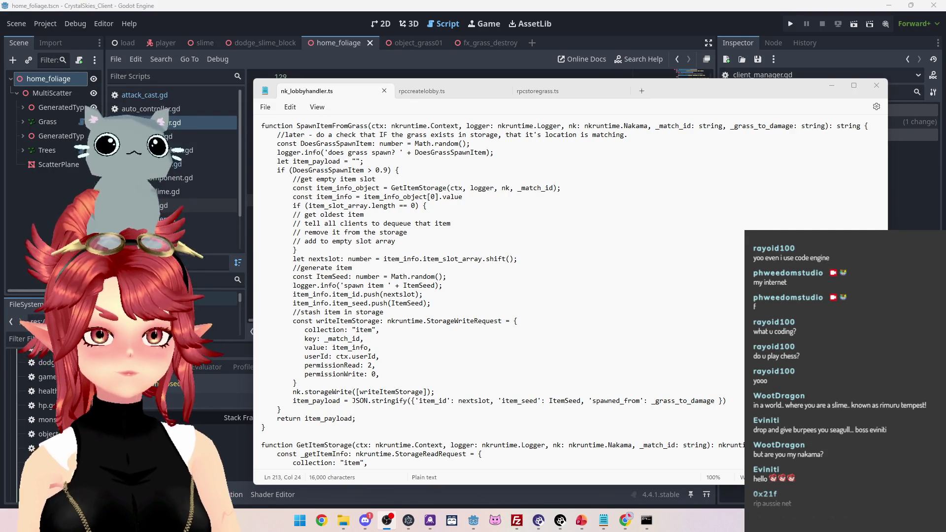
Bring the nk_lobbyhandler.ts code back into view and move the Notepad window up and left
{"action": "left_click", "coordinate": [446, 277]}
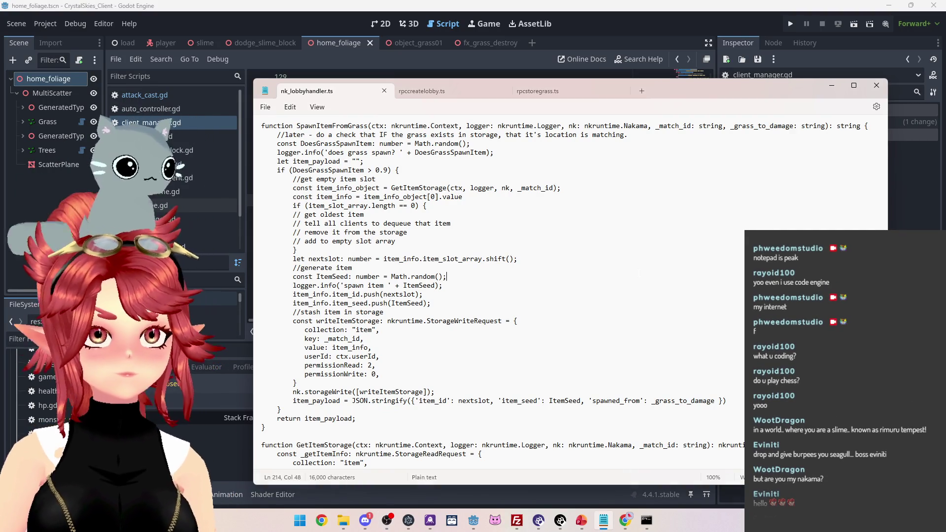
{"action": "left_click", "coordinate": [454, 242]}
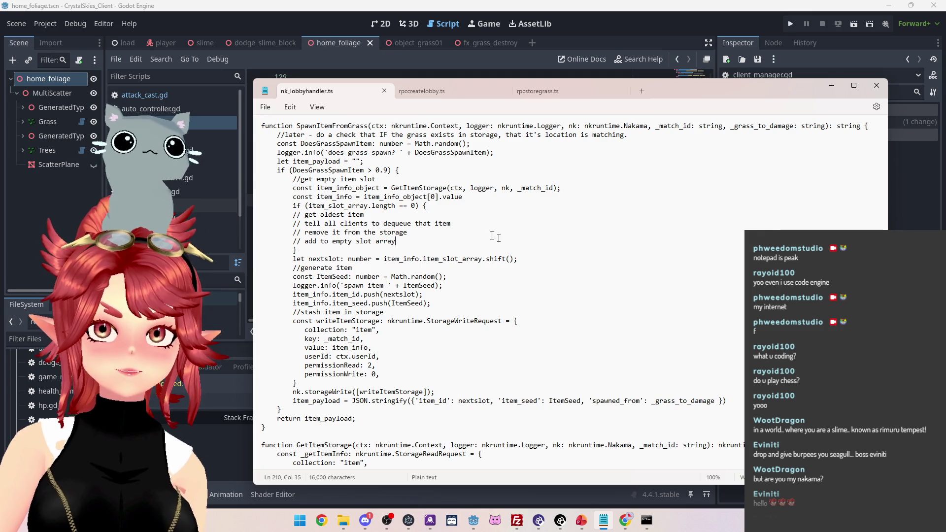
{"action": "key", "text": "alt+Tab"}
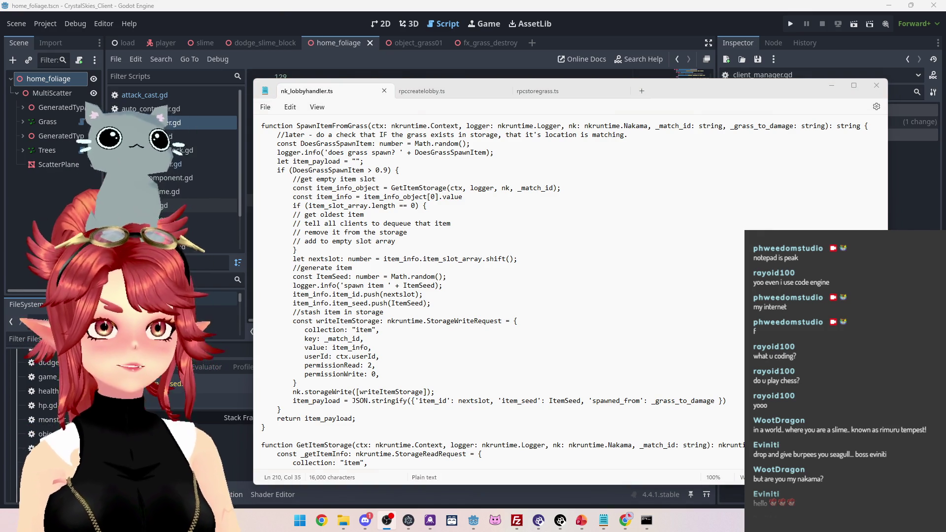
{"action": "left_click", "coordinate": [430, 303]}
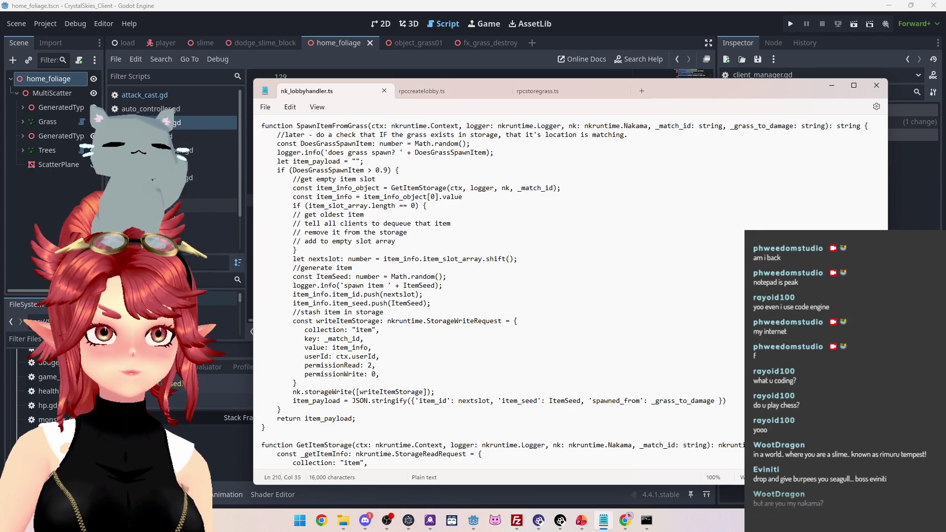
{"action": "left_click_drag", "start_coordinate": [690, 82], "coordinate": [663, 54]}
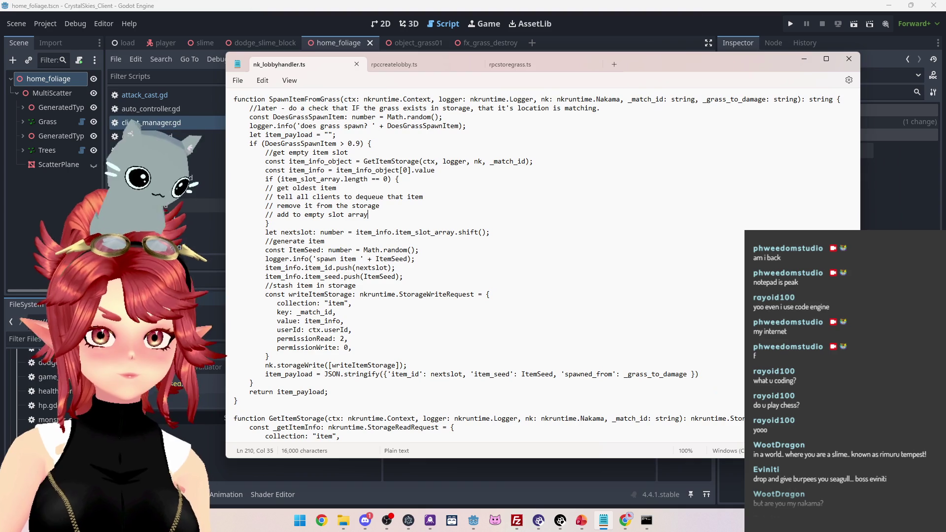
Review the SpawnItemFromGrass lines, then insert an empty line after '// get oldest item'
{"action": "left_click_drag", "start_coordinate": [274, 277], "coordinate": [402, 276]}
{"action": "left_click_drag", "start_coordinate": [277, 294], "coordinate": [281, 294]}
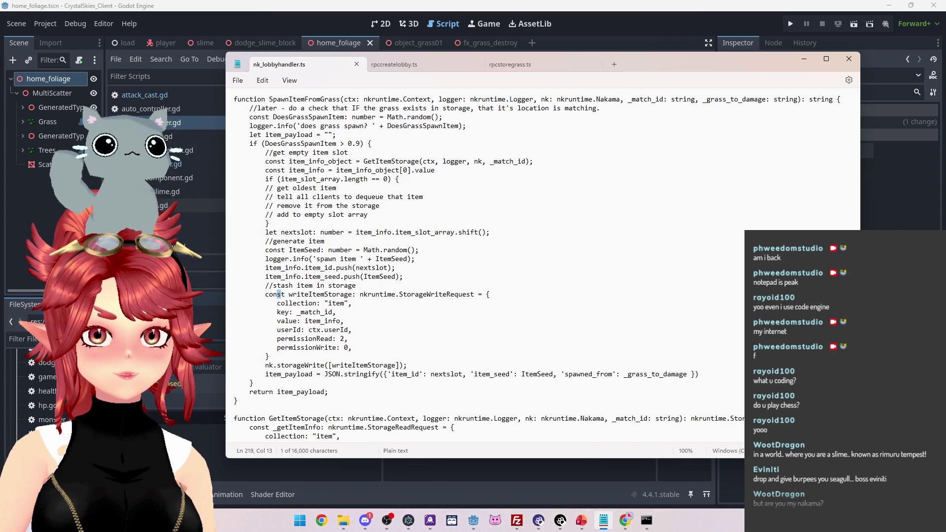
{"action": "scroll", "coordinate": [284, 291], "scroll_direction": "down", "scroll_amount": 1}
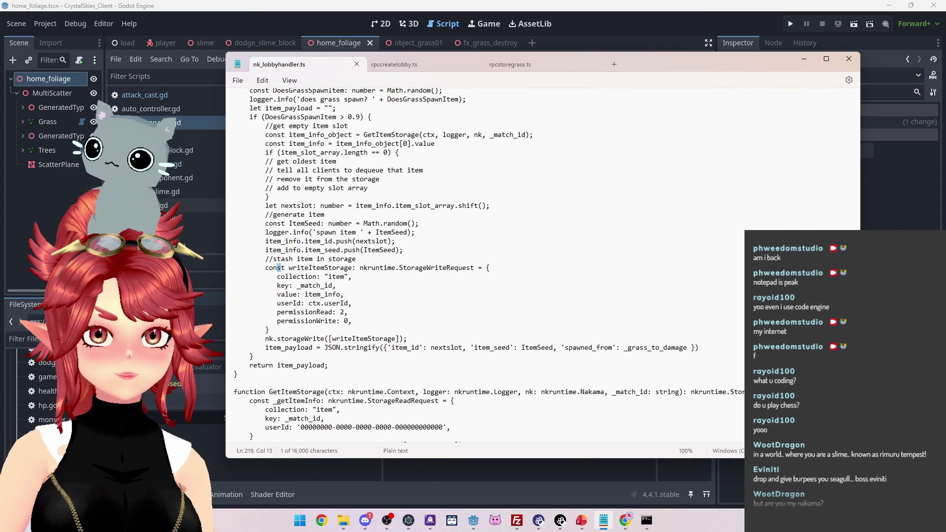
{"action": "left_click_drag", "start_coordinate": [276, 188], "coordinate": [373, 188]}
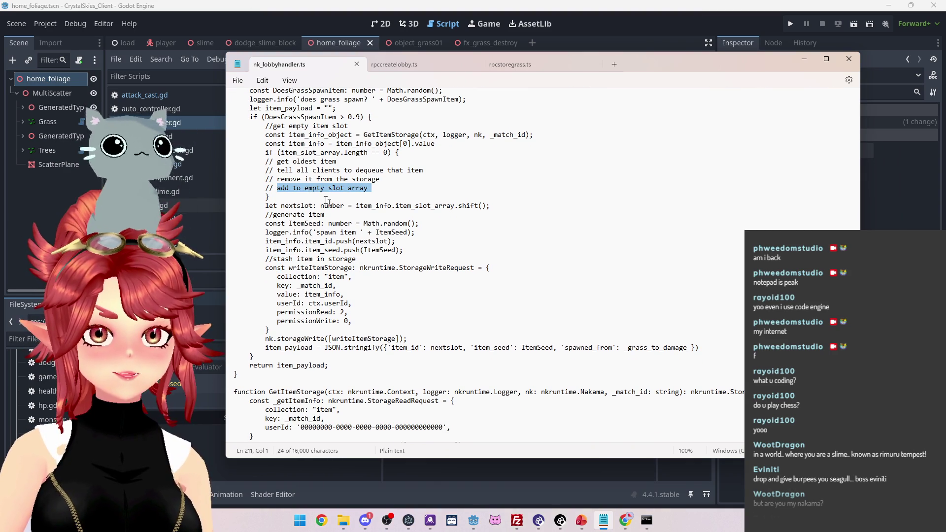
{"action": "scroll", "coordinate": [327, 201], "scroll_direction": "up", "scroll_amount": 1}
{"action": "scroll", "coordinate": [296, 217], "scroll_direction": "up", "scroll_amount": 1}
{"action": "left_click_drag", "start_coordinate": [266, 215], "coordinate": [340, 215]}
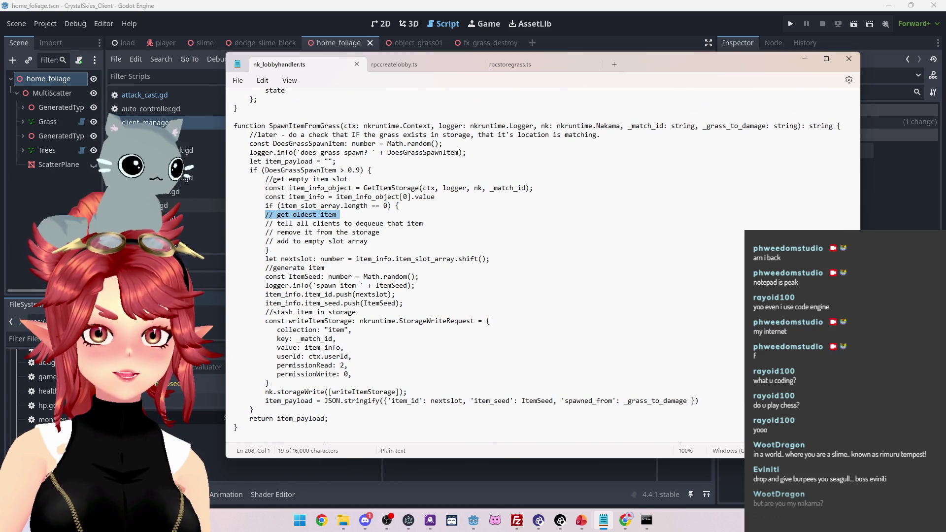
{"action": "left_click", "coordinate": [352, 217]}
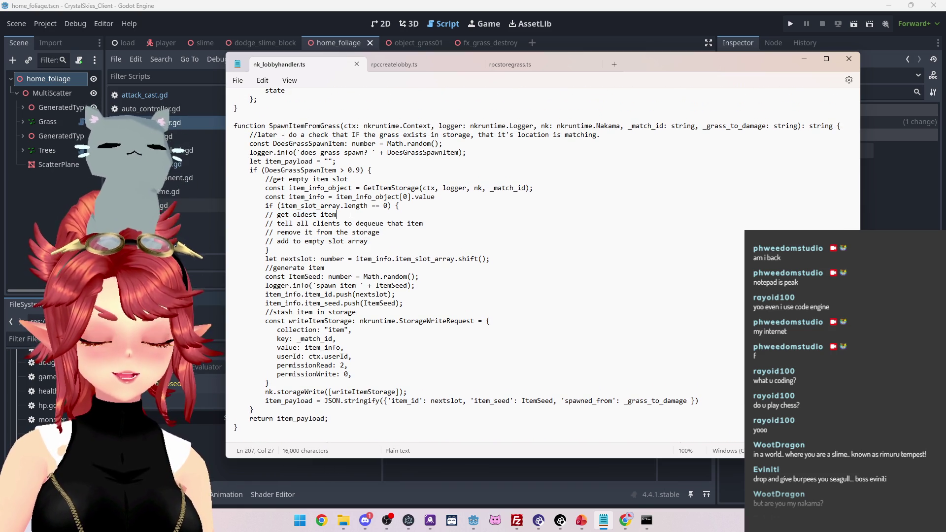
{"action": "key", "text": "Return"}
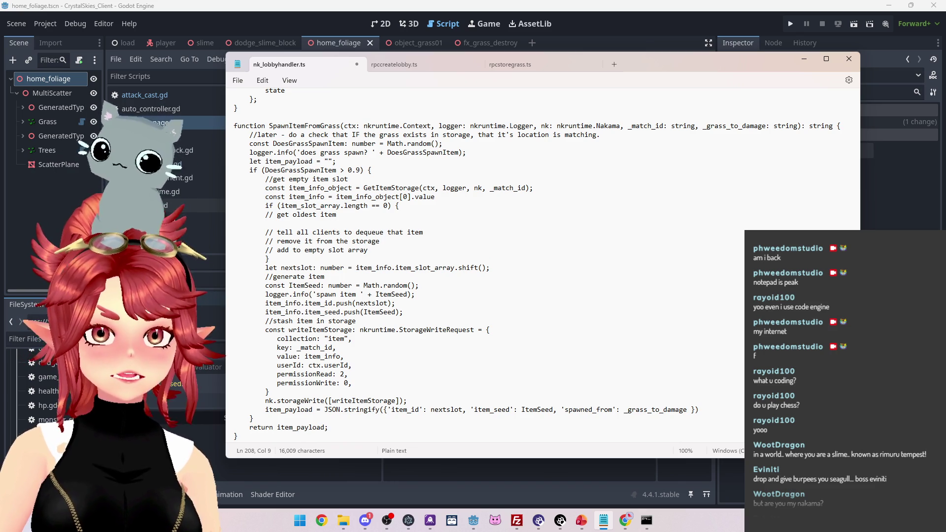
Write item_info.item_id.shift() on the new line under the oldest-item comment
{"action": "left_click_drag", "start_coordinate": [265, 303], "coordinate": [332, 303]}
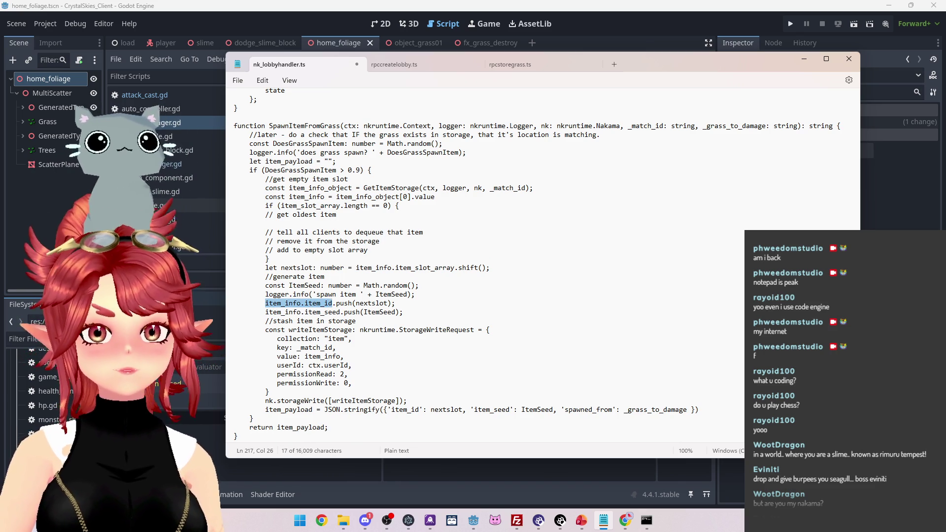
{"action": "key", "text": "ctrl+c"}
{"action": "left_click", "coordinate": [266, 223]}
{"action": "key", "text": "ctrl+v"}
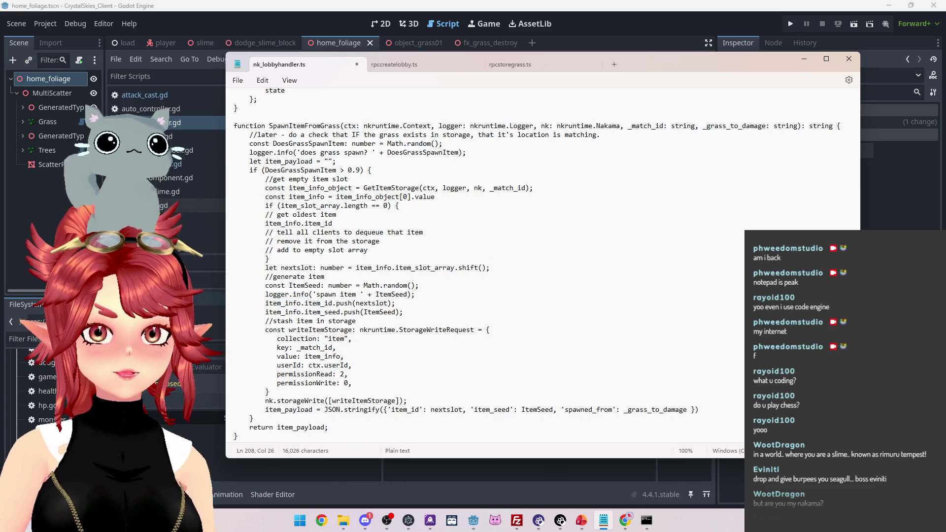
{"action": "type", "text": ".shift"}
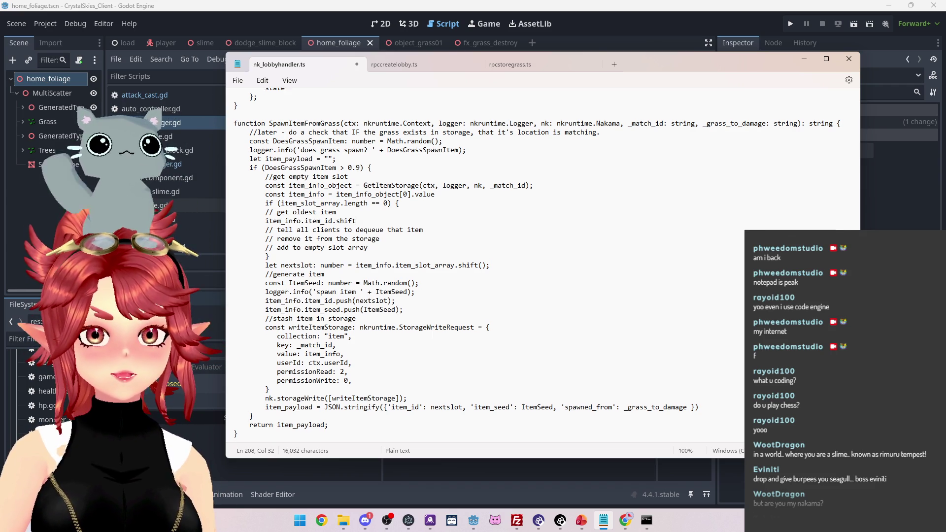
{"action": "scroll", "coordinate": [535, 264], "scroll_direction": "down", "scroll_amount": 1}
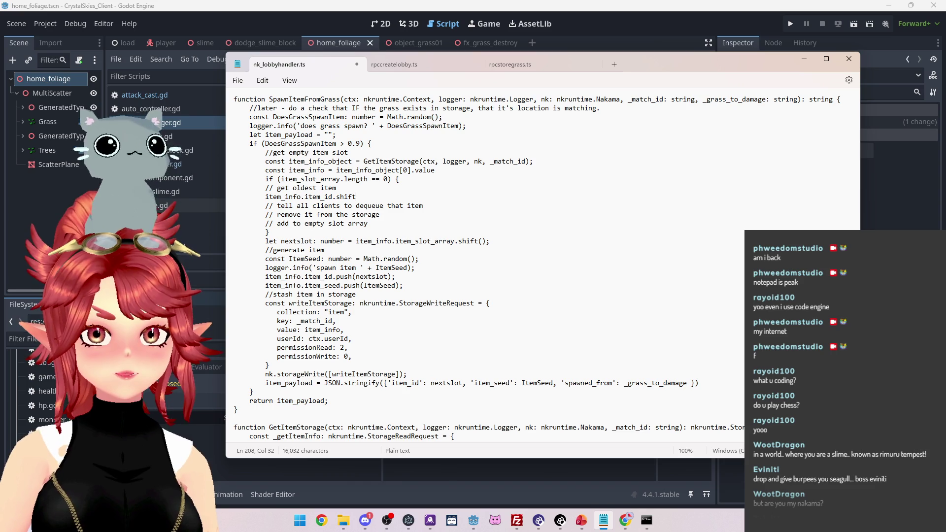
{"action": "type", "text": "90"}
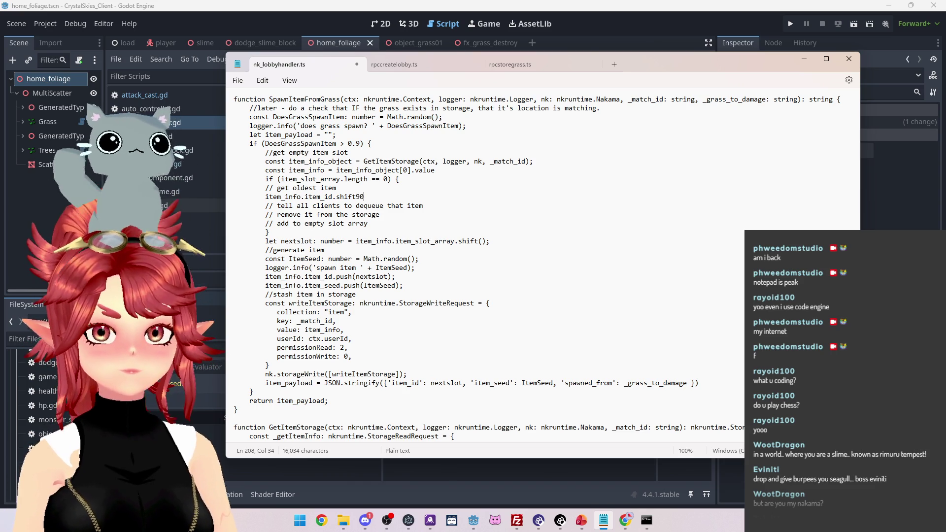
{"action": "key", "text": "BackSpace"}
{"action": "key", "text": "BackSpace"}
{"action": "type", "text": "();"}
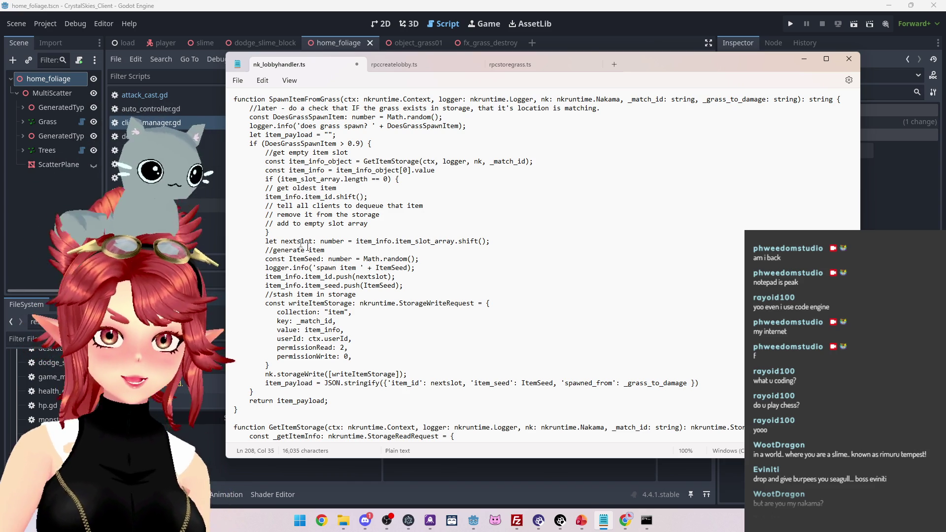
Assign it to 'let item_to_destroy' and add a blank line after the dequeue comment
{"action": "left_click", "coordinate": [265, 196]}
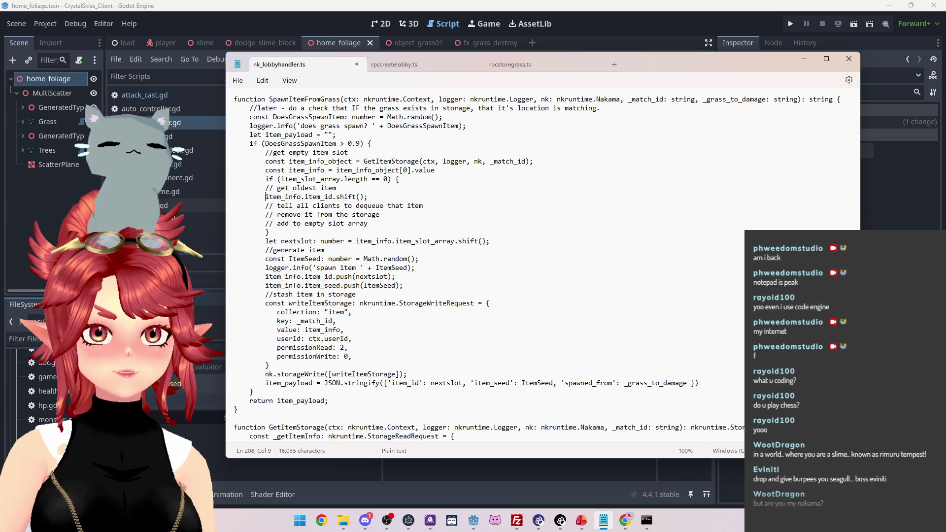
{"action": "type", "text": "let "}
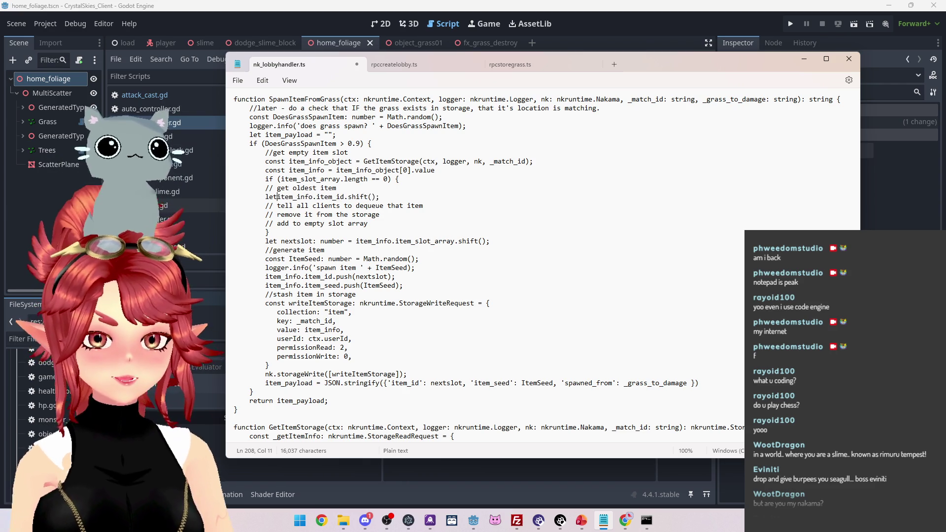
{"action": "type", "text": "item"}
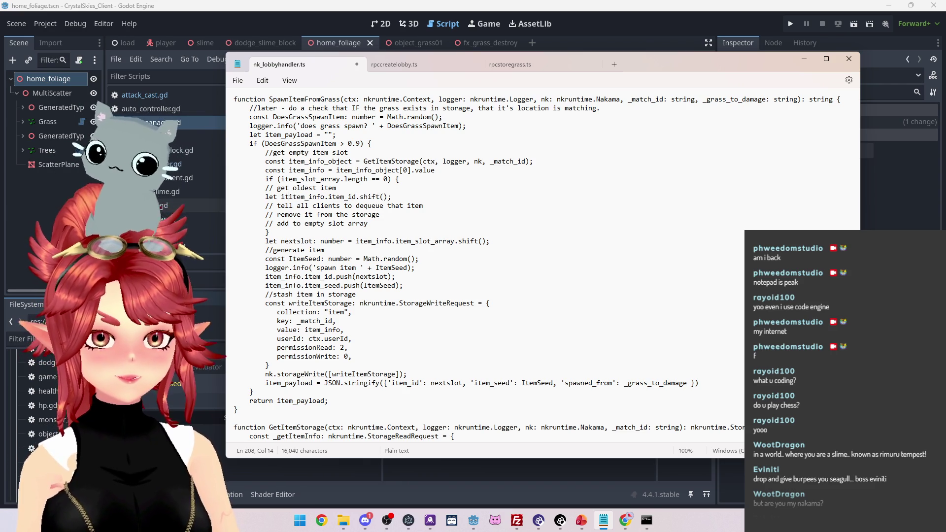
{"action": "type", "text": "todestroy"}
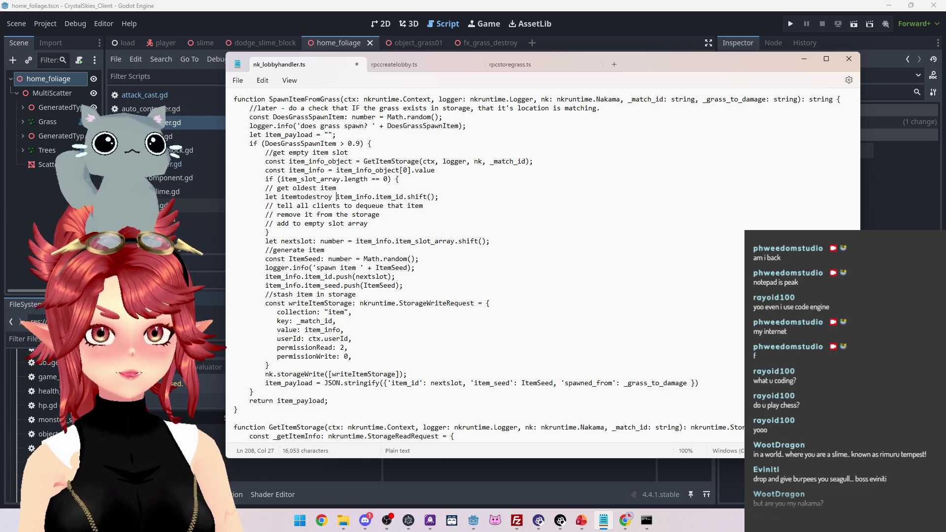
{"action": "type", "text": " ="}
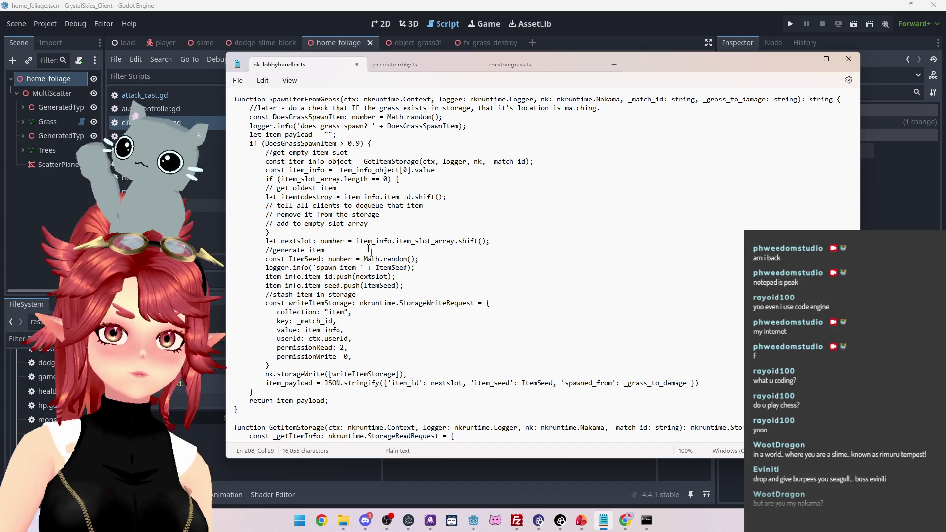
{"action": "left_click", "coordinate": [297, 197]}
{"action": "type", "text": "_"}
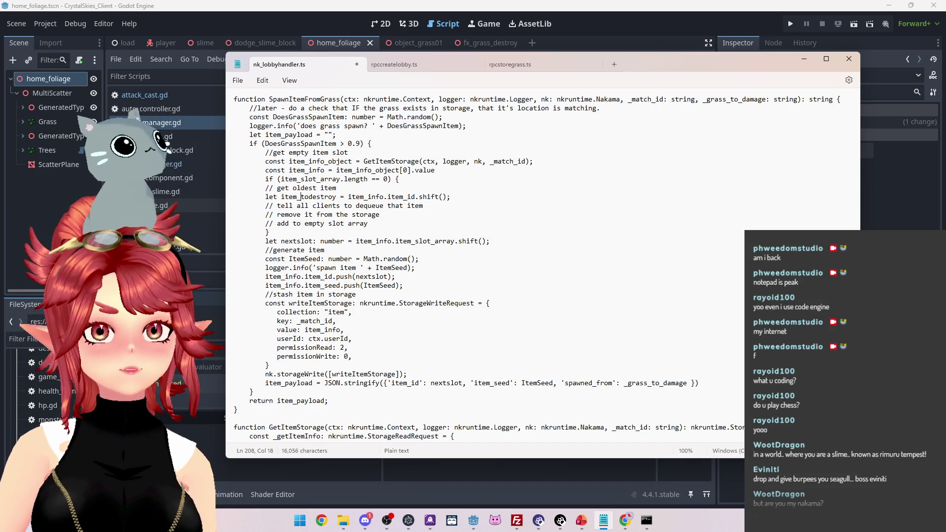
{"action": "key", "text": "Right"}
{"action": "key", "text": "Right"}
{"action": "type", "text": "_"}
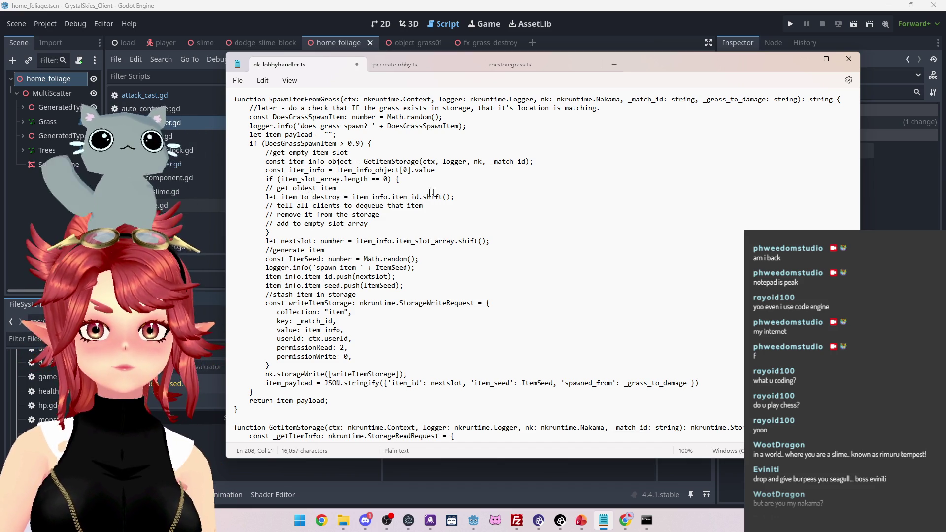
{"action": "key", "text": "End"}
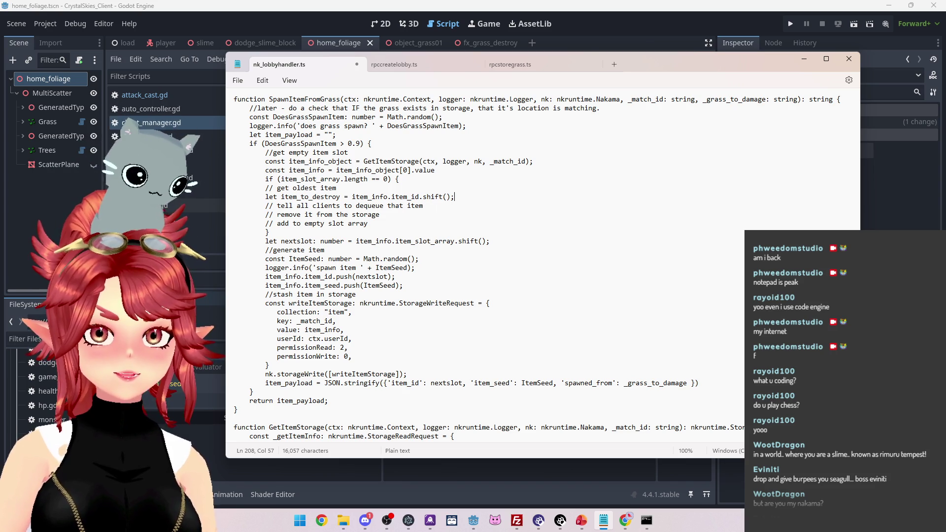
{"action": "key", "text": "Return"}
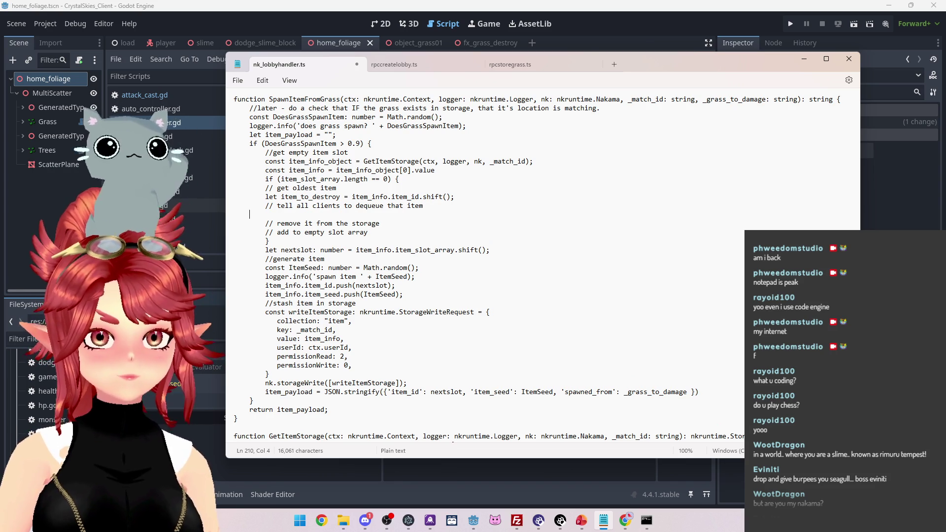
Copy the existing dispatcher.broadcastMessage(opCode, outmessage, ...) call below the dequeue comment, removing the leftover blank line
{"action": "scroll", "coordinate": [534, 264], "scroll_direction": "down", "scroll_amount": 4}
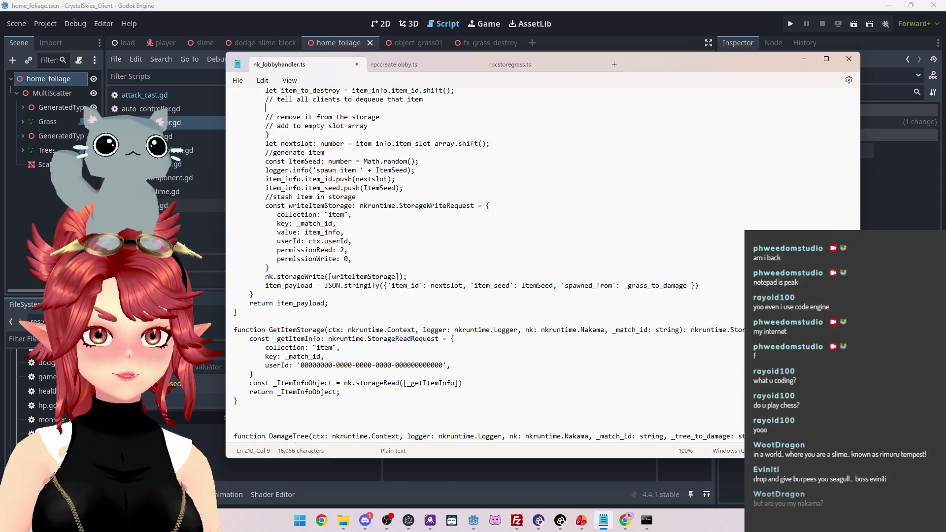
{"action": "scroll", "coordinate": [335, 266], "scroll_direction": "up", "scroll_amount": 5}
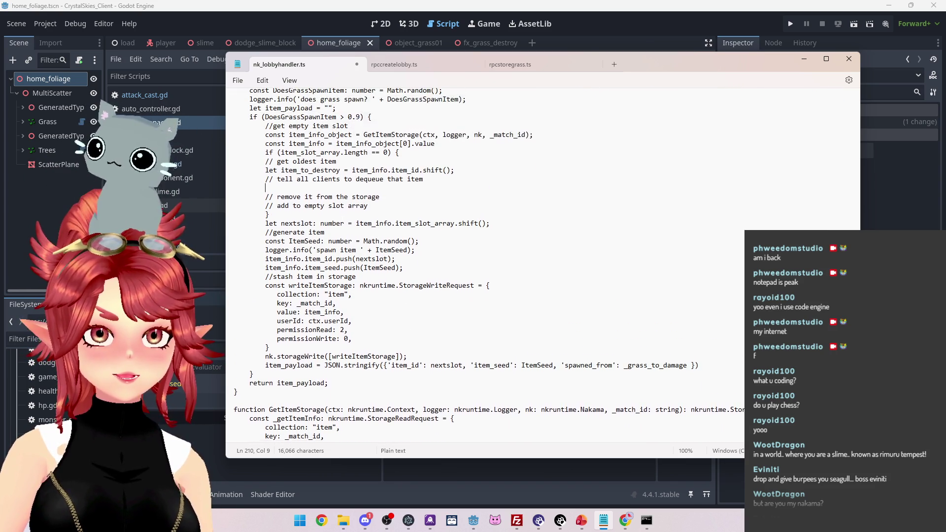
{"action": "scroll", "coordinate": [318, 245], "scroll_direction": "up", "scroll_amount": 6}
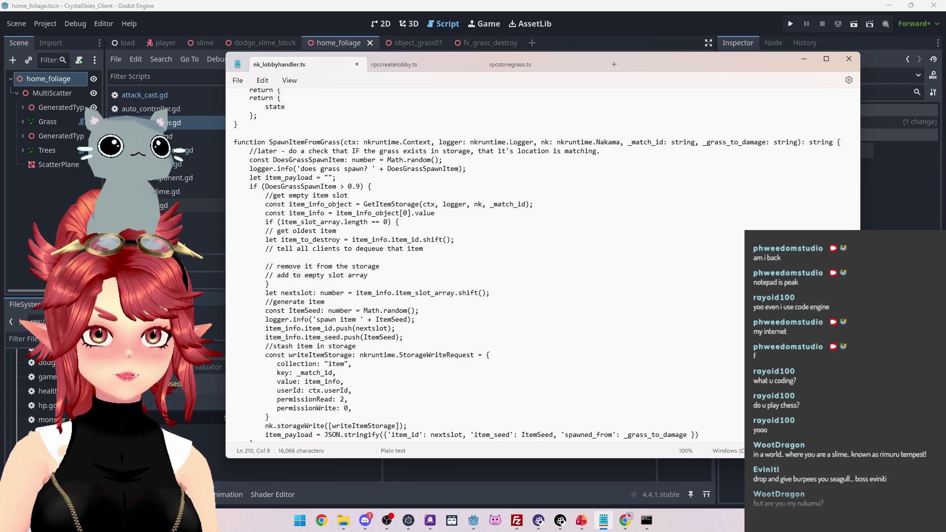
{"action": "left_click_drag", "start_coordinate": [281, 214], "coordinate": [235, 224]}
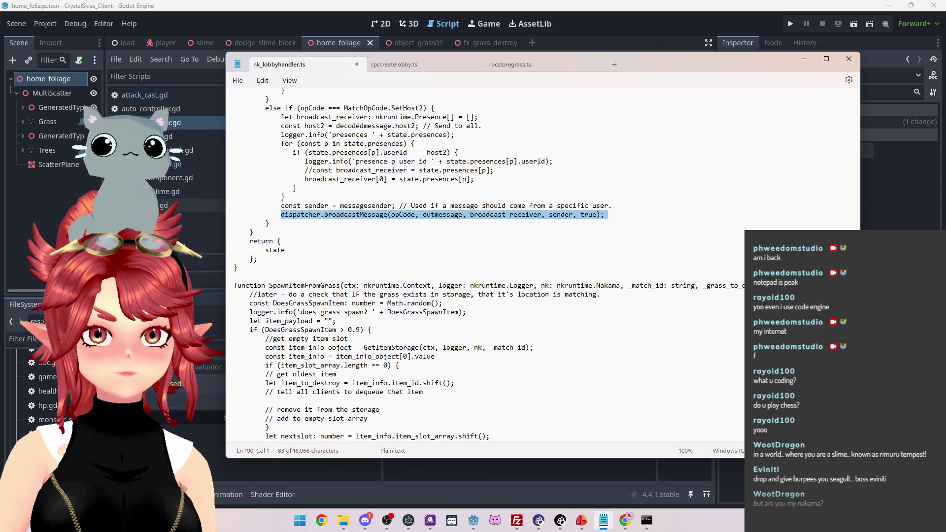
{"action": "key", "text": "ctrl+c"}
{"action": "scroll", "coordinate": [460, 251], "scroll_direction": "down", "scroll_amount": 2}
{"action": "left_click", "coordinate": [319, 347]}
{"action": "key", "text": "ctrl+v"}
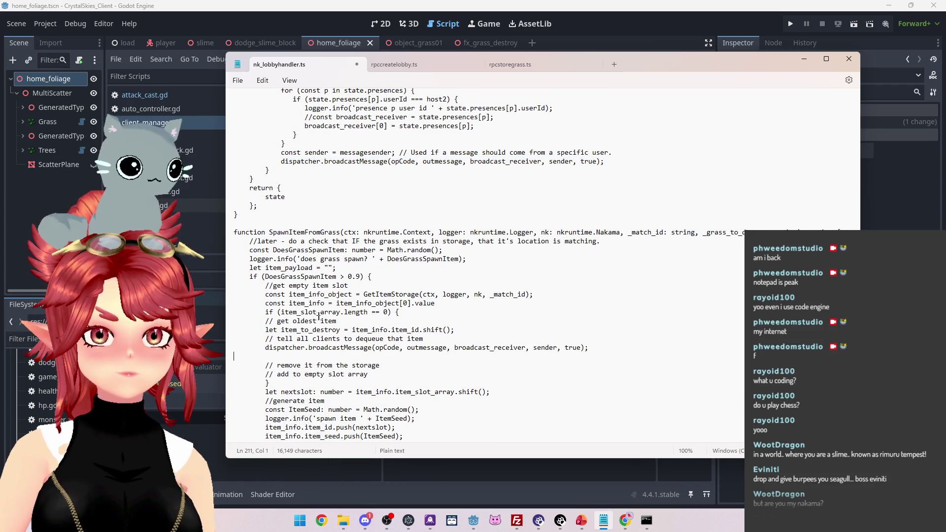
{"action": "key", "text": "BackSpace"}
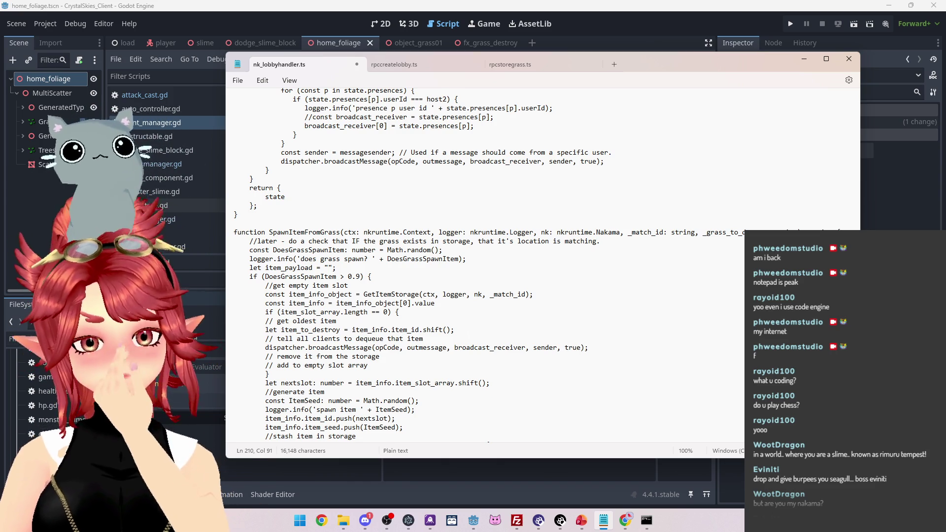
{"action": "scroll", "coordinate": [509, 354], "scroll_direction": "down", "scroll_amount": 1}
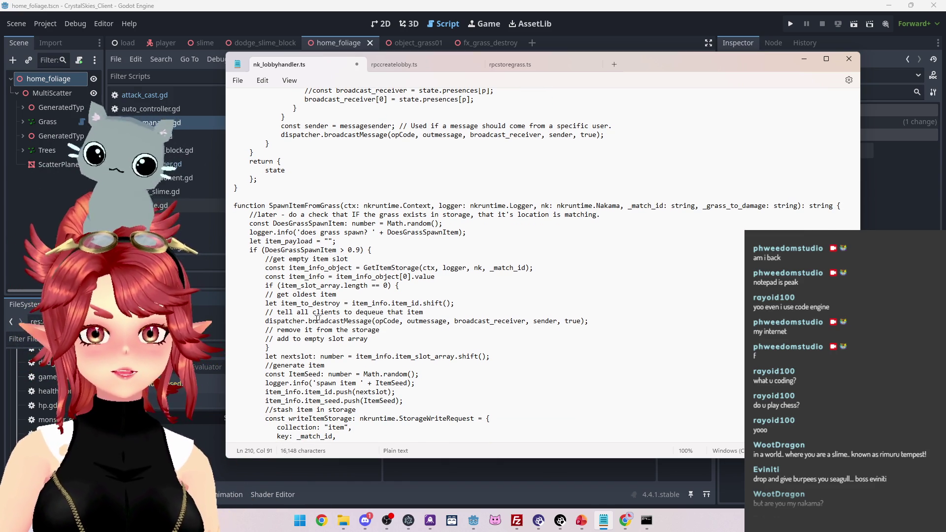
{"action": "double_click", "coordinate": [379, 322]}
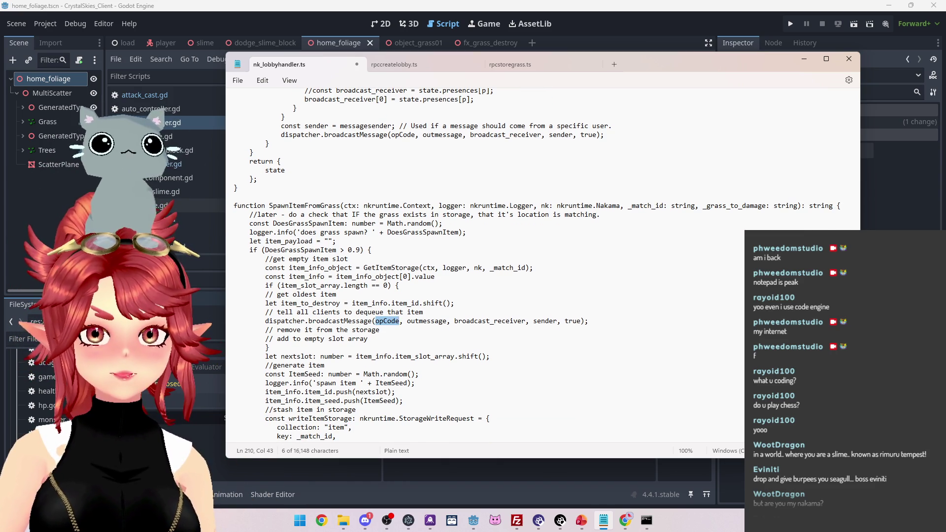
{"action": "scroll", "coordinate": [859, 139], "scroll_direction": "up", "scroll_amount": 20}
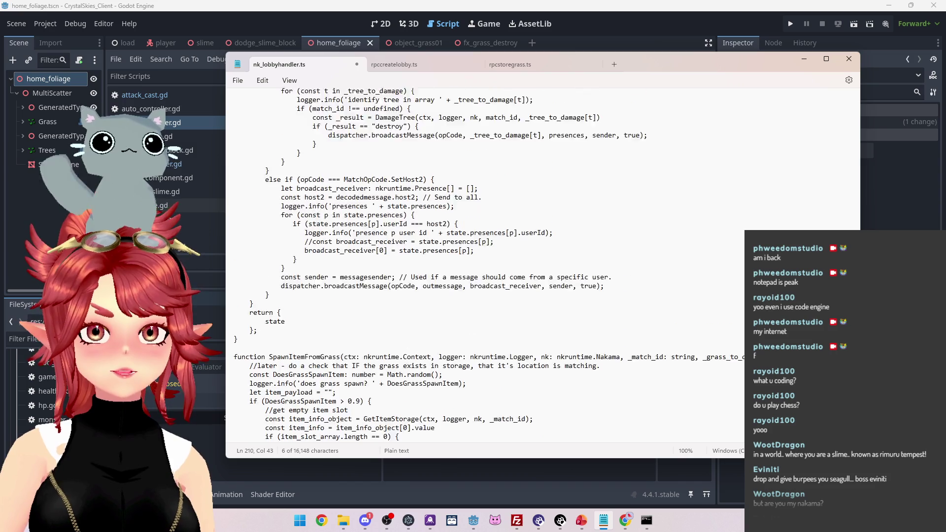
{"action": "scroll", "coordinate": [860, 145], "scroll_direction": "up", "scroll_amount": 15}
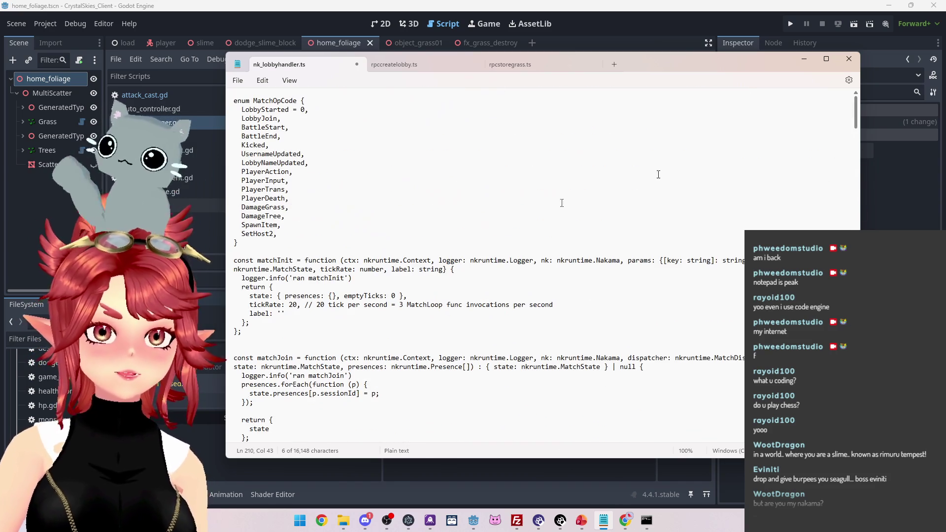
Add a DespawnItem entry after SpawnItem in the server's MatchOpCode enum
{"action": "left_click_drag", "start_coordinate": [284, 226], "coordinate": [205, 225]}
{"action": "key", "text": "ctrl+c"}
{"action": "key", "text": "End"}
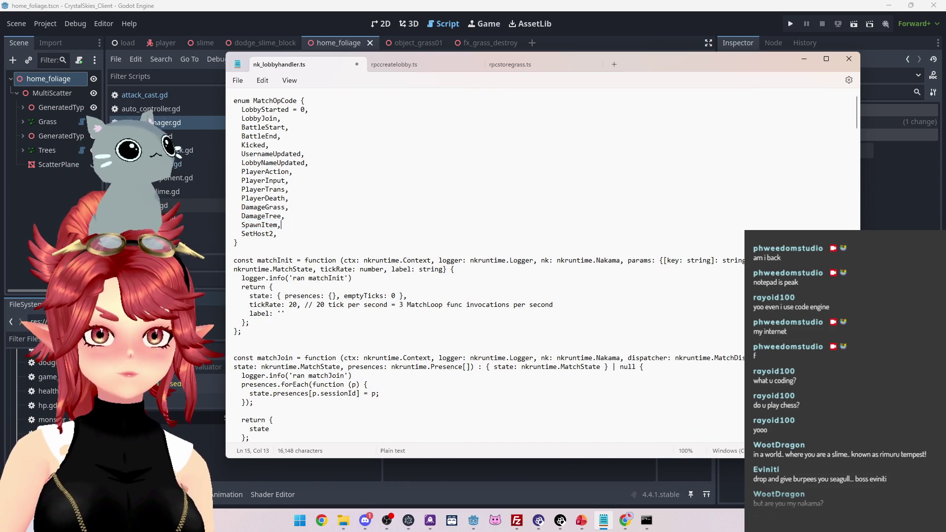
{"action": "key", "text": "Return"}
{"action": "key", "text": "ctrl+v"}
{"action": "key", "text": "Home"}
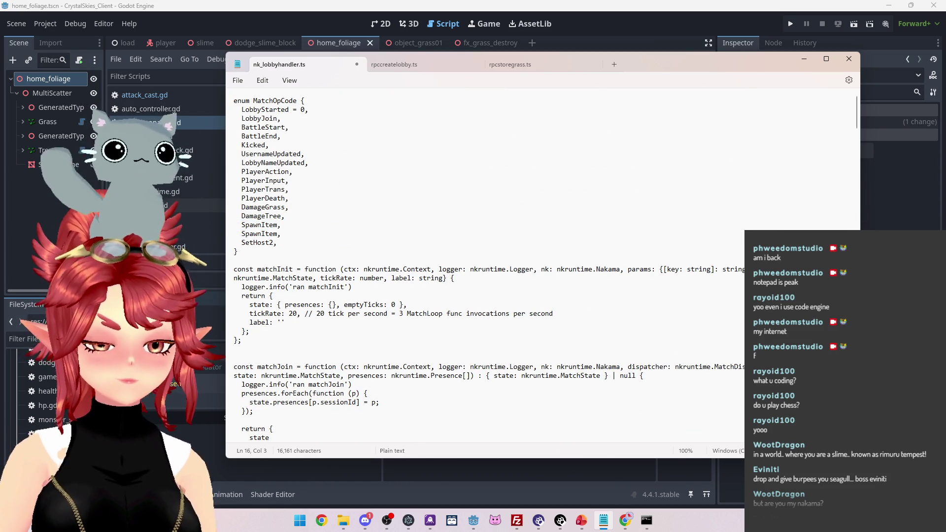
{"action": "key", "text": "Delete"}
{"action": "type", "text": "Des"}
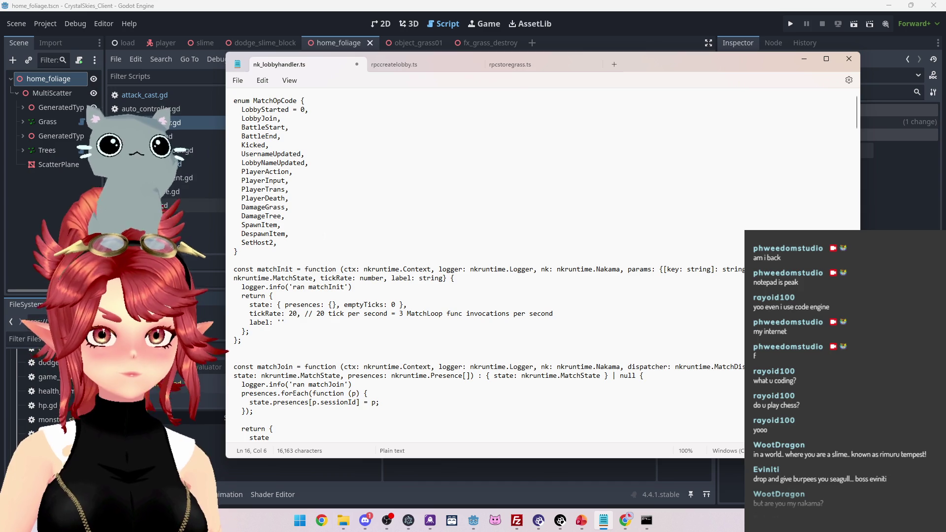
{"action": "key", "text": "Home"}
{"action": "key", "text": "shift+End"}
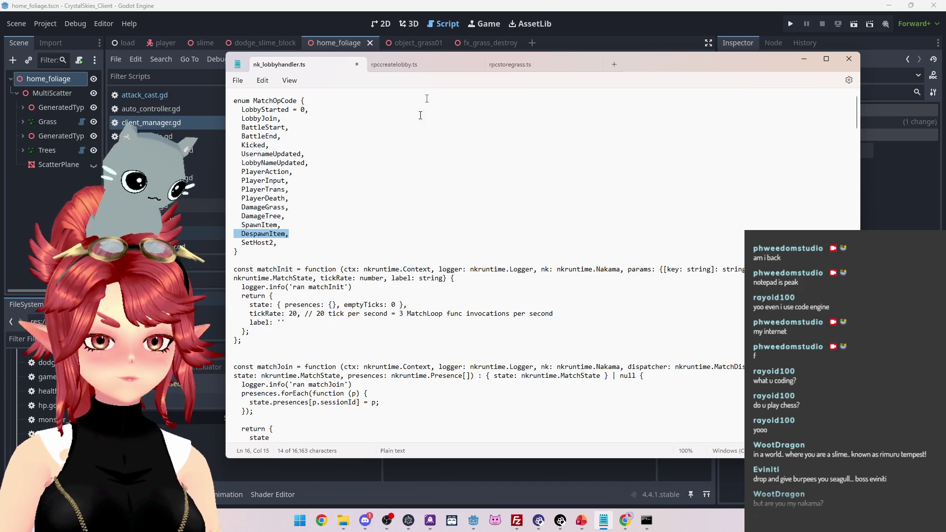
Add the same DespawnItem entry after SpawnItem in the Godot client's enum and save
{"action": "key", "text": "alt+Tab"}
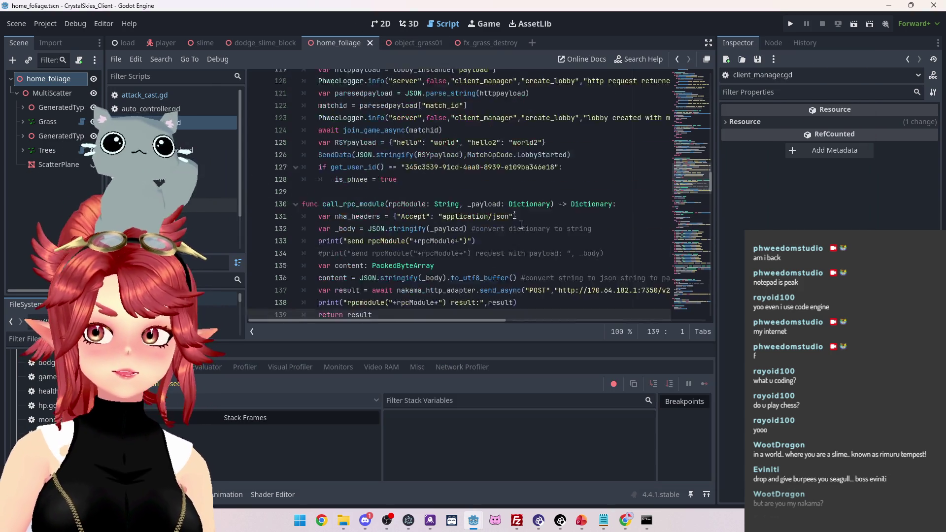
{"action": "scroll", "coordinate": [521, 224], "scroll_direction": "up", "scroll_amount": 20}
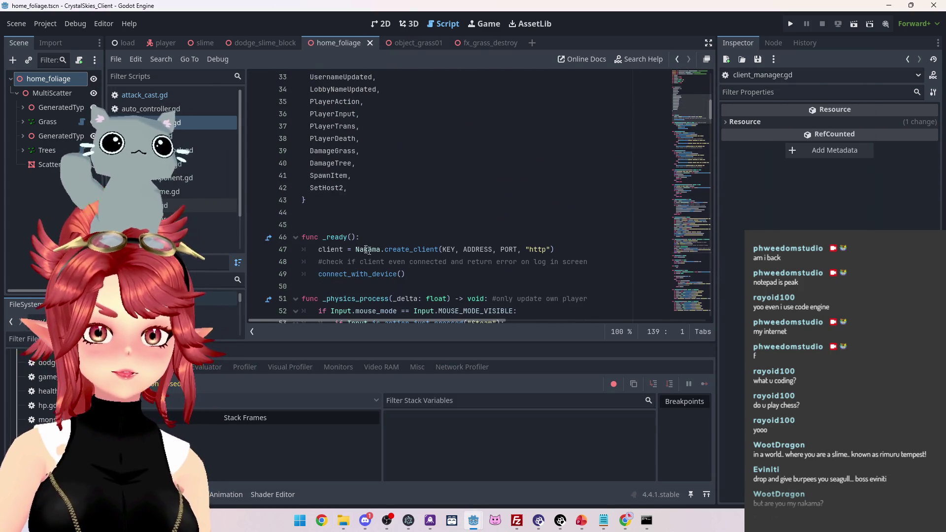
{"action": "left_click", "coordinate": [444, 176]}
{"action": "key", "text": "Return"}
{"action": "key", "text": "ctrl+v"}
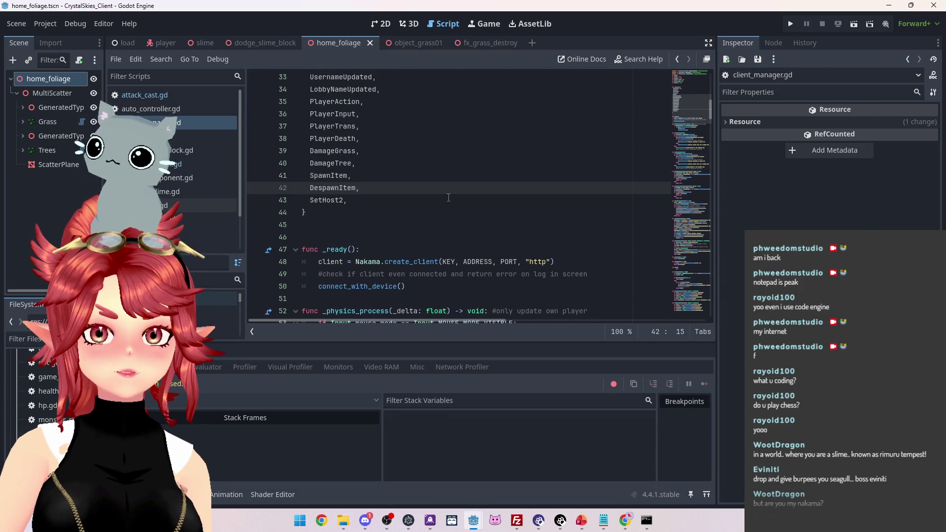
{"action": "key", "text": "ctrl+s"}
{"action": "key", "text": "alt+Tab"}
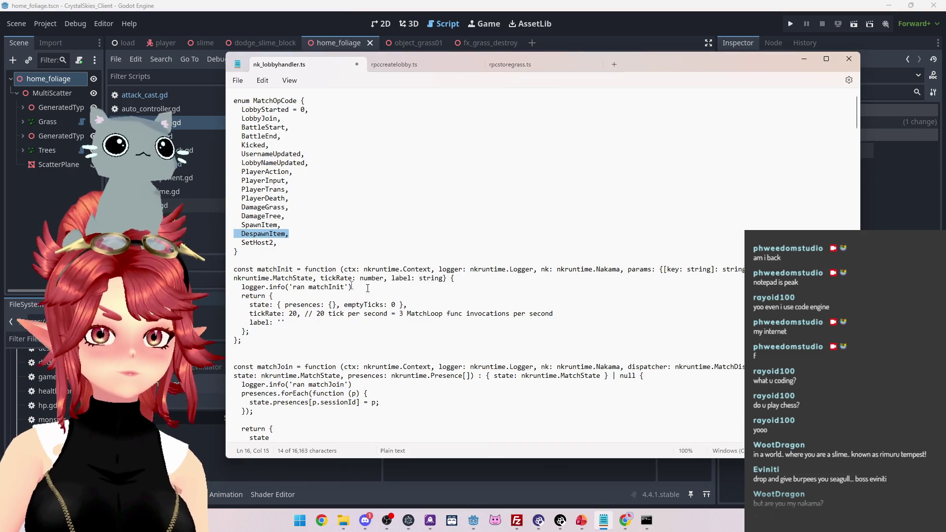
Copy MatchOpCode.SpawnItem from the DamageGrass handler's broadcast call
{"action": "scroll", "coordinate": [368, 289], "scroll_direction": "down", "scroll_amount": 20}
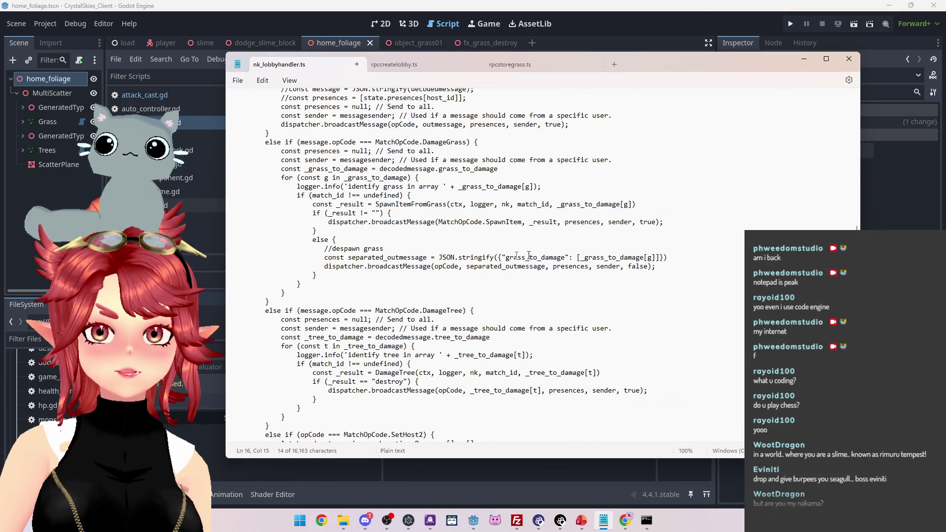
{"action": "scroll", "coordinate": [528, 256], "scroll_direction": "down", "scroll_amount": 5}
{"action": "scroll", "coordinate": [524, 231], "scroll_direction": "up", "scroll_amount": 5}
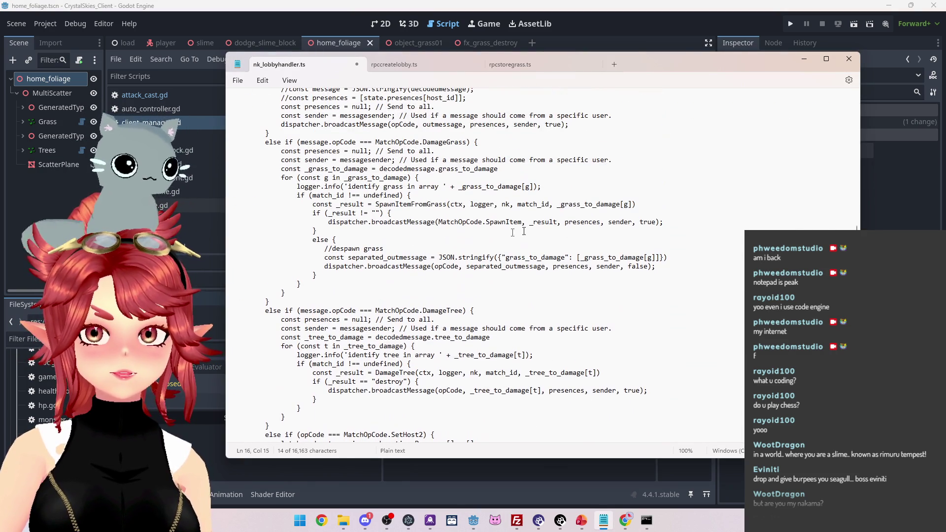
{"action": "left_click_drag", "start_coordinate": [664, 222], "coordinate": [212, 221]}
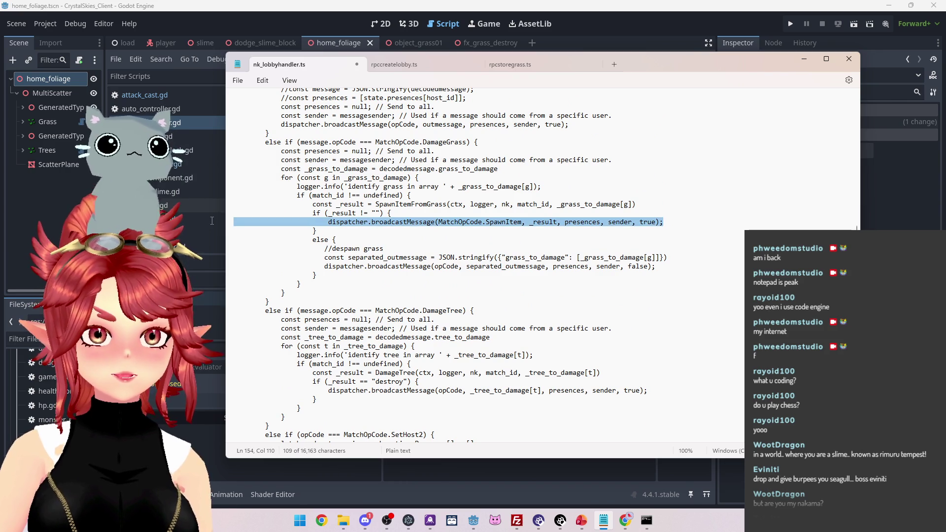
{"action": "scroll", "coordinate": [443, 267], "scroll_direction": "down", "scroll_amount": 8}
{"action": "scroll", "coordinate": [493, 266], "scroll_direction": "down", "scroll_amount": 9}
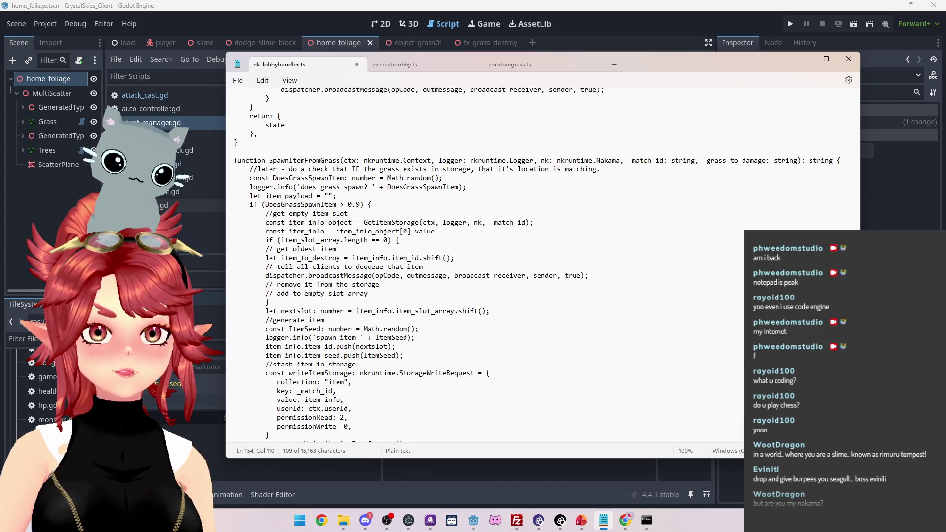
{"action": "scroll", "coordinate": [347, 258], "scroll_direction": "down", "scroll_amount": 1}
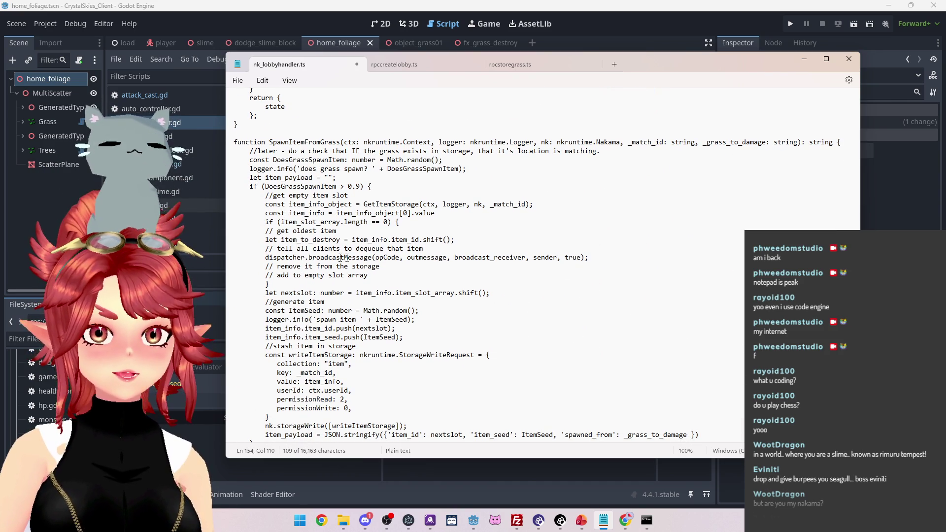
{"action": "left_click_drag", "start_coordinate": [376, 258], "coordinate": [400, 257]}
{"action": "scroll", "coordinate": [395, 174], "scroll_direction": "up", "scroll_amount": 5}
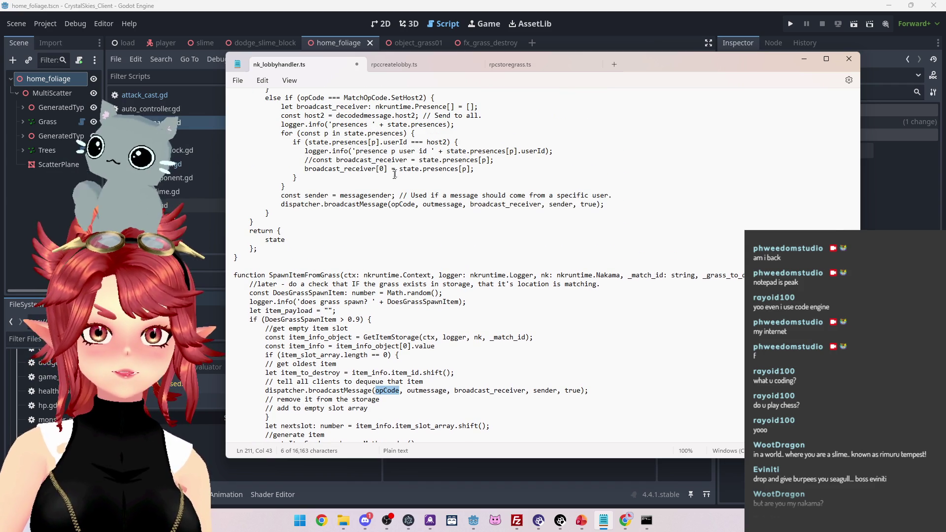
{"action": "scroll", "coordinate": [395, 174], "scroll_direction": "up", "scroll_amount": 6}
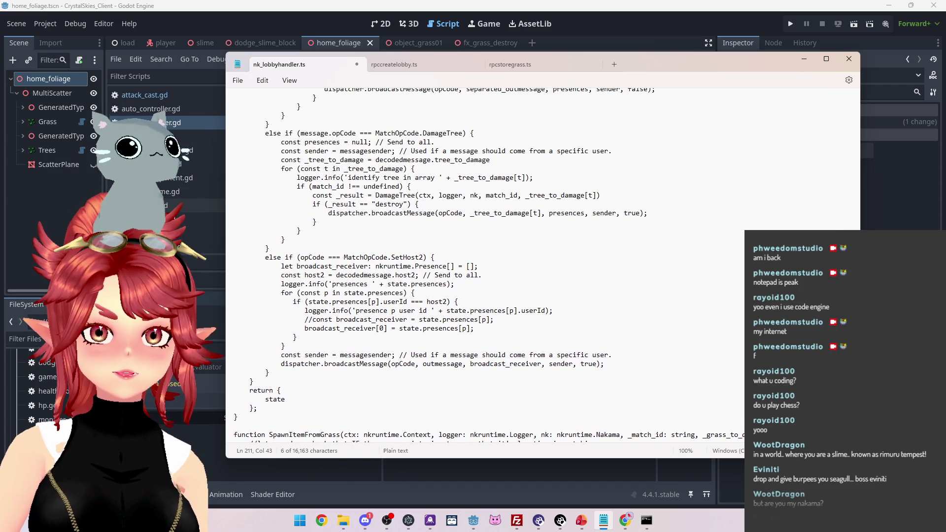
{"action": "scroll", "coordinate": [444, 197], "scroll_direction": "up", "scroll_amount": 4}
{"action": "left_click", "coordinate": [443, 151]}
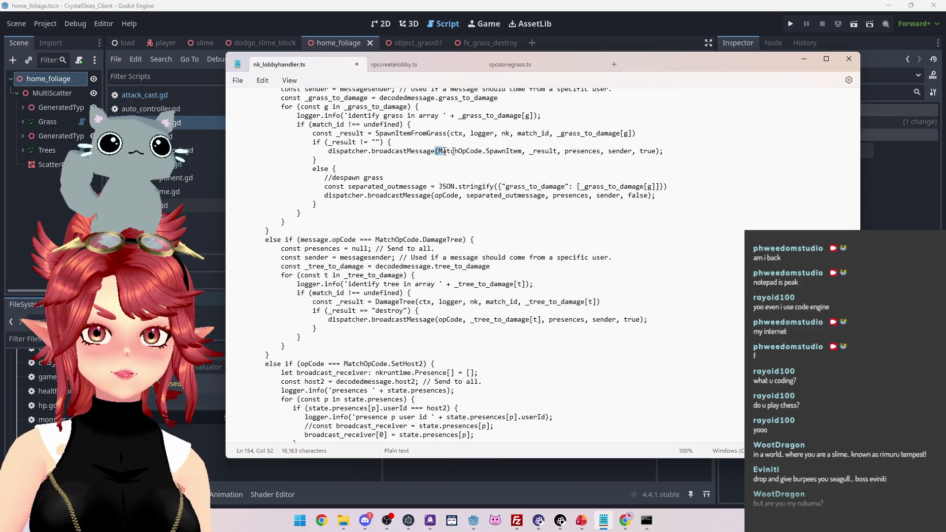
{"action": "left_click_drag", "start_coordinate": [438, 151], "coordinate": [516, 151]}
{"action": "left_click_drag", "start_coordinate": [438, 151], "coordinate": [524, 151]}
Replace opCode in the dequeue broadcast with MatchOpCode.DespawnItem
{"action": "scroll", "coordinate": [495, 205], "scroll_direction": "down", "scroll_amount": 15}
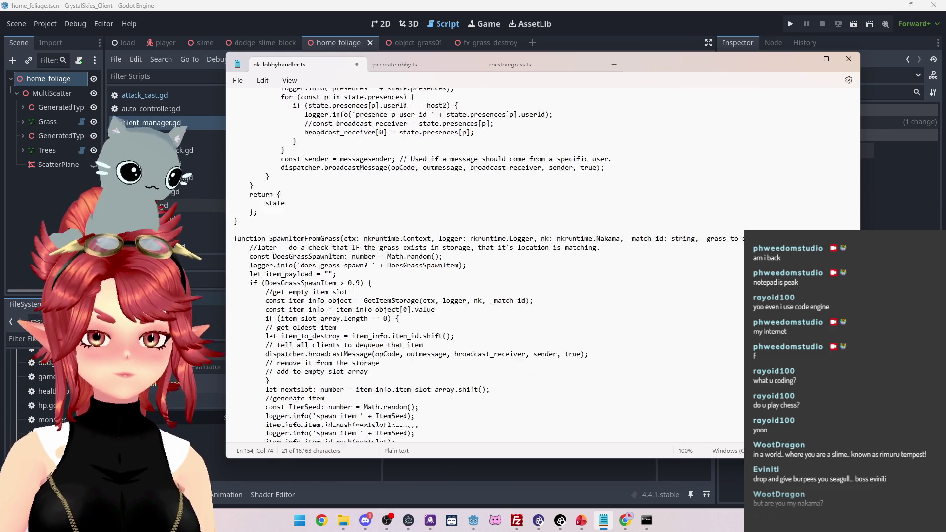
{"action": "scroll", "coordinate": [491, 263], "scroll_direction": "up", "scroll_amount": 2}
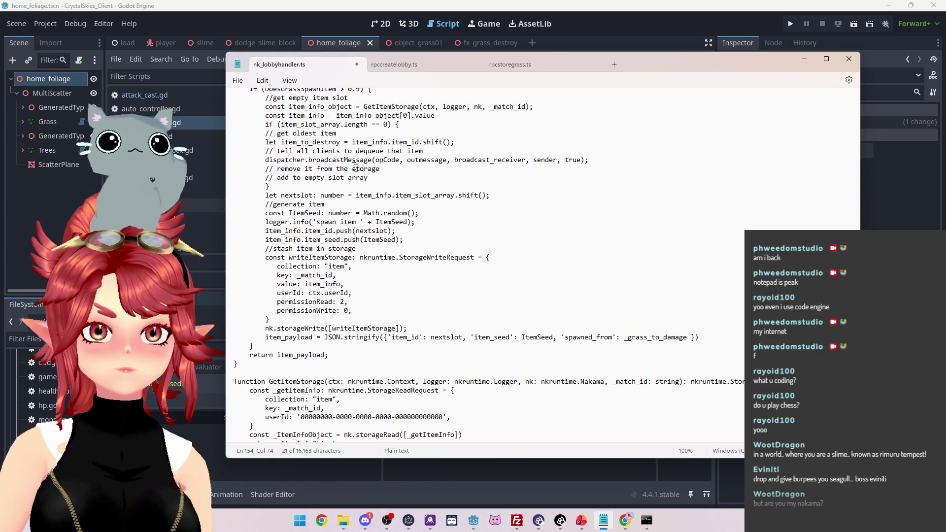
{"action": "double_click", "coordinate": [387, 160]}
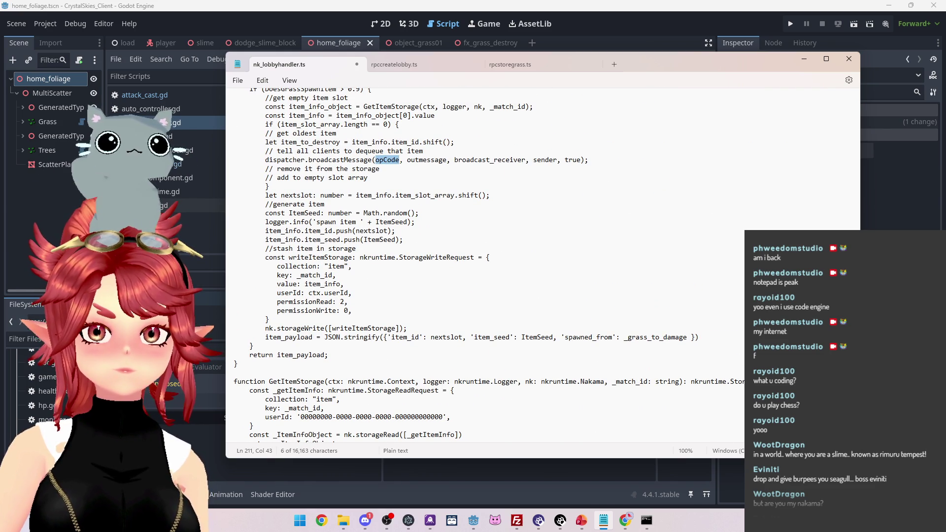
{"action": "scroll", "coordinate": [383, 175], "scroll_direction": "up", "scroll_amount": 2}
{"action": "scroll", "coordinate": [404, 227], "scroll_direction": "up", "scroll_amount": 1}
{"action": "key", "text": "ctrl+v"}
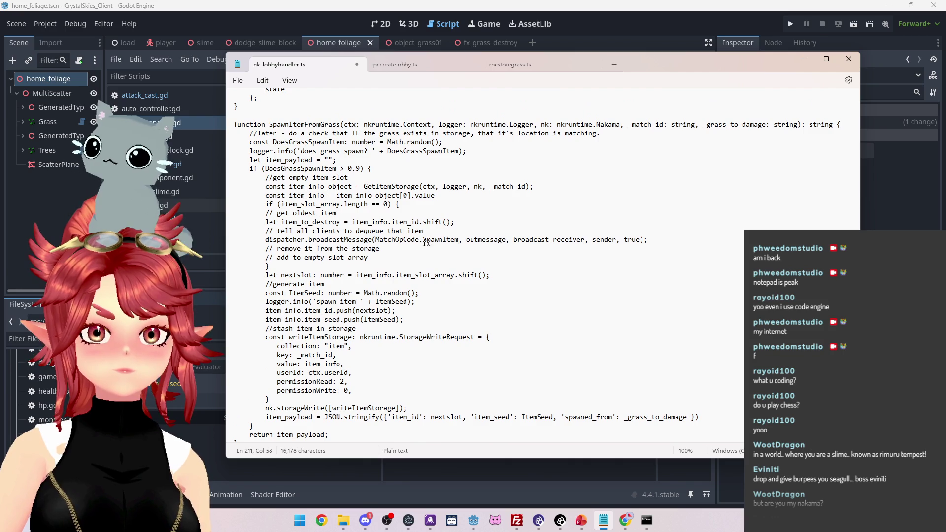
{"action": "key", "text": "BackSpace"}
{"action": "type", "text": "Des"}
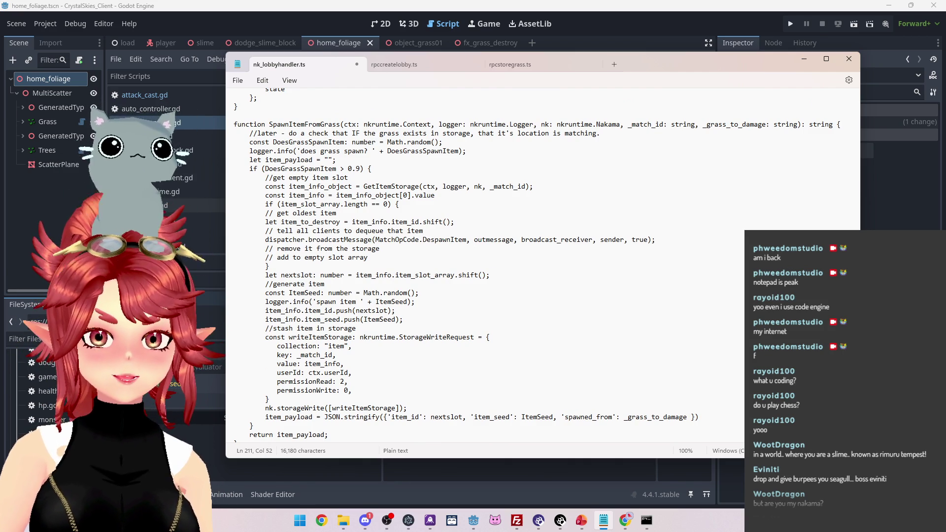
{"action": "left_click_drag", "start_coordinate": [474, 240], "coordinate": [516, 240]}
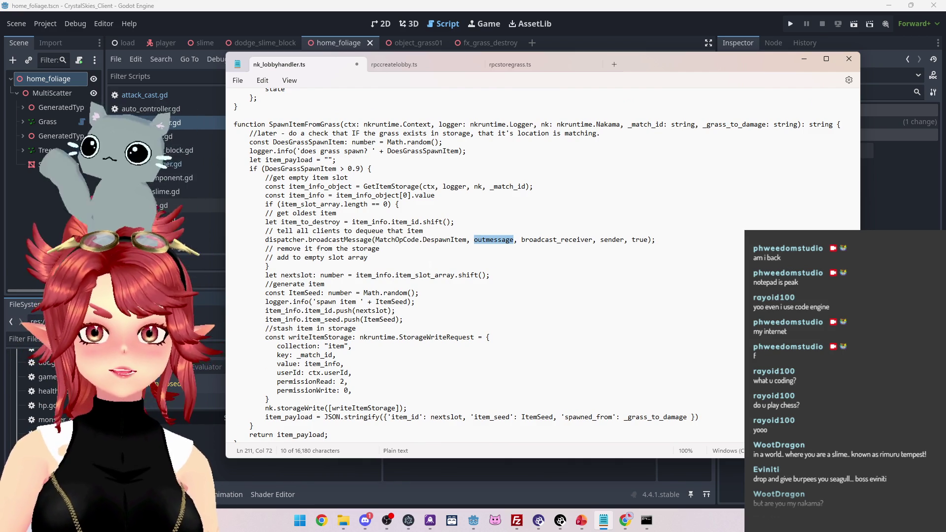
{"action": "key", "text": "Up"}
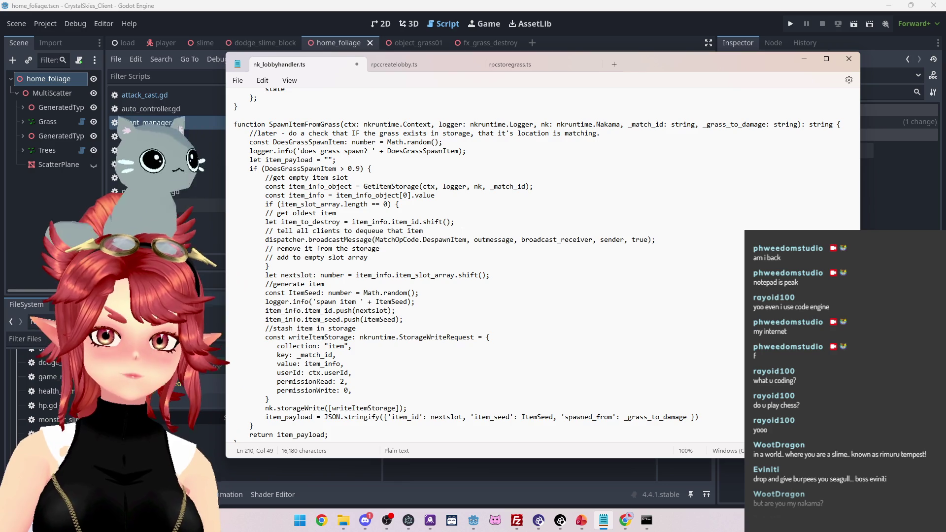
Add const despawn_item_payload = JSON.stringify({"item_to_despawn": item_to_destroy}) above the broadcast
{"action": "key", "text": "Return"}
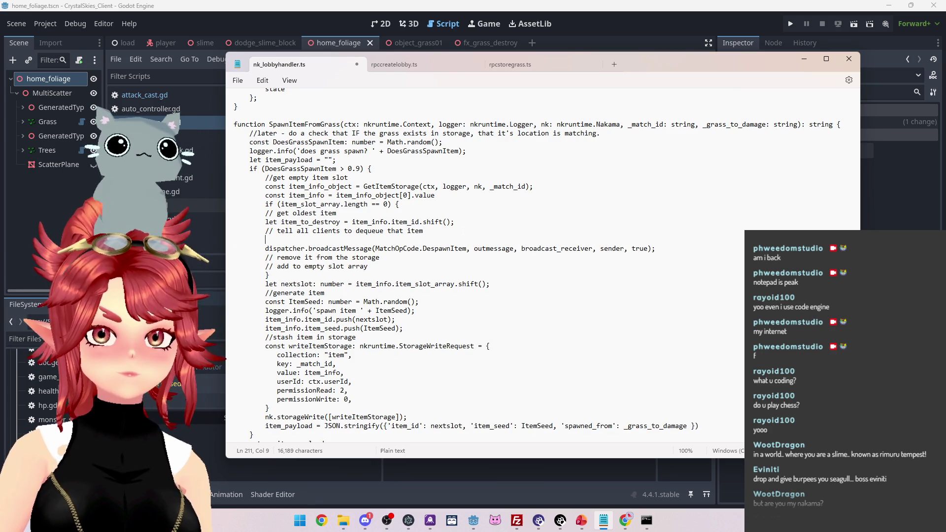
{"action": "type", "text": "const ="}
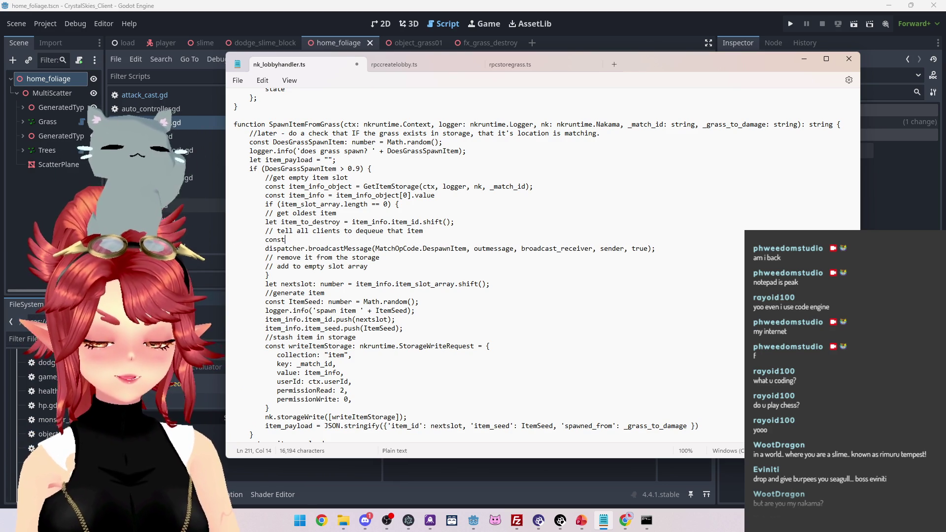
{"action": "key", "text": "BackSpace"}
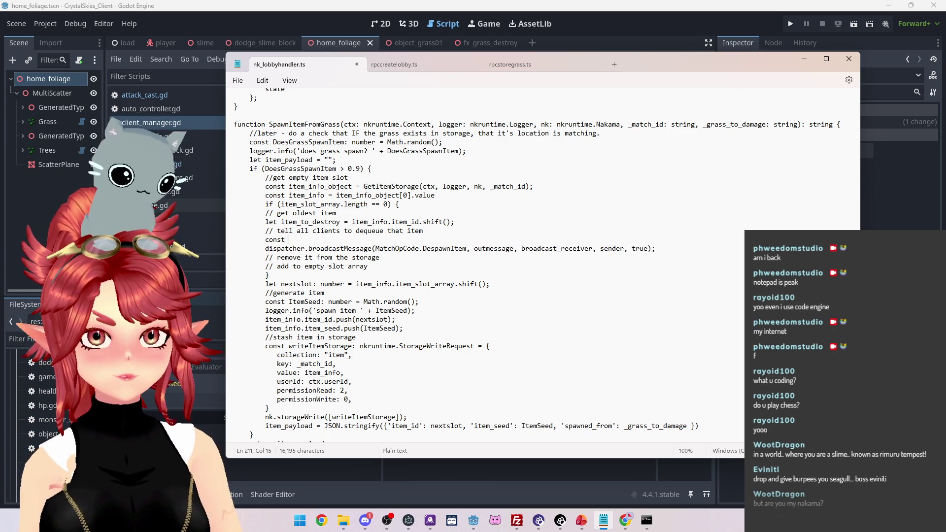
{"action": "type", "text": "despawn"}
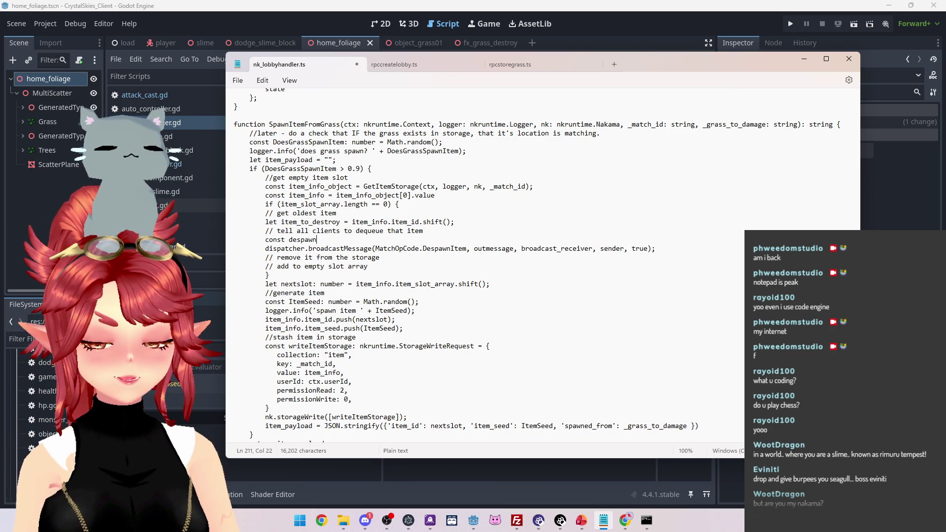
{"action": "type", "text": "_item_"}
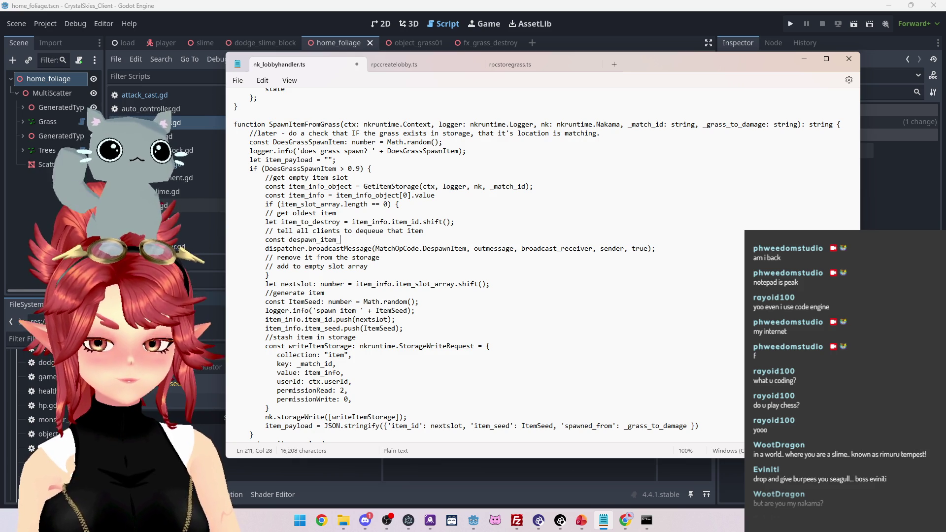
{"action": "type", "text": "payload ="}
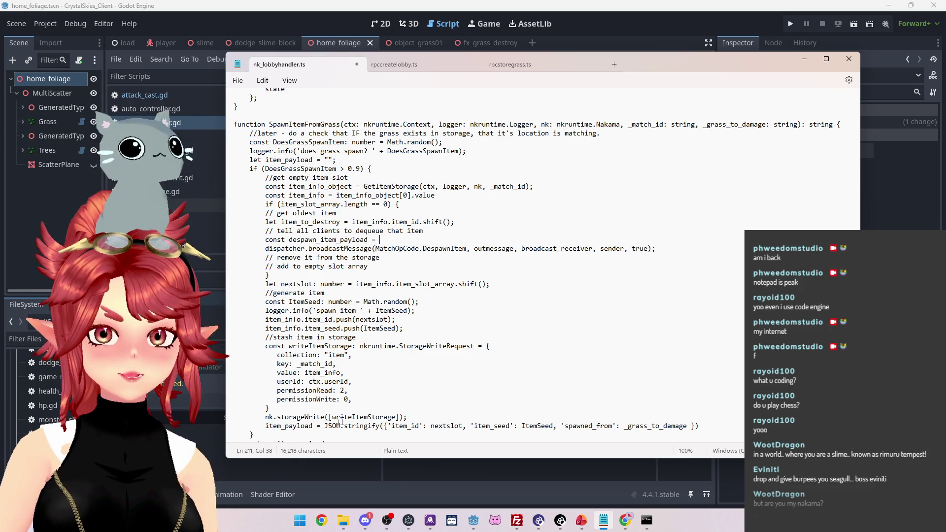
{"action": "left_click_drag", "start_coordinate": [325, 427], "coordinate": [384, 426]}
{"action": "key", "text": "ctrl+c"}
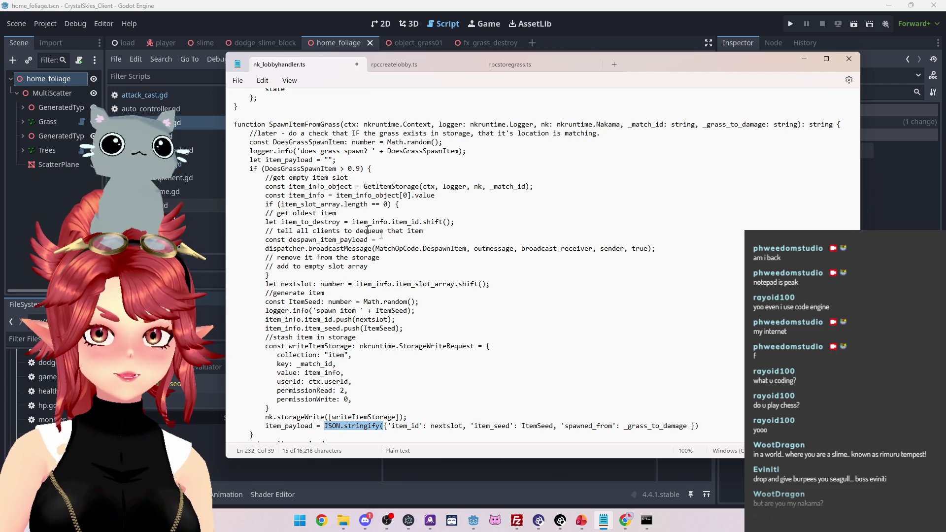
{"action": "left_click", "coordinate": [408, 241]}
{"action": "key", "text": "ctrl+v"}
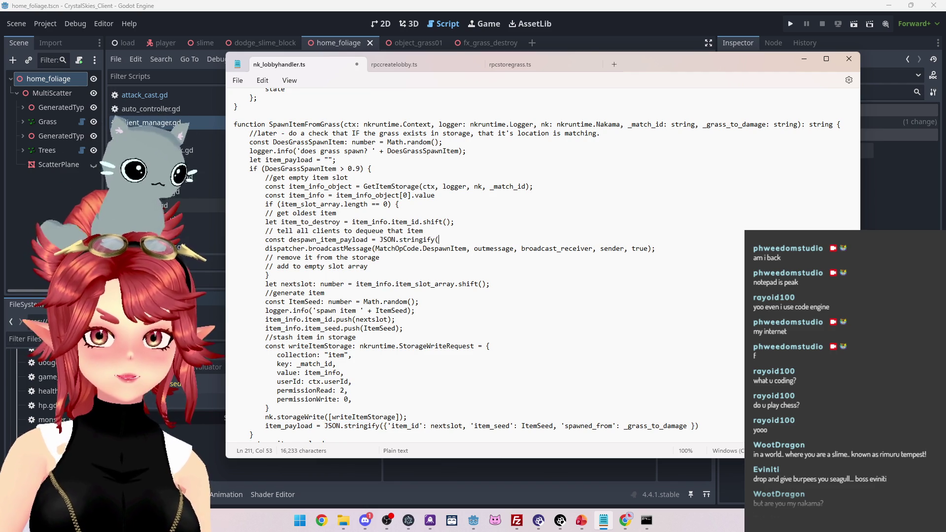
{"action": "type", "text": "{}"}
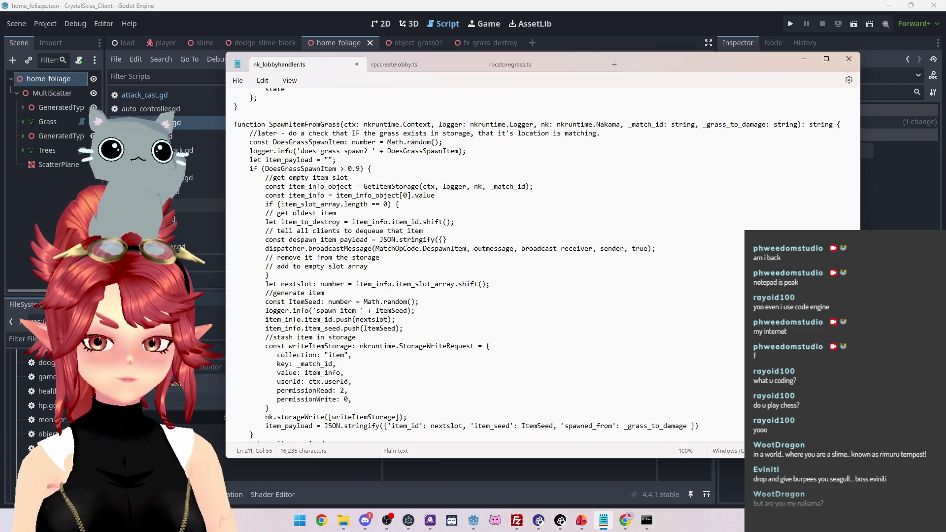
{"action": "type", "text": ");"}
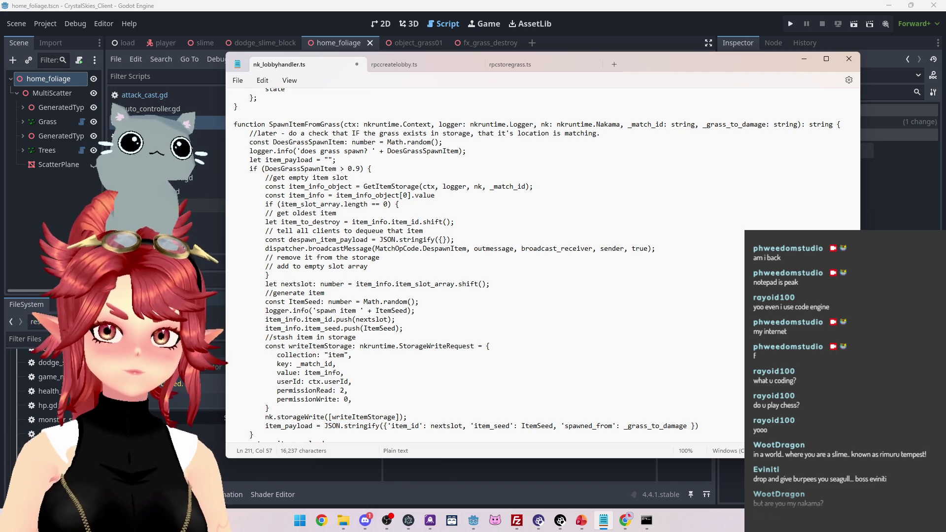
{"action": "type", "text": "\""}
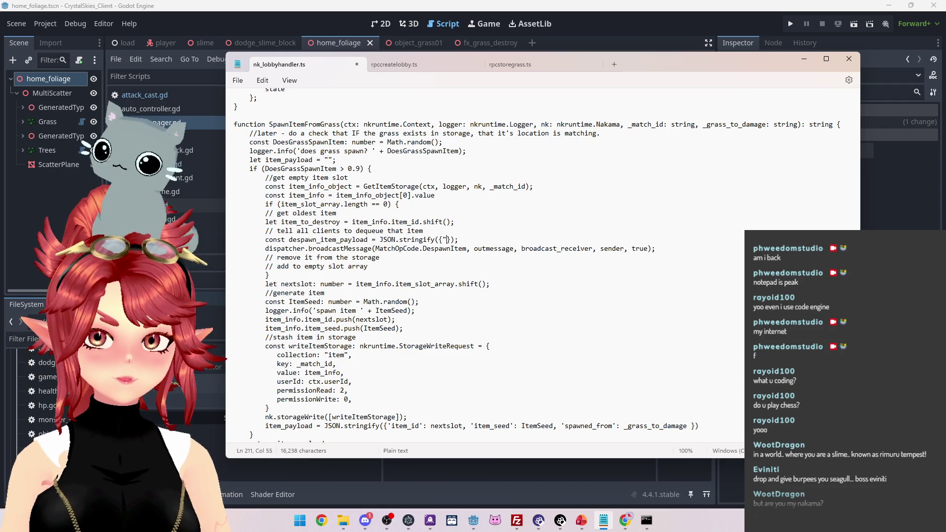
{"action": "type", "text": "item_to_de"}
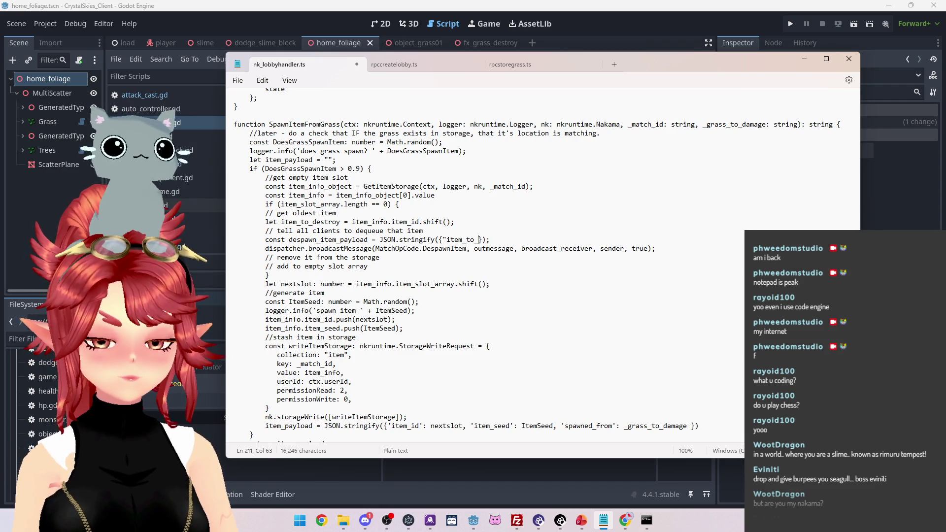
{"action": "type", "text": "spawn\""}
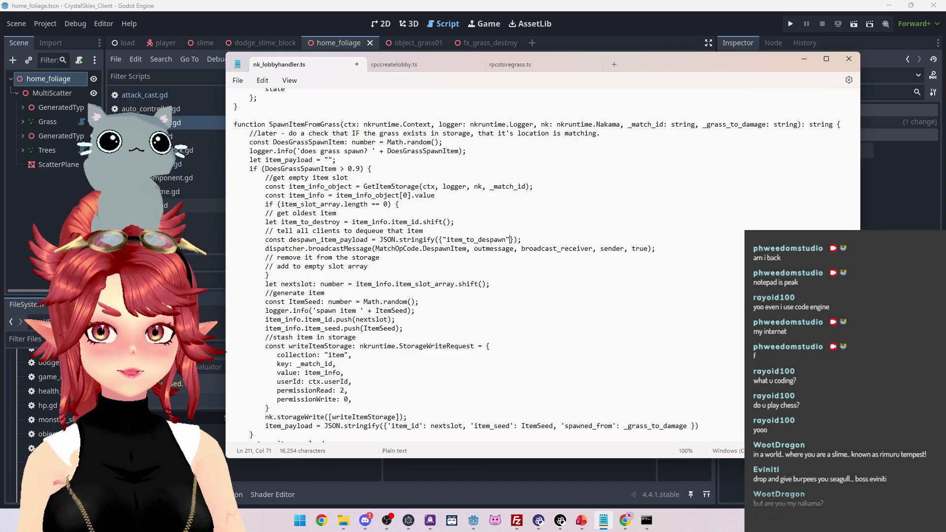
{"action": "type", "text": ":"}
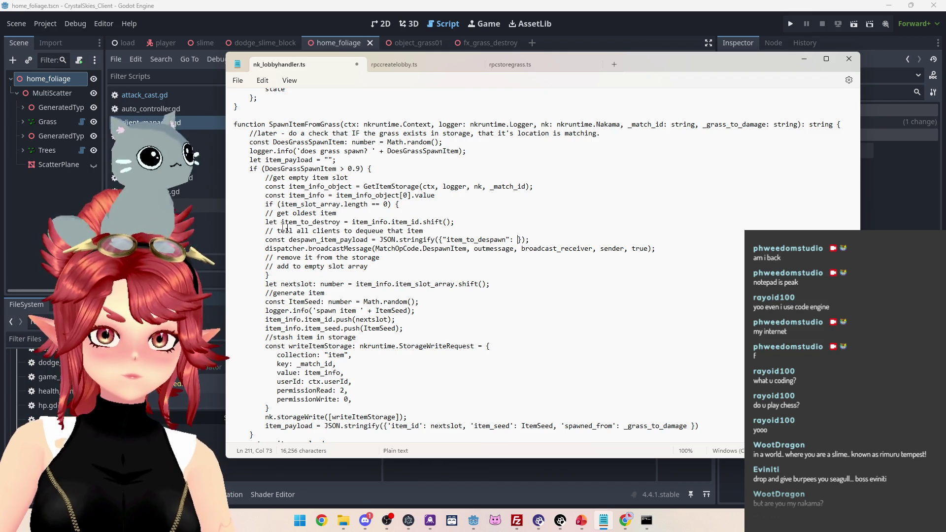
{"action": "left_click_drag", "start_coordinate": [281, 222], "coordinate": [340, 224]}
{"action": "key", "text": "ctrl+c"}
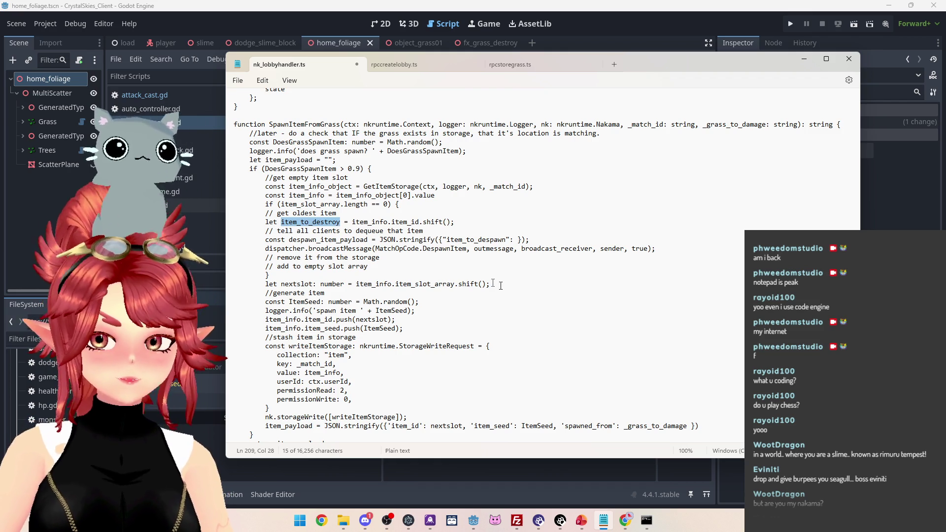
{"action": "left_click", "coordinate": [518, 241]}
{"action": "key", "text": "ctrl+v"}
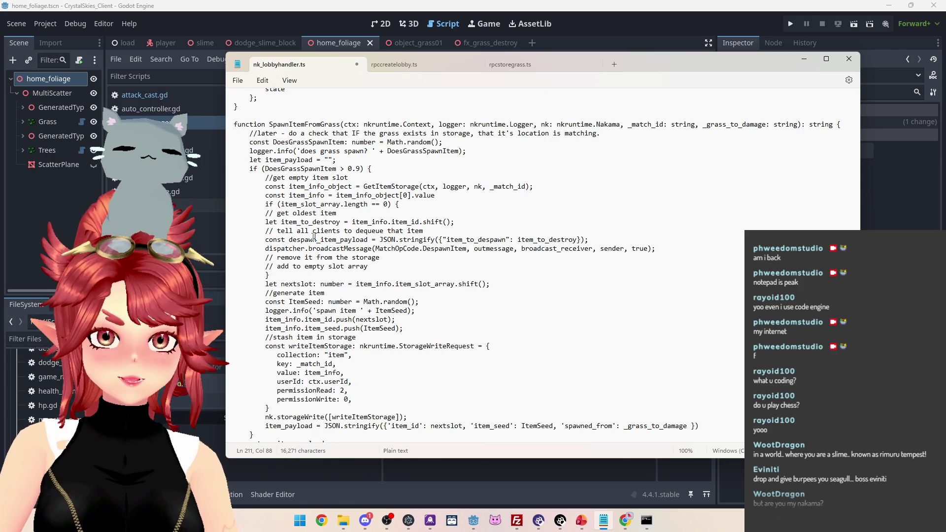
Replace outmessage with despawn_item_payload in the DespawnItem broadcast call
{"action": "left_click_drag", "start_coordinate": [289, 240], "coordinate": [368, 240]}
{"action": "key", "text": "ctrl+c"}
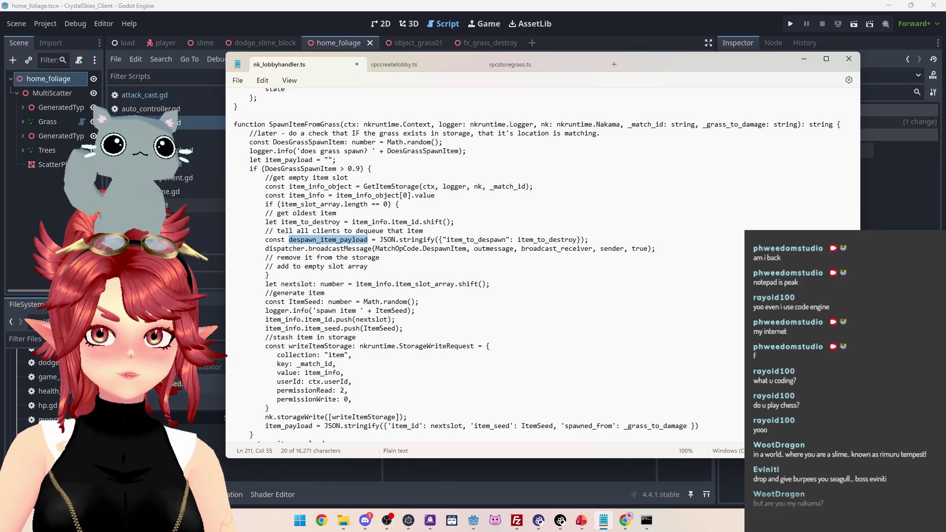
{"action": "double_click", "coordinate": [494, 249]}
{"action": "key", "text": "ctrl+v"}
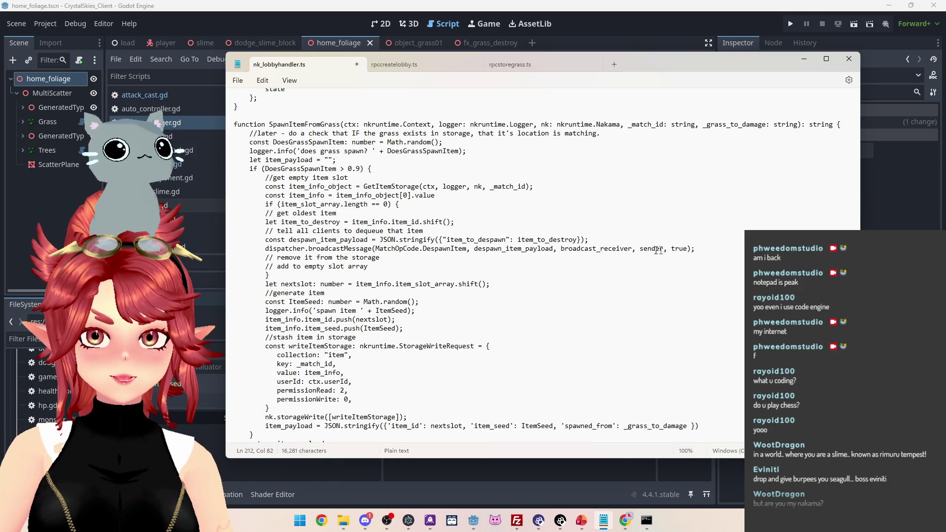
{"action": "key", "text": "End"}
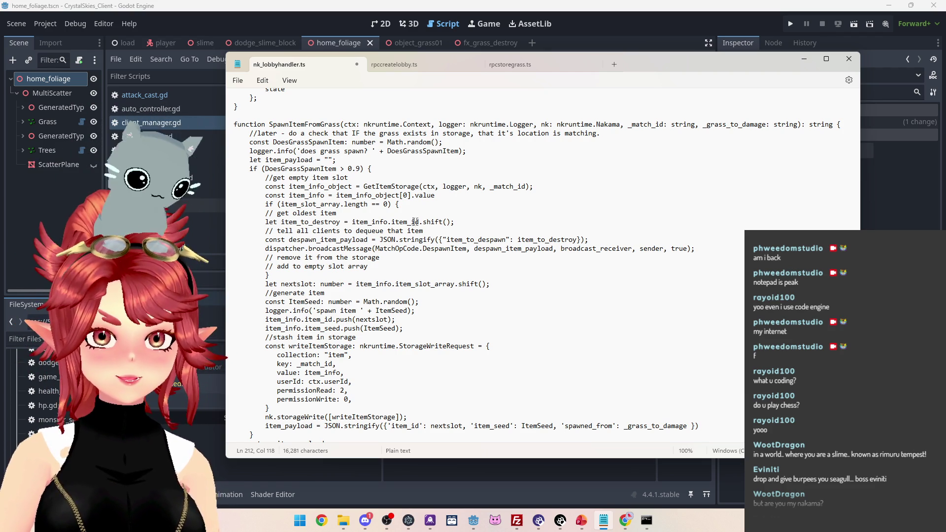
Add item_info.item_seed.shift(); below the item_to_destroy line
{"action": "left_click_drag", "start_coordinate": [454, 222], "coordinate": [265, 221]}
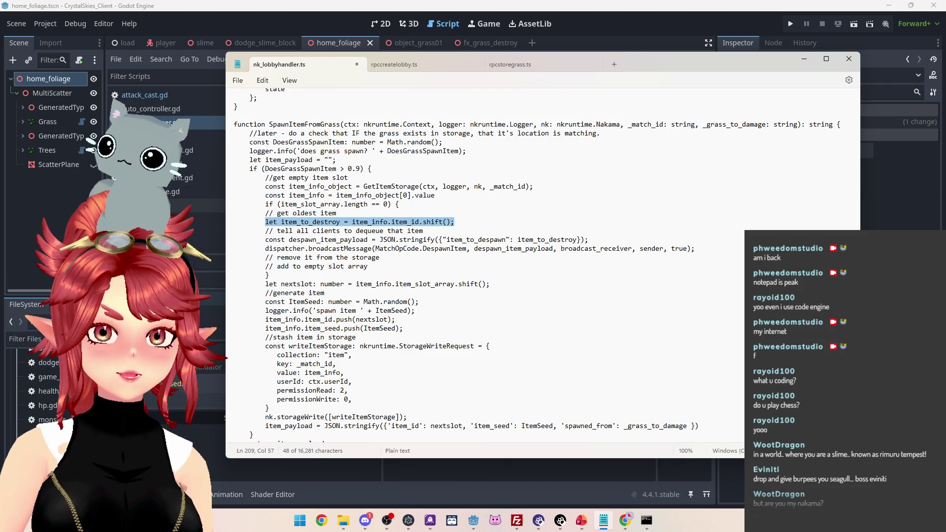
{"action": "left_click", "coordinate": [378, 222]}
{"action": "left_click_drag", "start_coordinate": [352, 221], "coordinate": [454, 221]}
{"action": "key", "text": "ctrl+c"}
{"action": "left_click", "coordinate": [454, 222]}
{"action": "key", "text": "Return"}
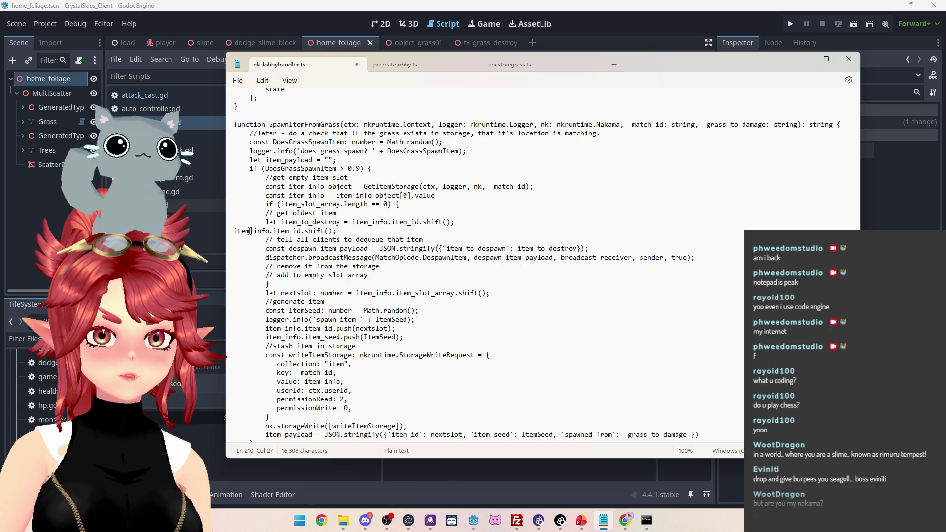
{"action": "key", "text": "ctrl+v"}
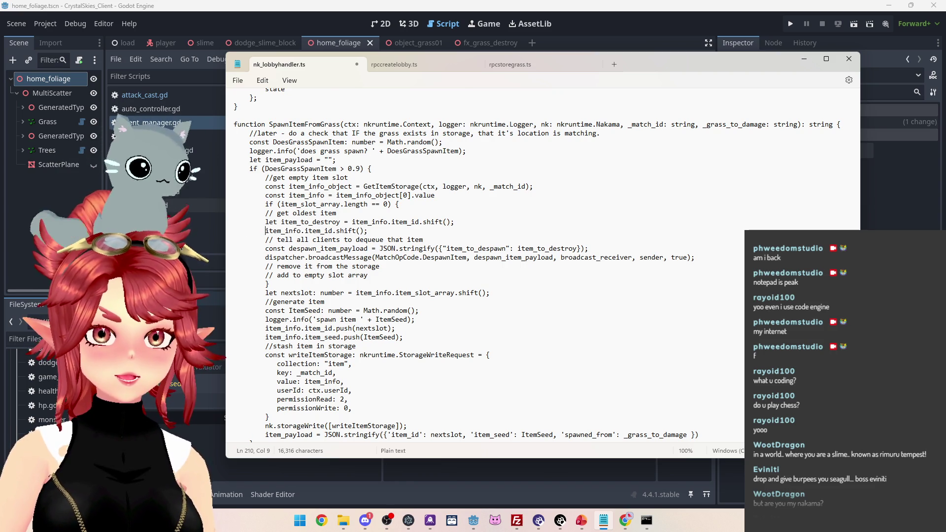
{"action": "left_click", "coordinate": [328, 231]}
{"action": "key", "text": "BackSpace"}
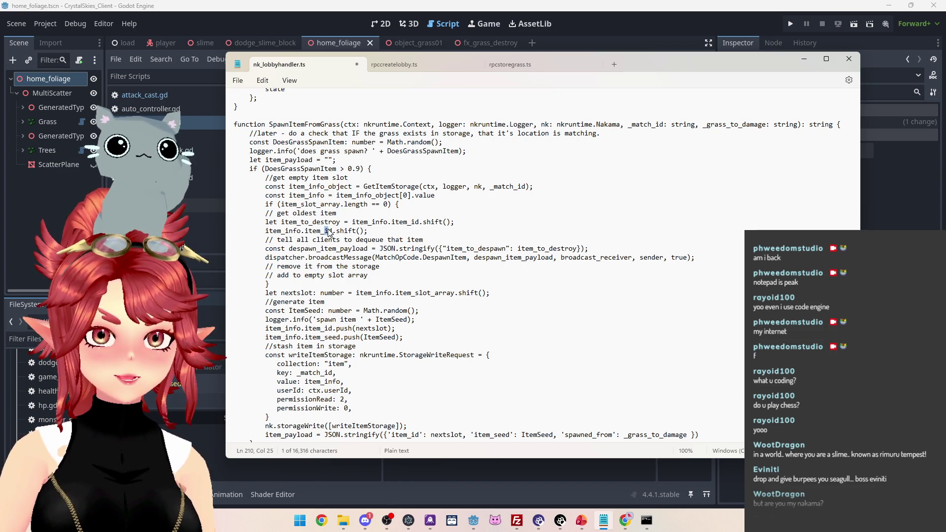
{"action": "type", "text": "seed"}
{"action": "key", "text": "Delete"}
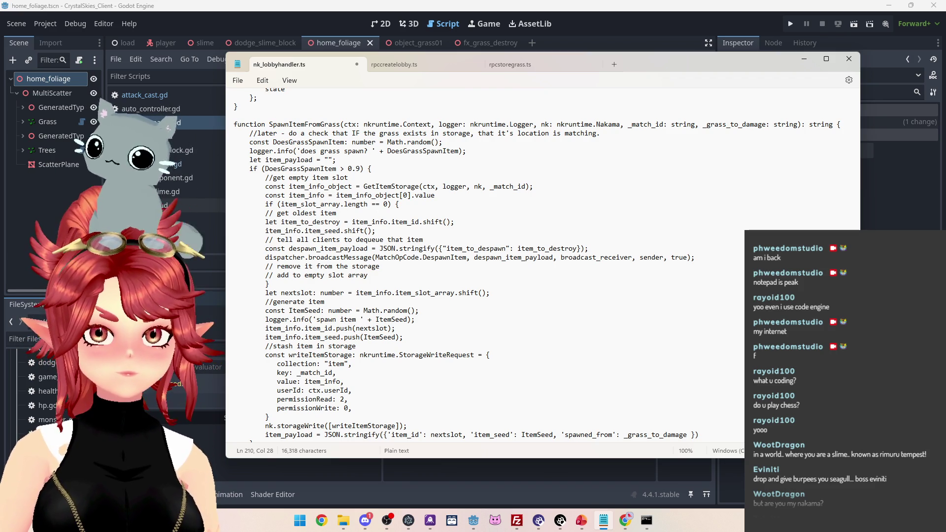
Extend the comment to read '// get oldest item and clear slots'
{"action": "left_click", "coordinate": [337, 213]}
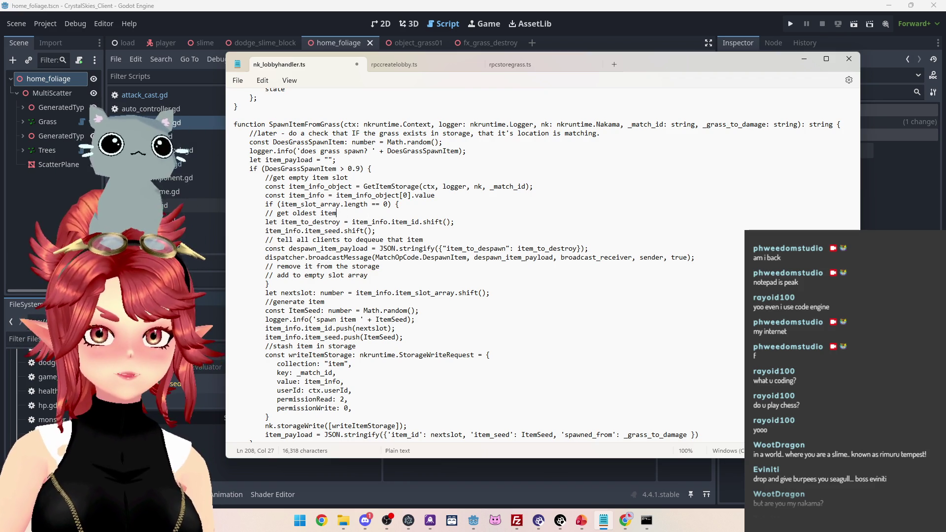
{"action": "type", "text": " and clear"}
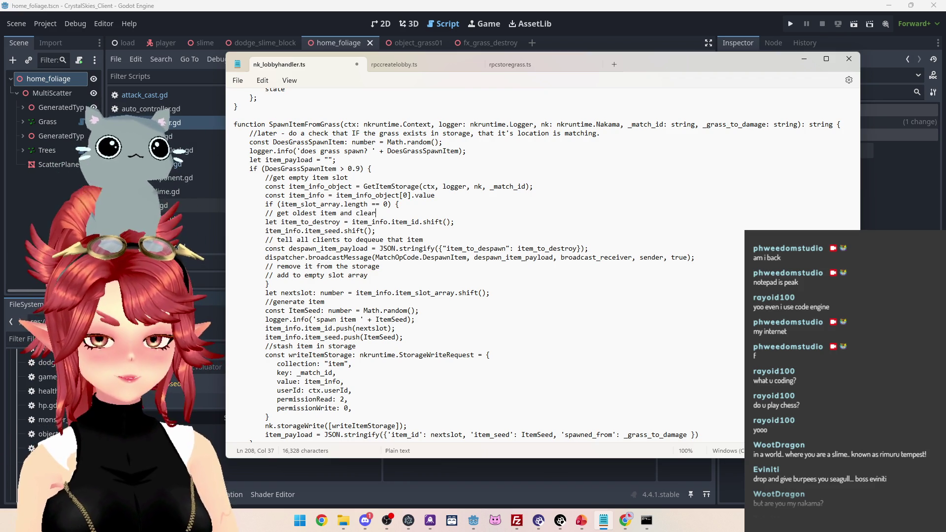
{"action": "type", "text": " slots"}
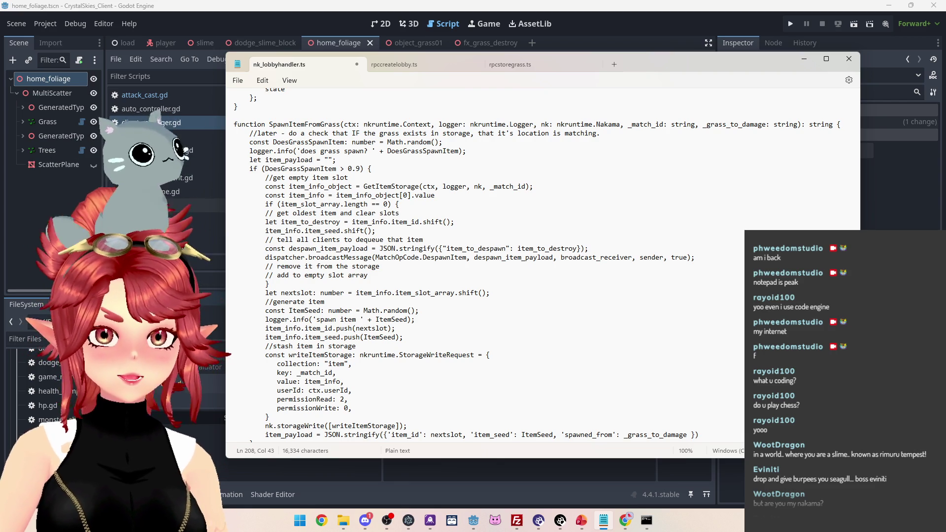
{"action": "left_click_drag", "start_coordinate": [281, 222], "coordinate": [340, 222]}
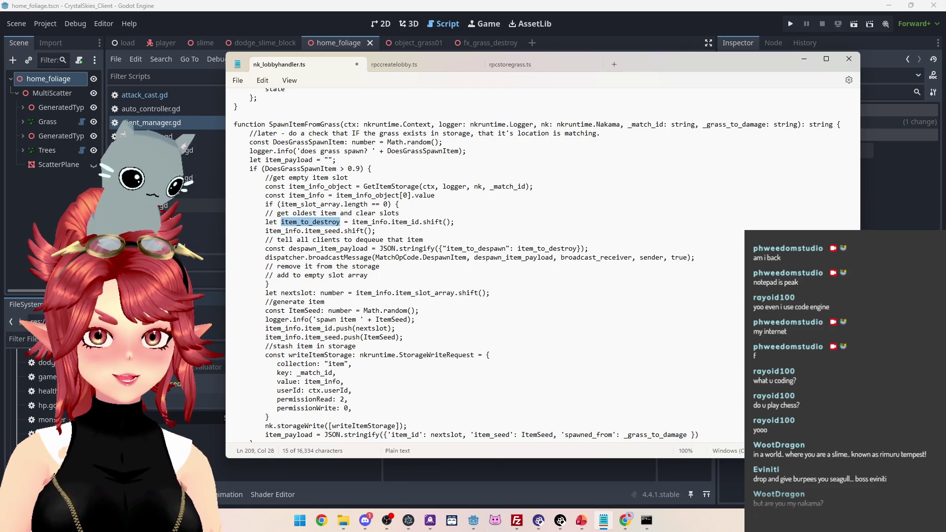
Delete the '// remove it from the storage' comment line
{"action": "left_click", "coordinate": [369, 275]}
{"action": "mouse_move", "coordinate": [281, 257]}
{"action": "left_mouse_down"}
{"action": "mouse_move", "coordinate": [336, 258]}
{"action": "mouse_move", "coordinate": [233, 275]}
{"action": "mouse_move", "coordinate": [400, 257]}
{"action": "left_mouse_up"}
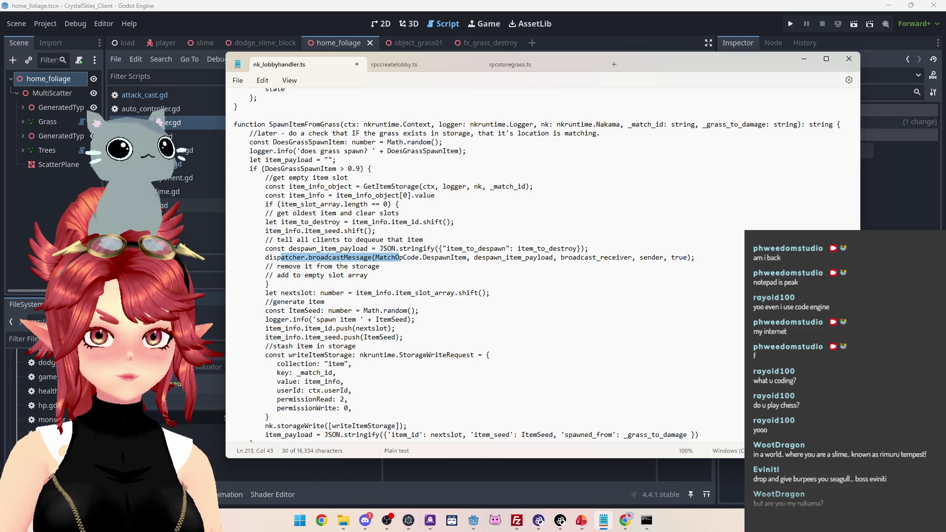
{"action": "scroll", "coordinate": [533, 263], "scroll_direction": "down", "scroll_amount": 1}
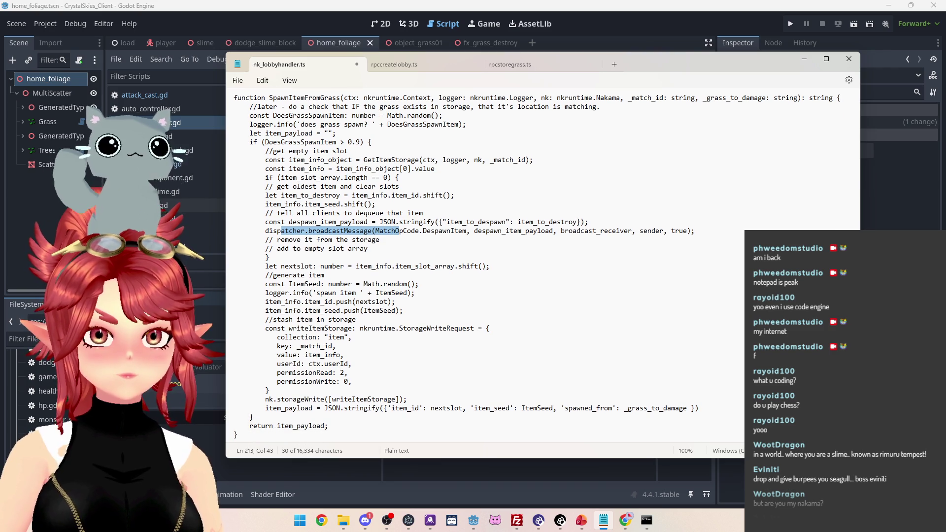
{"action": "left_click_drag", "start_coordinate": [385, 240], "coordinate": [216, 243]}
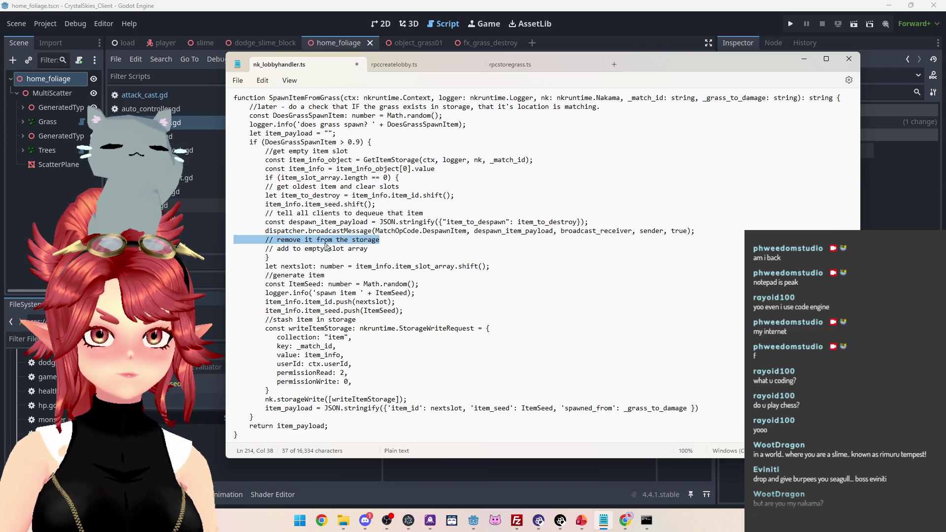
{"action": "key", "text": "BackSpace"}
{"action": "key", "text": "BackSpace"}
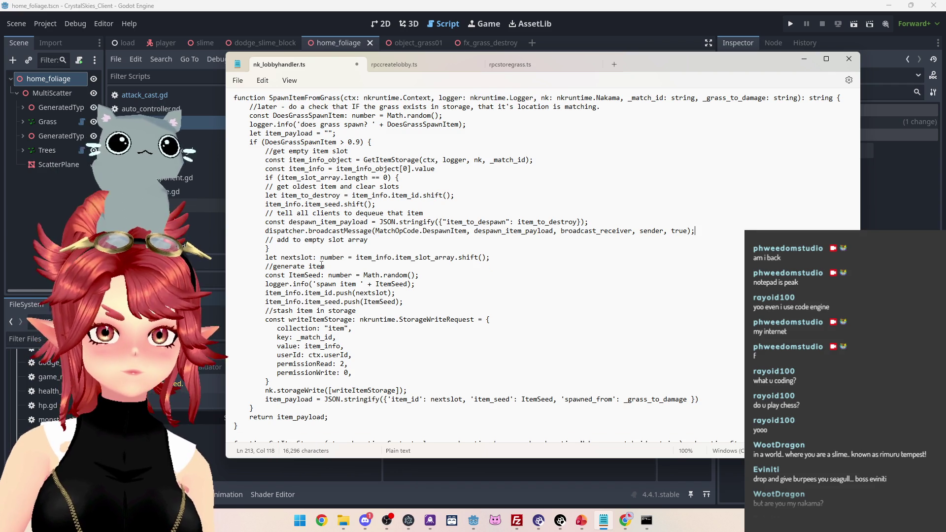
Open a blank line under '// add to empty slot array' and copy item_slot_array
{"action": "left_click_drag", "start_coordinate": [277, 239], "coordinate": [368, 240]}
{"action": "left_click", "coordinate": [368, 239]}
{"action": "key", "text": "Return"}
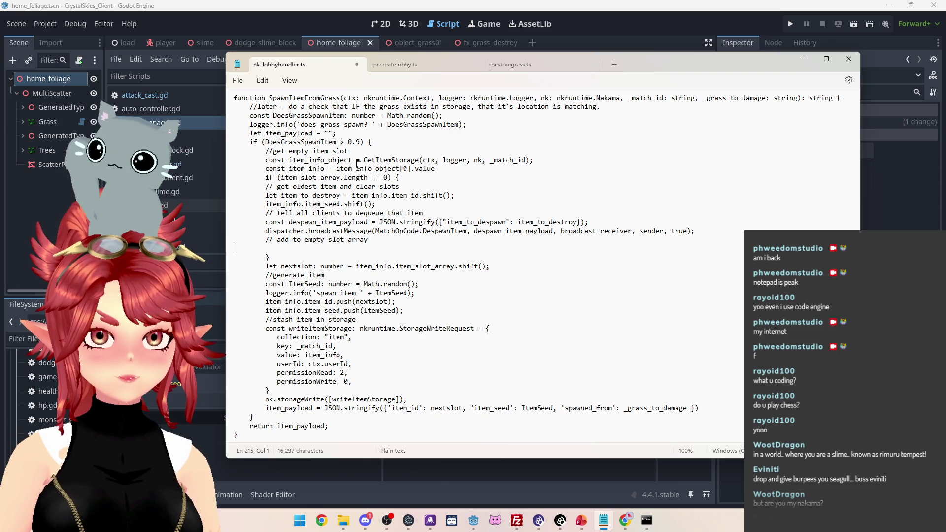
{"action": "left_click", "coordinate": [306, 197]}
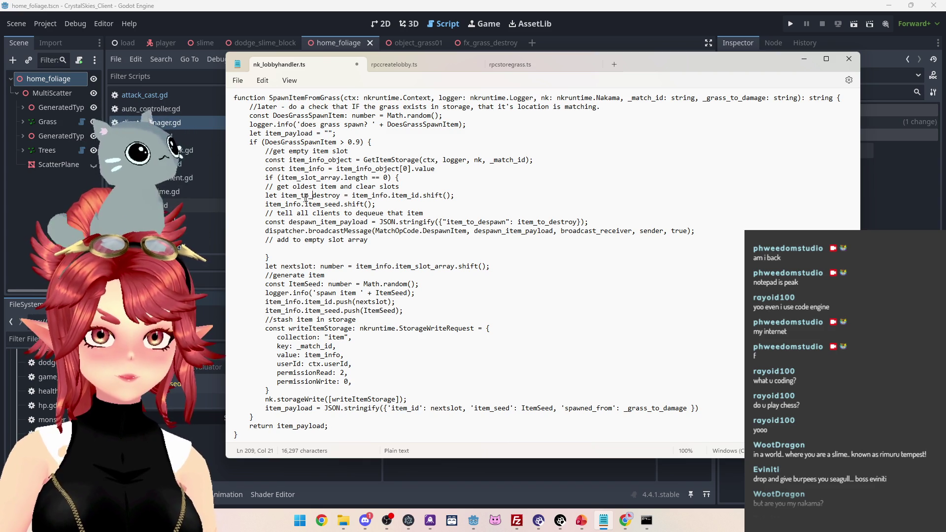
{"action": "left_click", "coordinate": [423, 196]}
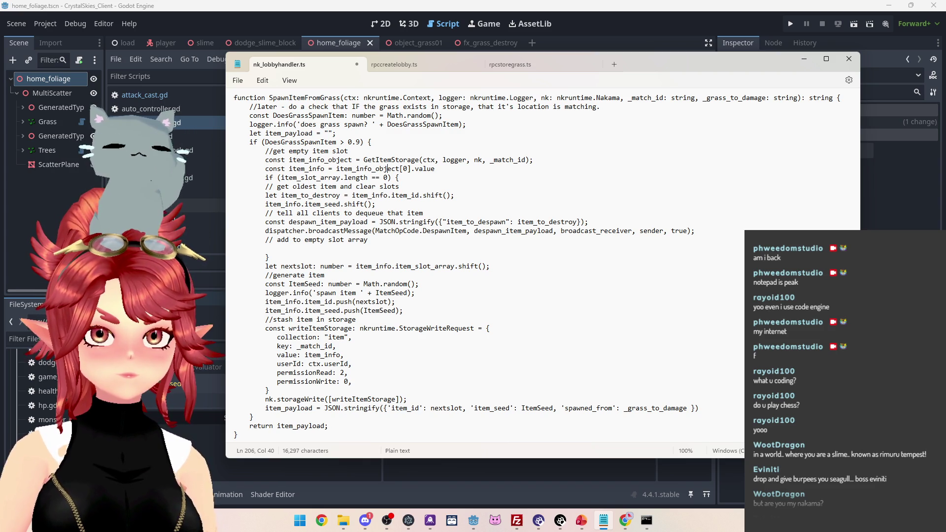
{"action": "left_click_drag", "start_coordinate": [282, 178], "coordinate": [340, 178]}
{"action": "key", "text": "ctrl+c"}
{"action": "left_click", "coordinate": [235, 248]}
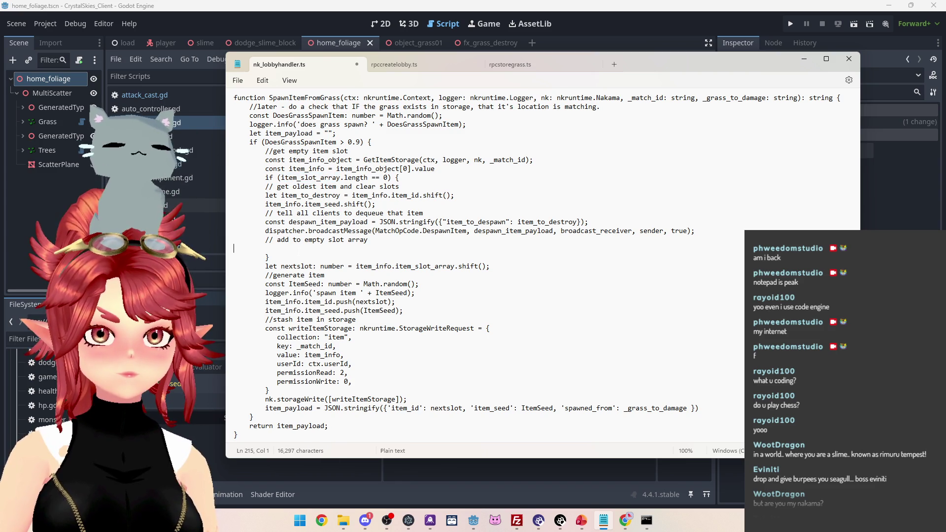
Write item_slot_array.push(item_to_destroy) on the new line under the slot-array comment
{"action": "key", "text": "ctrl+v"}
{"action": "type", "text": "."}
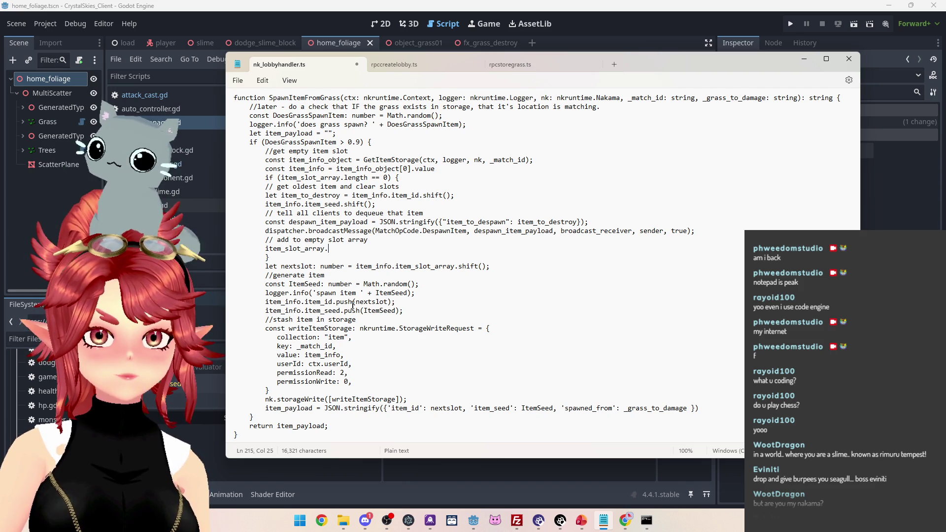
{"action": "type", "text": "pu"}
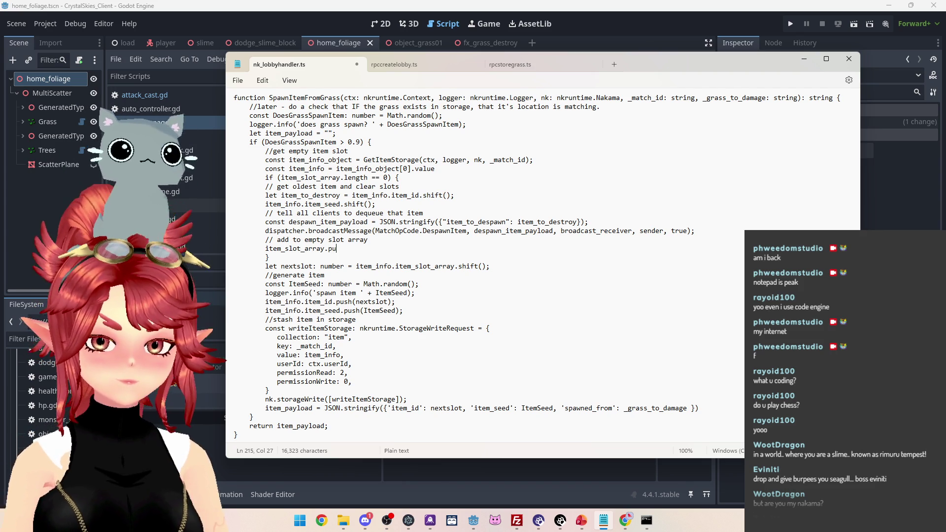
{"action": "type", "text": "sh()"}
{"action": "key", "text": "Left"}
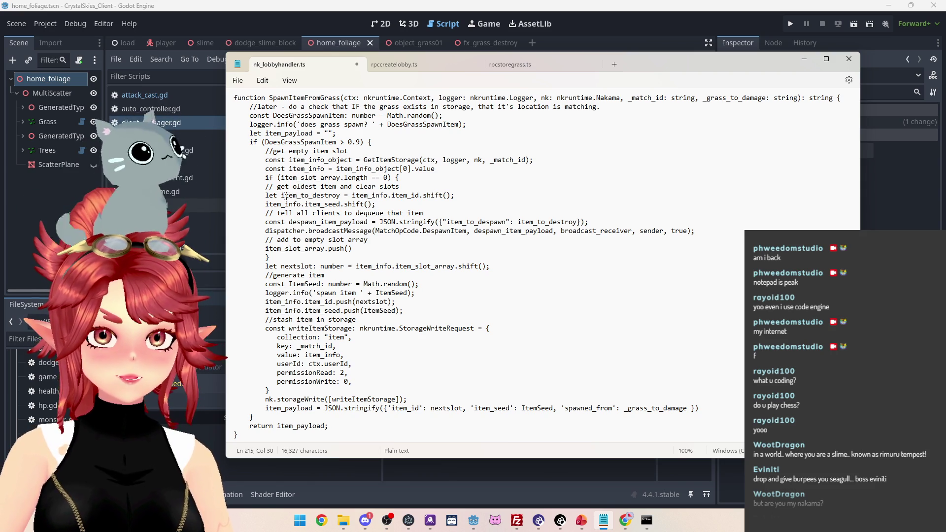
{"action": "left_click_drag", "start_coordinate": [281, 196], "coordinate": [340, 195]}
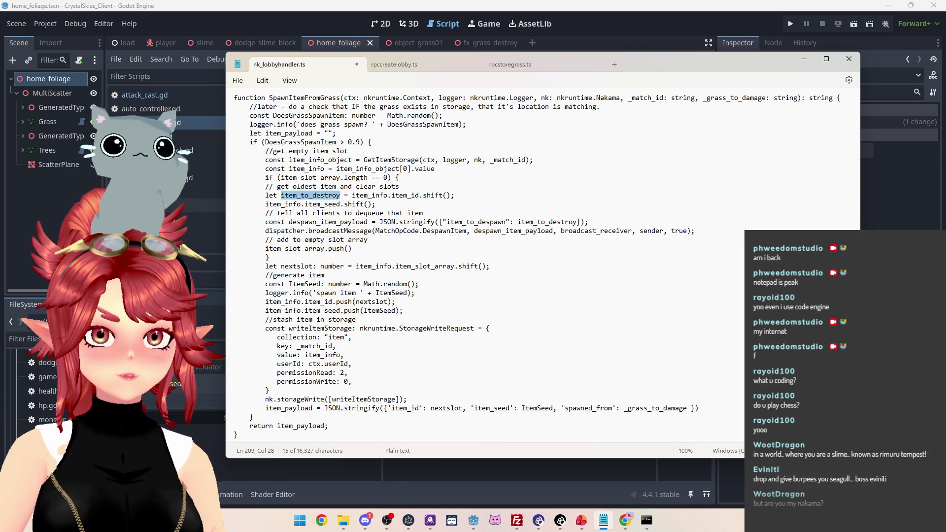
{"action": "left_click", "coordinate": [349, 249]}
{"action": "type", "text": "item_to_destroy"}
{"action": "key", "text": "Right"}
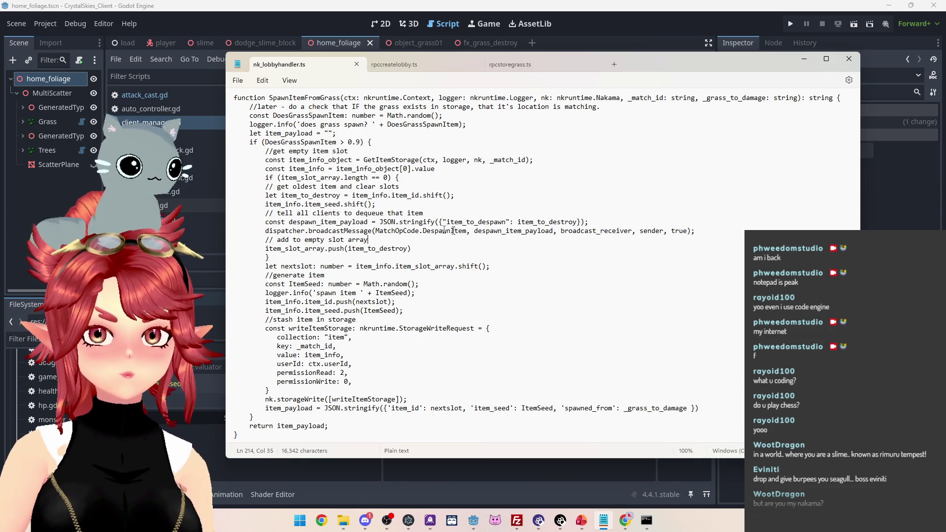
{"action": "left_click", "coordinate": [589, 52]}
Duplicate the MatchOpCode.SpawnItem match case directly below itself in client_manager.gd
{"action": "scroll", "coordinate": [492, 221], "scroll_direction": "down", "scroll_amount": 5}
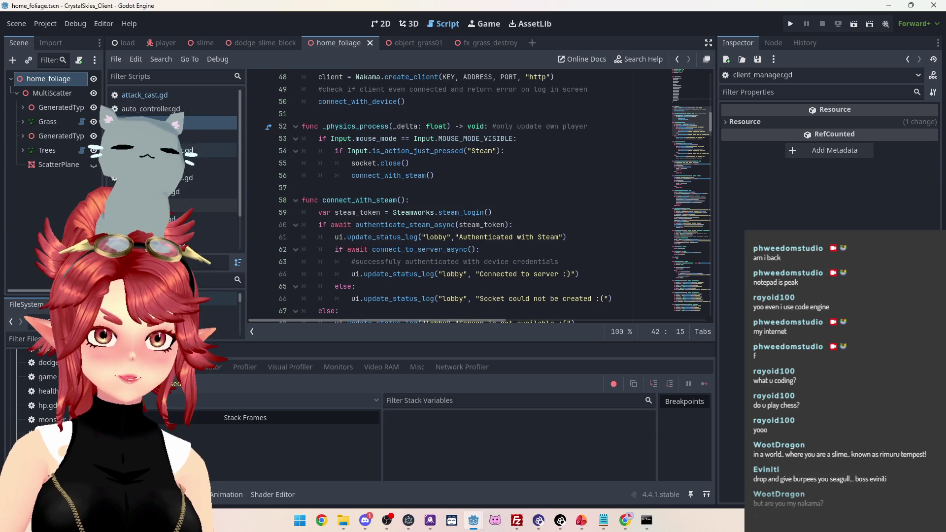
{"action": "scroll", "coordinate": [492, 221], "scroll_direction": "down", "scroll_amount": 15}
{"action": "left_click_drag", "start_coordinate": [710, 158], "coordinate": [704, 314]}
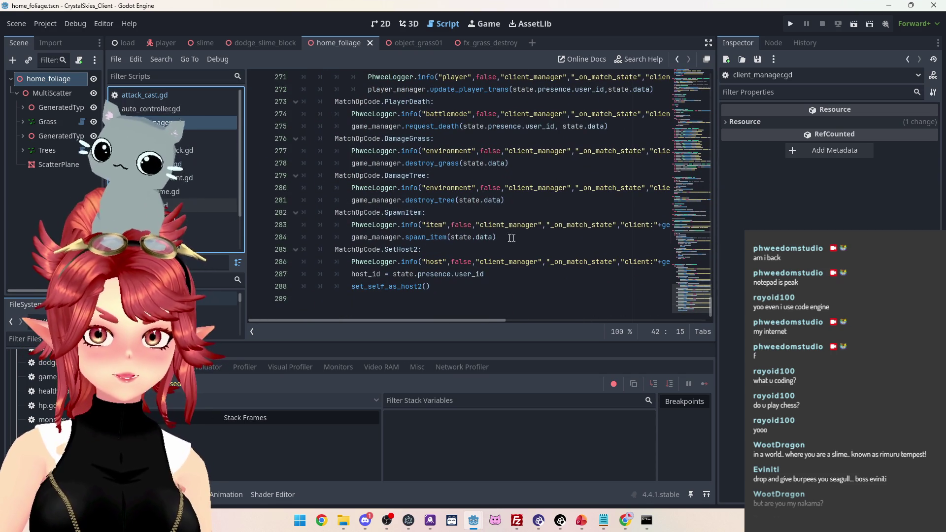
{"action": "left_click_drag", "start_coordinate": [496, 237], "coordinate": [235, 211]}
{"action": "left_click", "coordinate": [504, 237]}
{"action": "key", "text": "Return"}
{"action": "key", "text": "ctrl+v"}
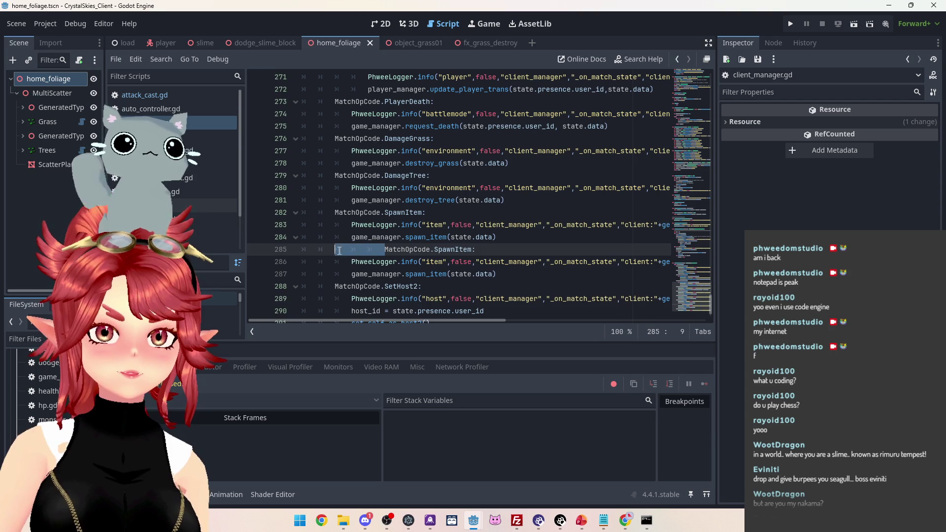
Rename the copy to DespawnItem calling despawn_item, then go below spawn_item in game_manager.gd
{"action": "left_click", "coordinate": [387, 250]}
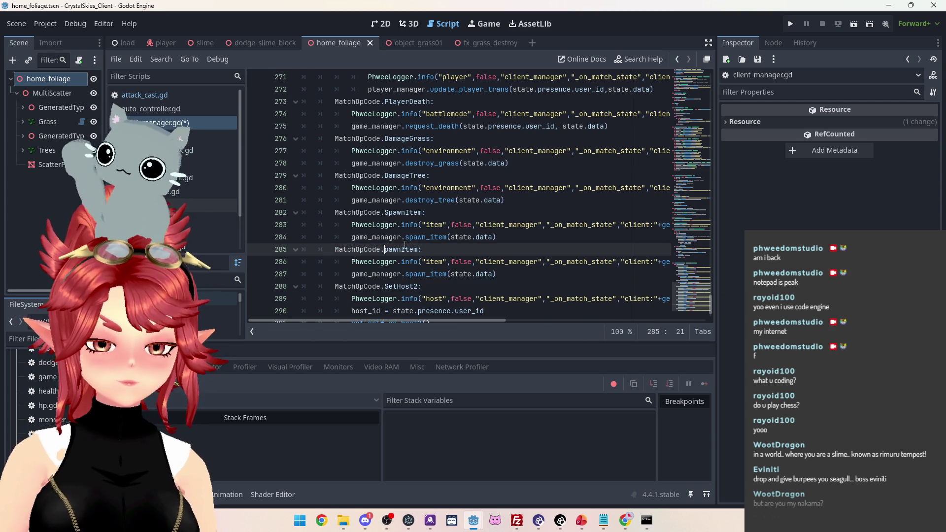
{"action": "key", "text": "ctrl+space"}
{"action": "key", "text": "BackSpace"}
{"action": "type", "text": "Des"}
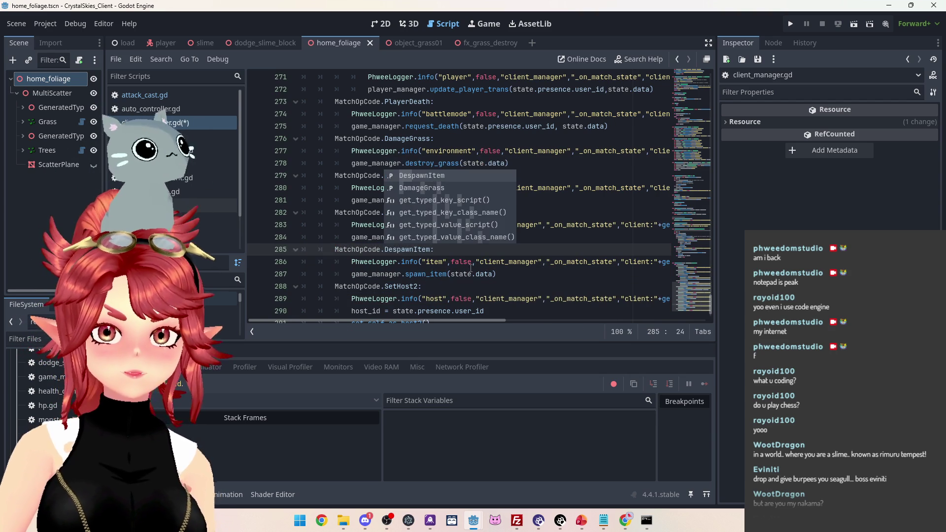
{"action": "left_click", "coordinate": [471, 265]}
{"action": "left_click", "coordinate": [405, 274]}
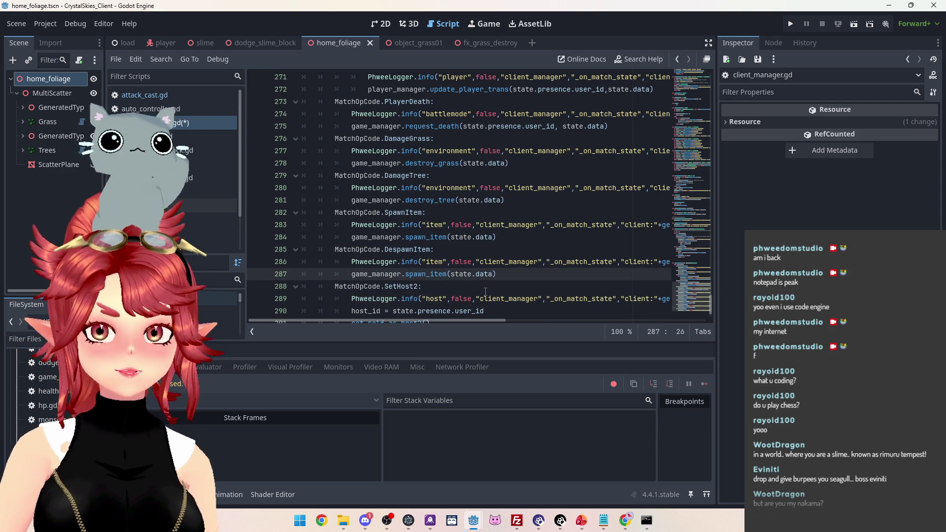
{"action": "type", "text": "de"}
{"action": "key", "text": "Right"}
{"action": "key", "text": "Right"}
{"action": "key", "text": "Right"}
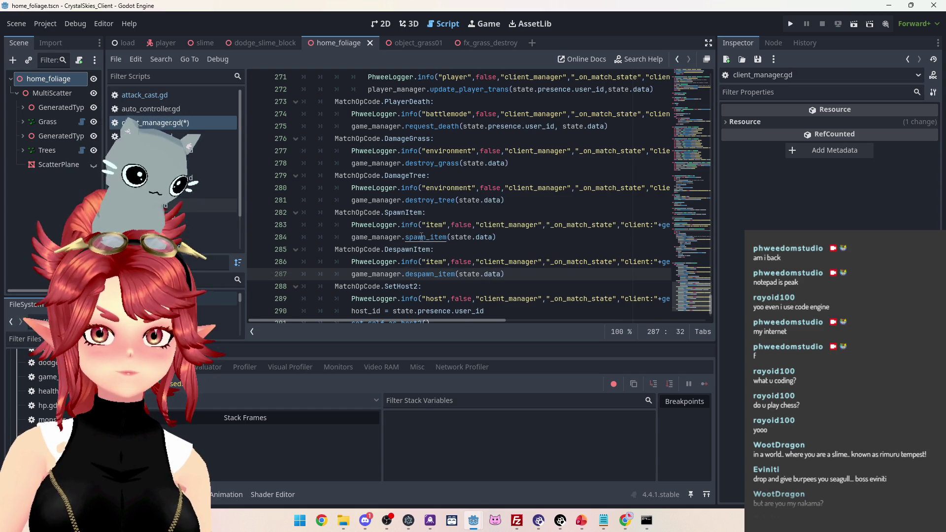
{"action": "left_click", "coordinate": [422, 237], "text": "ctrl"}
{"action": "left_click", "coordinate": [323, 239]}
{"action": "type", "text": "func despawn_item"}
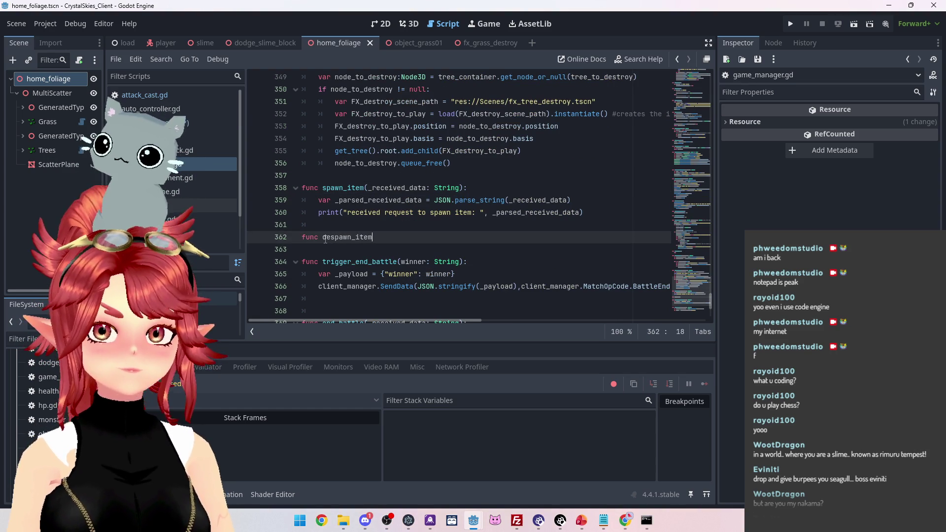
Give despawn_item the same parameter list as spawn_item and start its body
{"action": "left_click", "coordinate": [499, 188]}
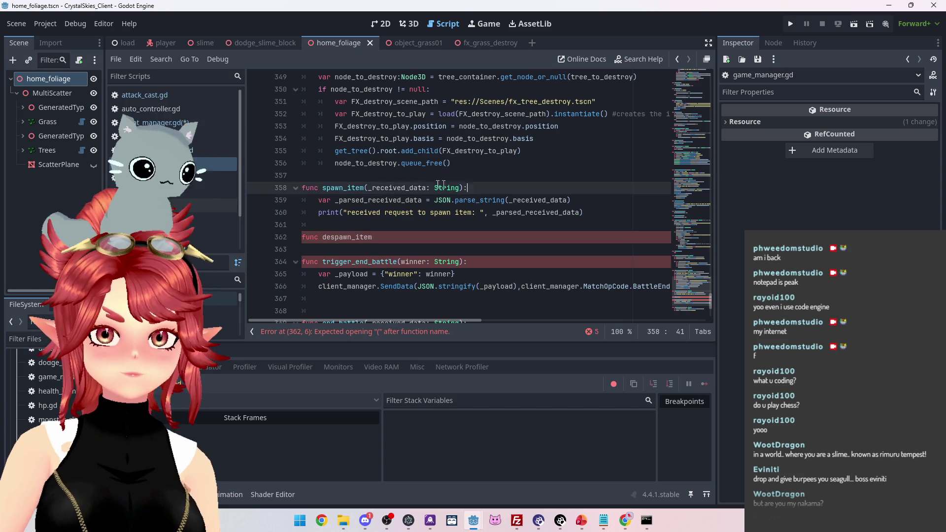
{"action": "key", "text": "ctrl+c"}
{"action": "left_click", "coordinate": [389, 236]}
{"action": "key", "text": "ctrl+v"}
{"action": "key", "text": "Return"}
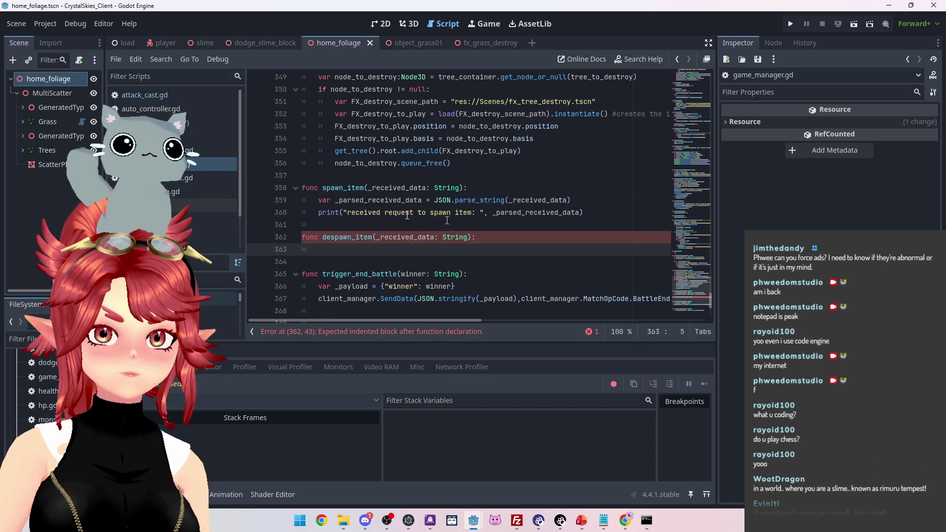
Copy spawn_item's JSON parse line and print statement into despawn_item's body
{"action": "left_click_drag", "start_coordinate": [565, 200], "coordinate": [320, 202]}
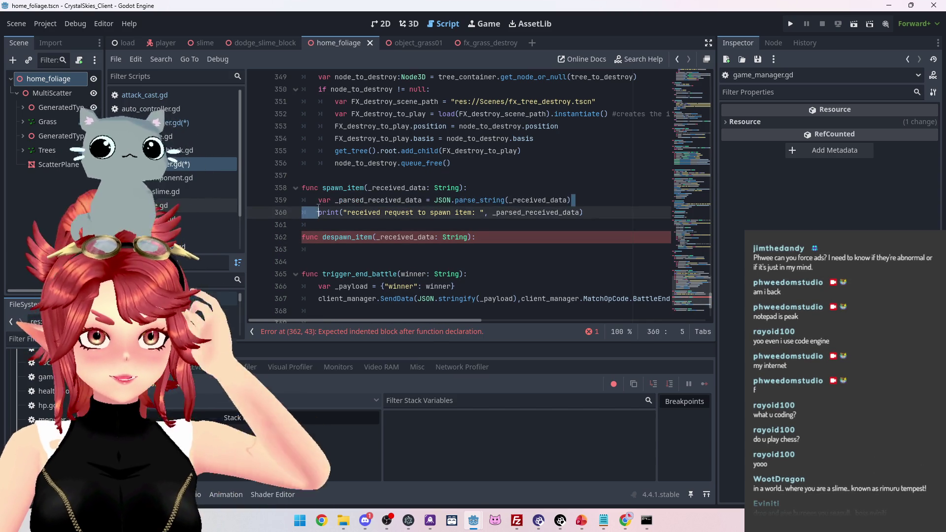
{"action": "key", "text": "ctrl+c"}
{"action": "left_click", "coordinate": [350, 249]}
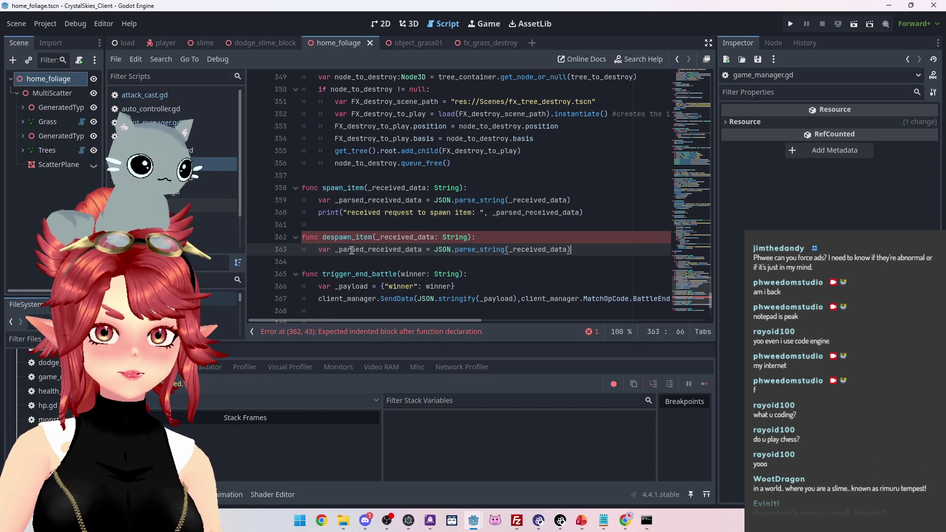
{"action": "key", "text": "ctrl+v"}
{"action": "left_click_drag", "start_coordinate": [586, 212], "coordinate": [320, 215]}
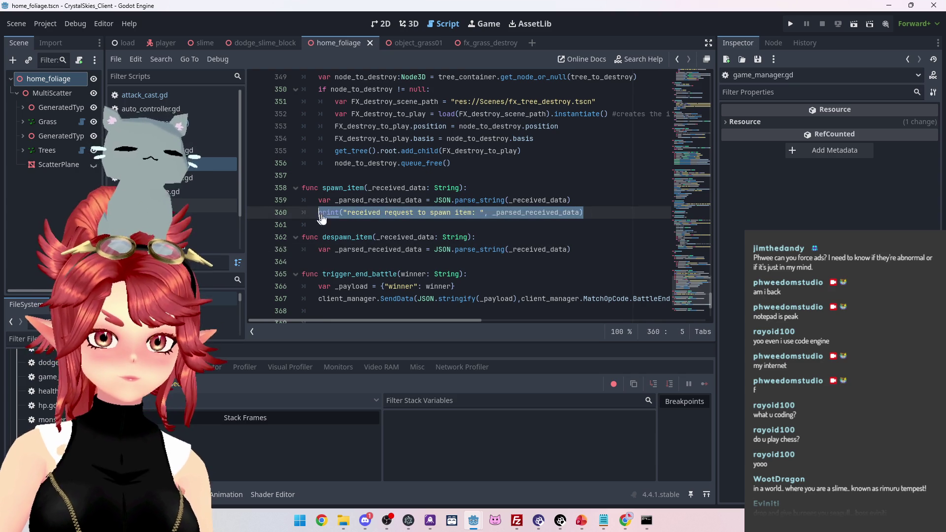
{"action": "key", "text": "ctrl+c"}
{"action": "left_click", "coordinate": [579, 250]}
{"action": "key", "text": "Return"}
{"action": "key", "text": "ctrl+v"}
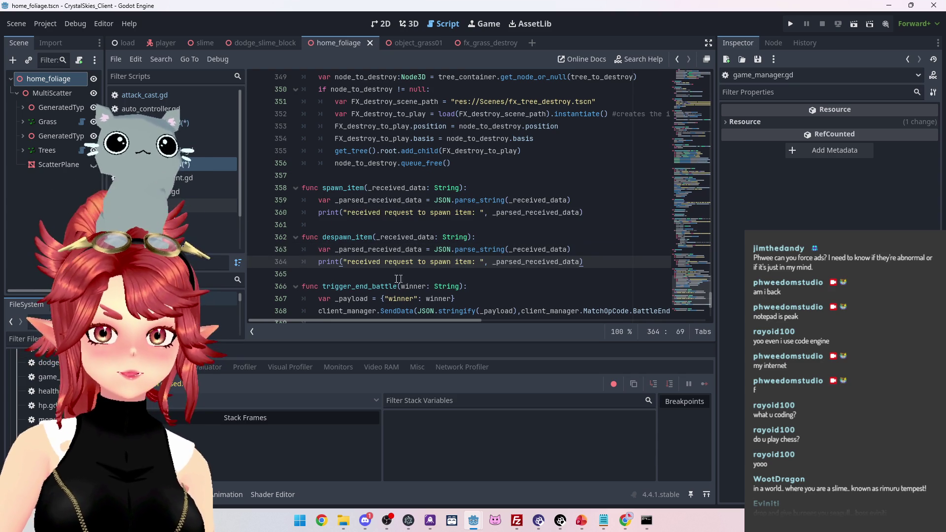
Change the printed message from spawn to despawn and save game_manager.gd
{"action": "left_click", "coordinate": [431, 262]}
{"action": "type", "text": "de"}
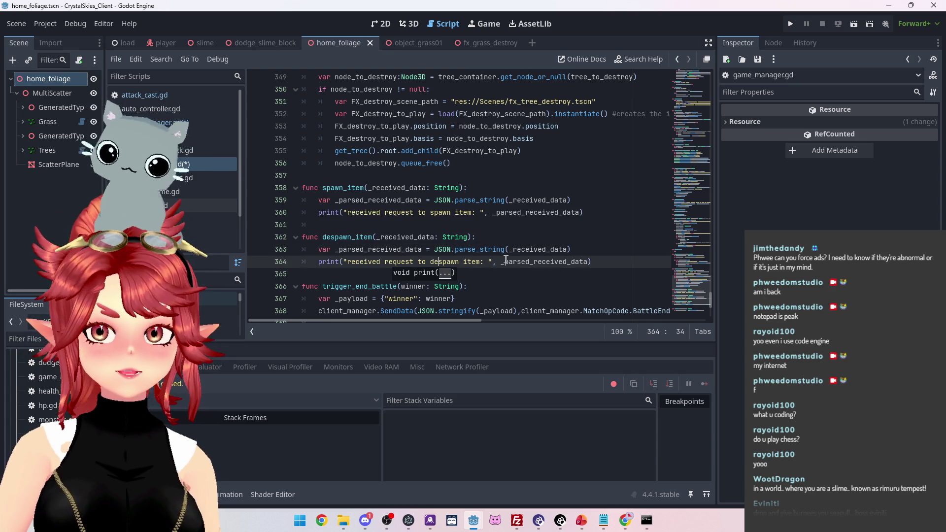
{"action": "left_click", "coordinate": [518, 225]}
{"action": "key", "text": "ctrl+s"}
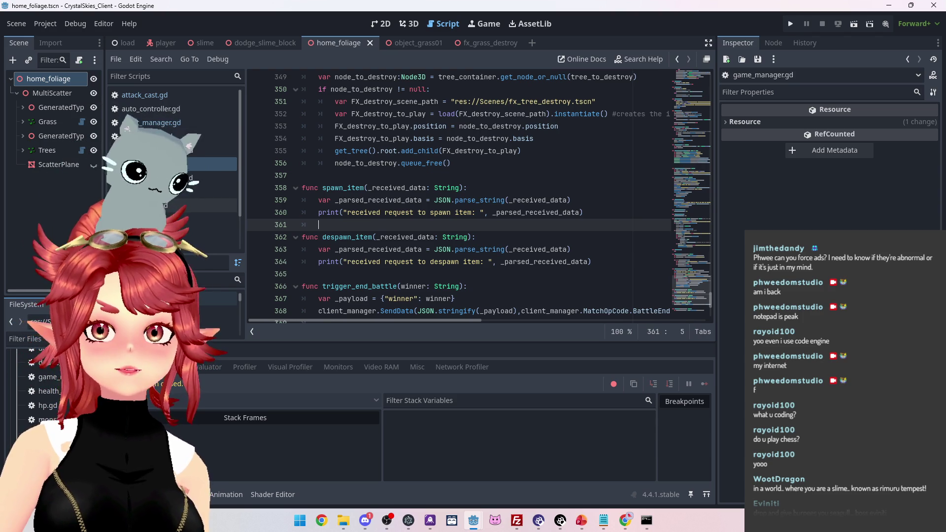
{"action": "key", "text": "alt+Tab"}
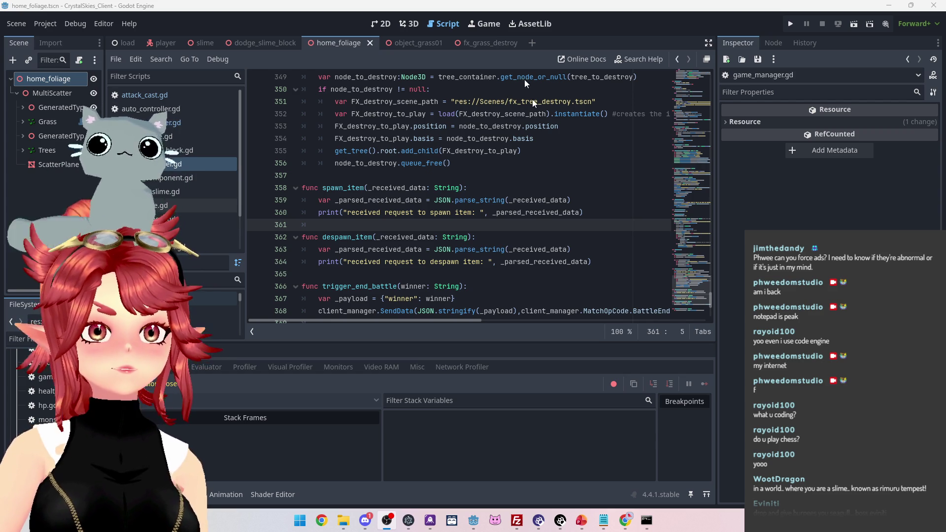
{"action": "key", "text": "alt+Tab"}
Inspect the stored item's detail page in Nakama, then stop the running game in Godot
{"action": "left_click", "coordinate": [620, 217]}
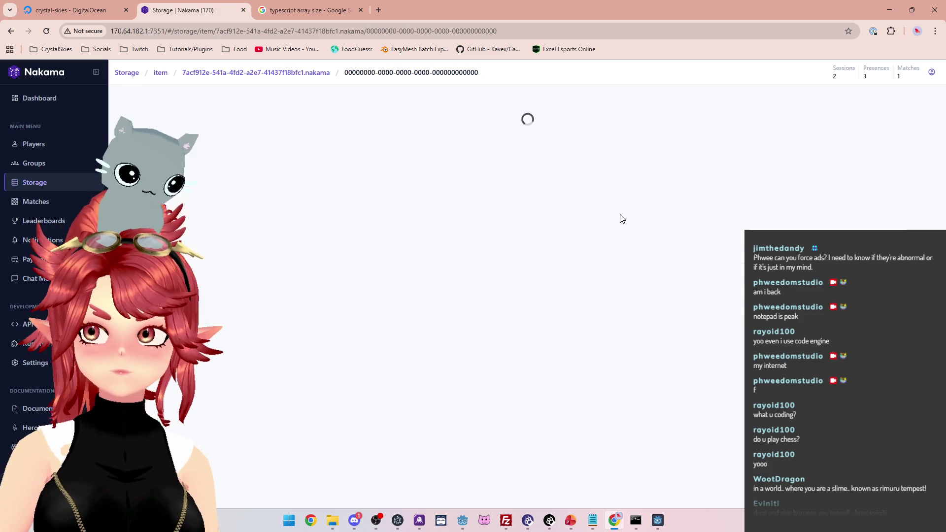
{"action": "scroll", "coordinate": [622, 218], "scroll_direction": "down", "scroll_amount": 2}
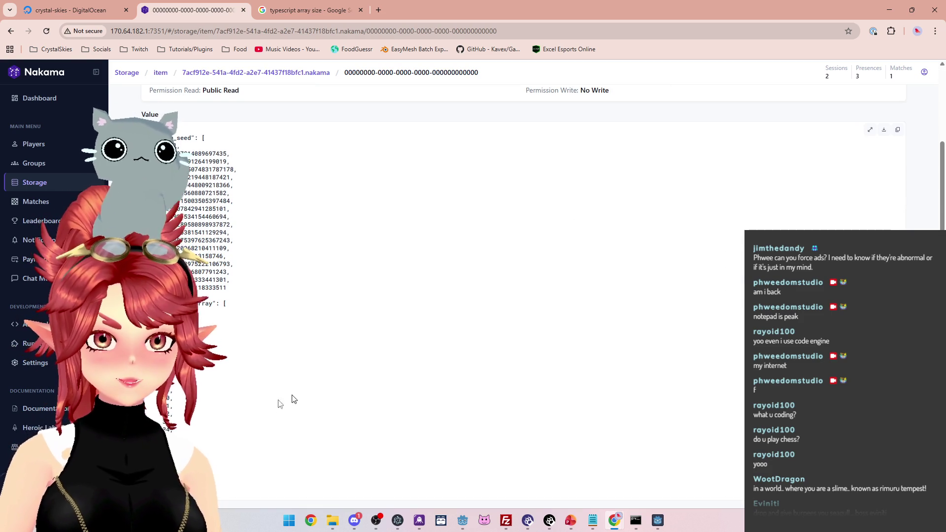
{"action": "left_click", "coordinate": [594, 523]}
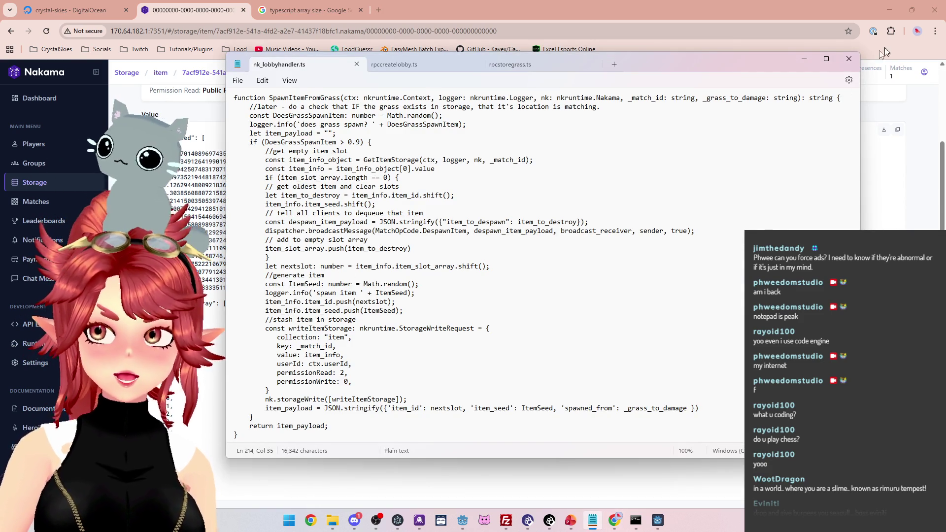
{"action": "mouse_move", "coordinate": [462, 520]}
{"action": "left_click", "coordinate": [473, 480]}
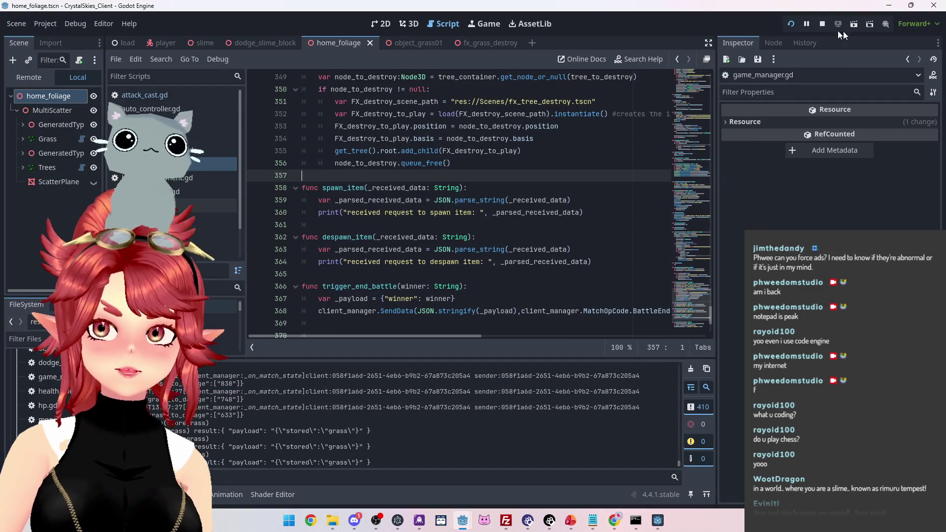
{"action": "left_click", "coordinate": [823, 26]}
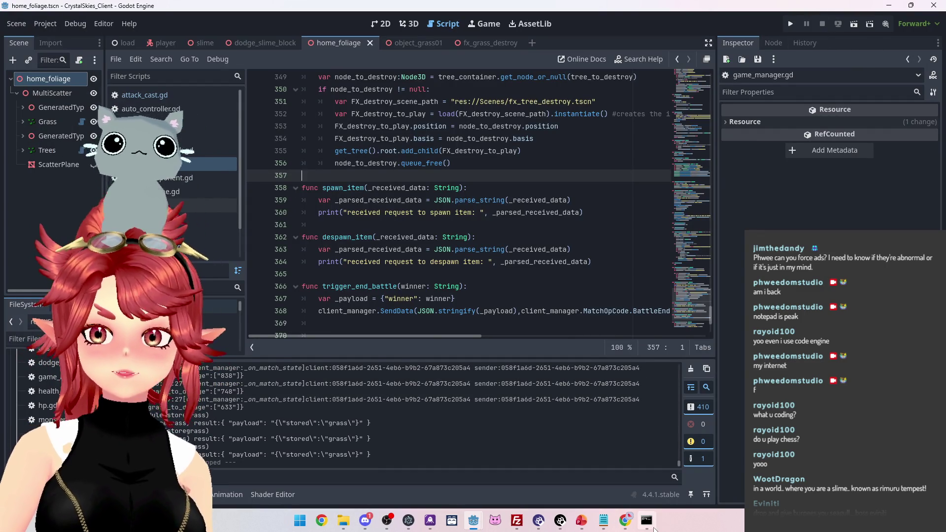
Rerun npx tsc in Command Prompt and bring nk_lobbyhandler.ts back up in Notepad
{"action": "key", "text": "alt+Tab"}
{"action": "key", "text": "Up"}
{"action": "key", "text": "Return"}
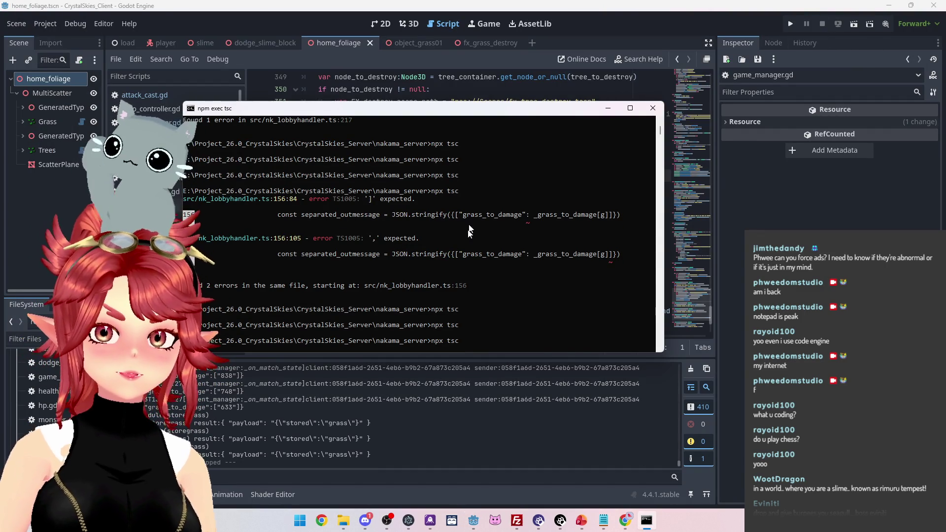
{"action": "left_click", "coordinate": [599, 516]}
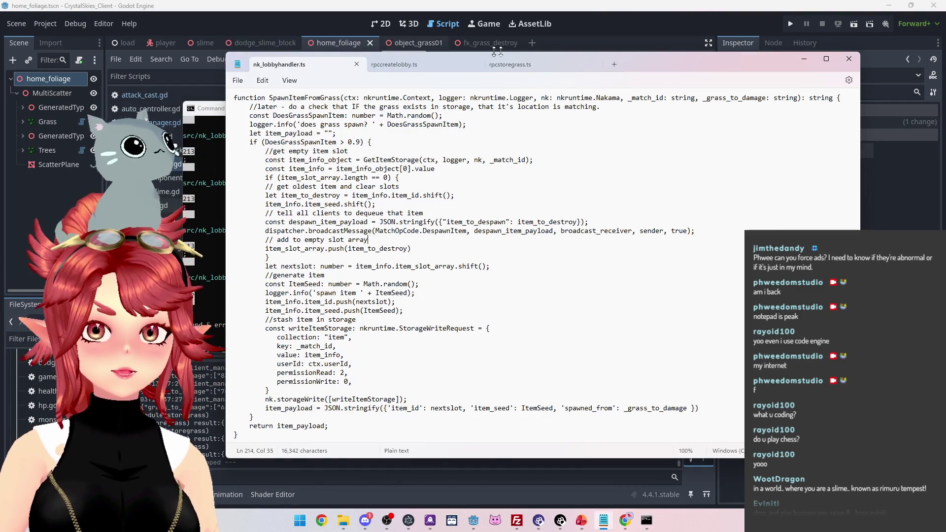
{"action": "left_click", "coordinate": [416, 61]}
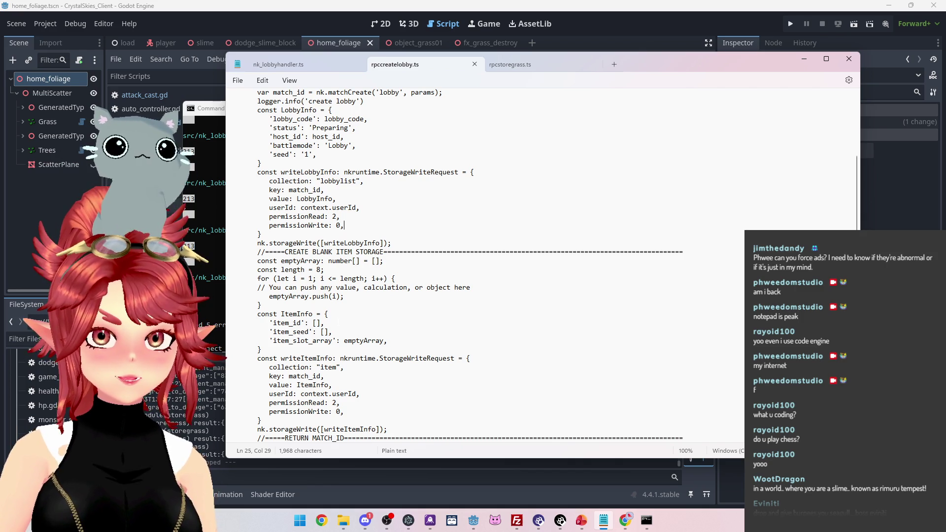
{"action": "left_click", "coordinate": [208, 242]}
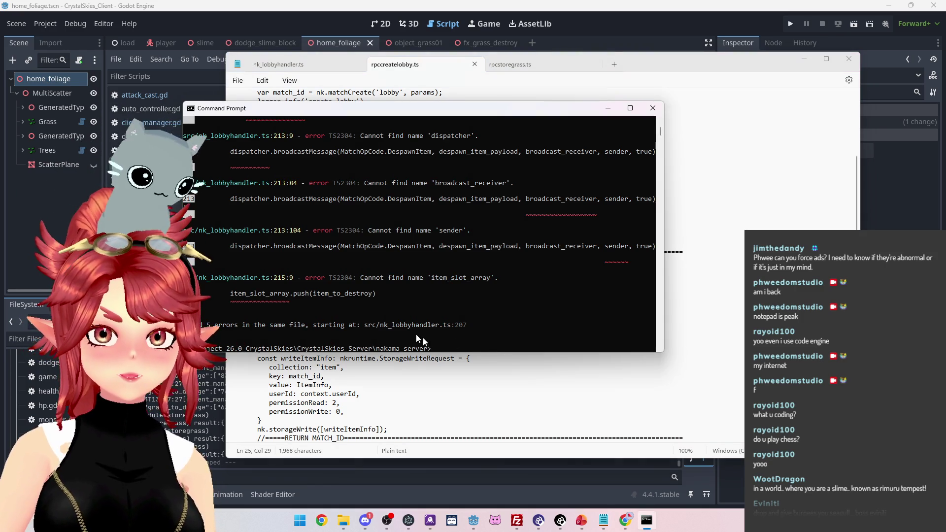
{"action": "scroll", "coordinate": [452, 267], "scroll_direction": "up", "scroll_amount": 4}
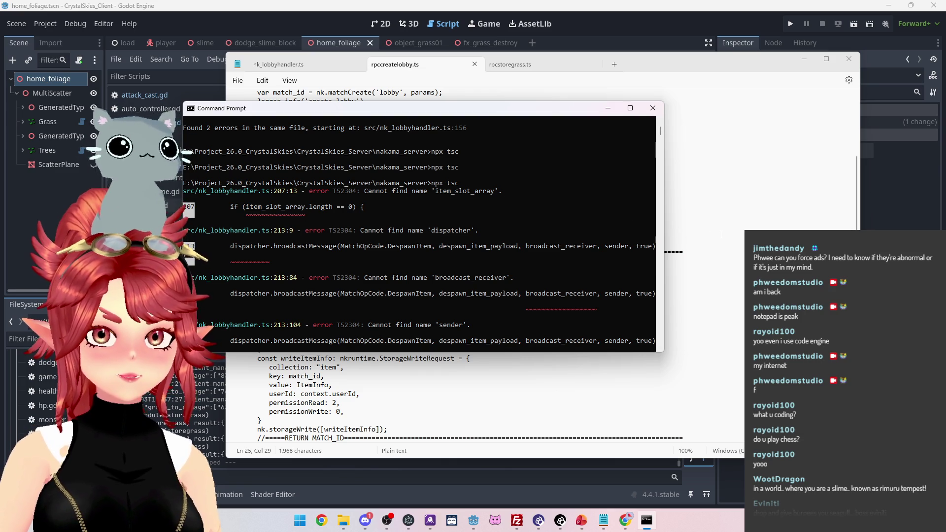
{"action": "left_click", "coordinate": [707, 260]}
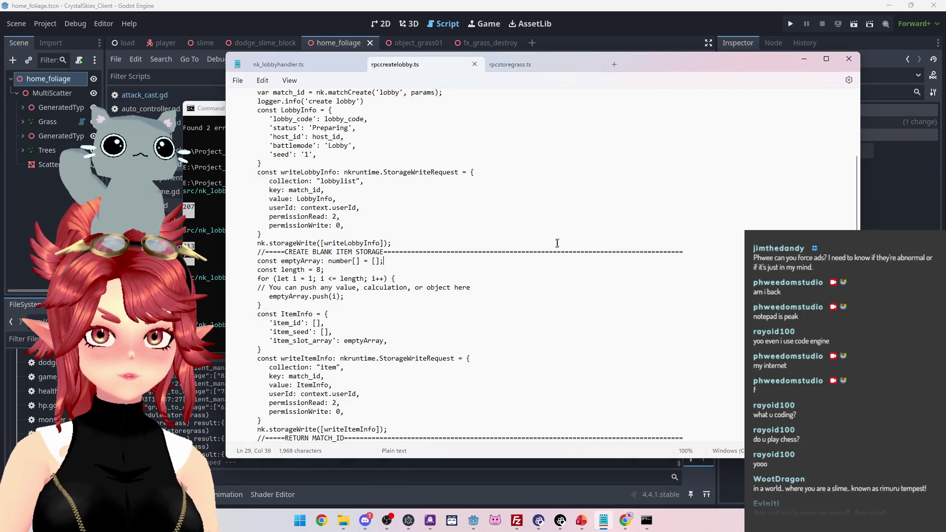
{"action": "key", "text": "ctrl+shift+Tab"}
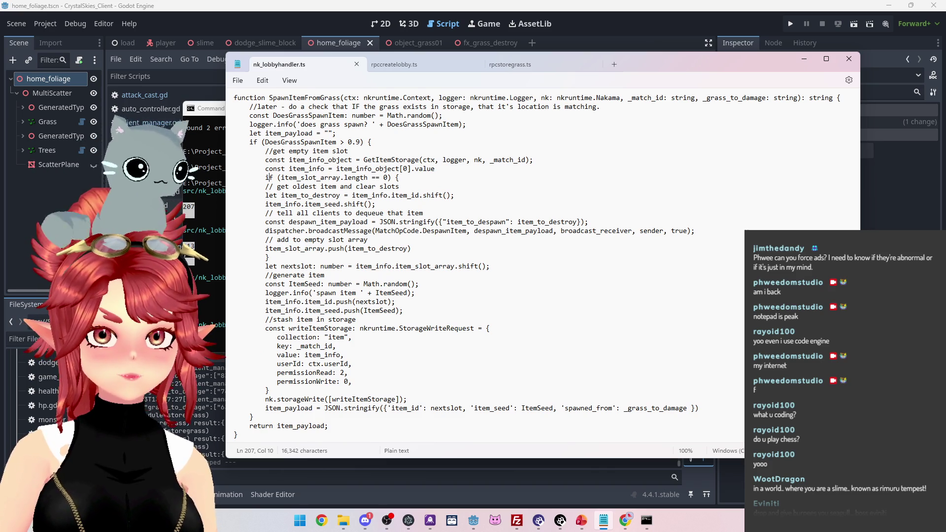
{"action": "left_click_drag", "start_coordinate": [282, 178], "coordinate": [295, 178]}
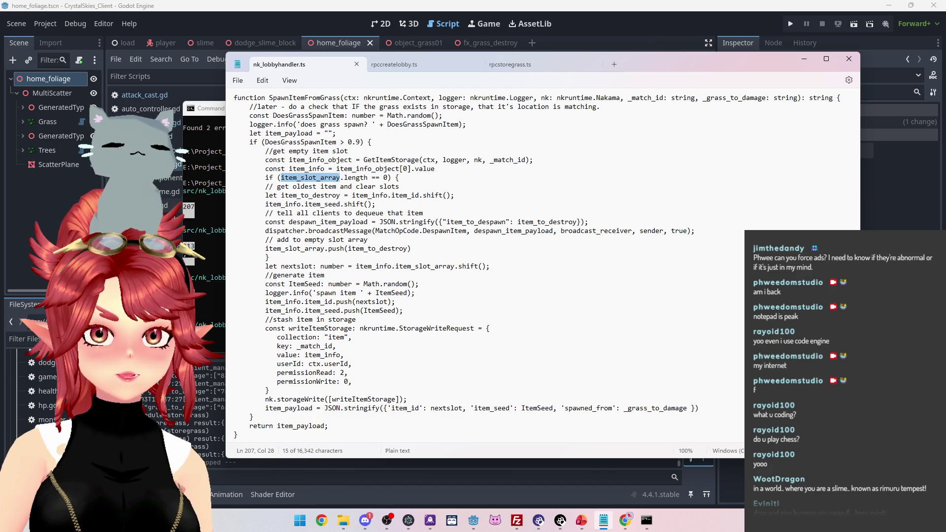
Rerun npx tsc to confirm the item_info.item_slot_array fix leaves only 4 errors
{"action": "scroll", "coordinate": [303, 196], "scroll_direction": "up", "scroll_amount": 1}
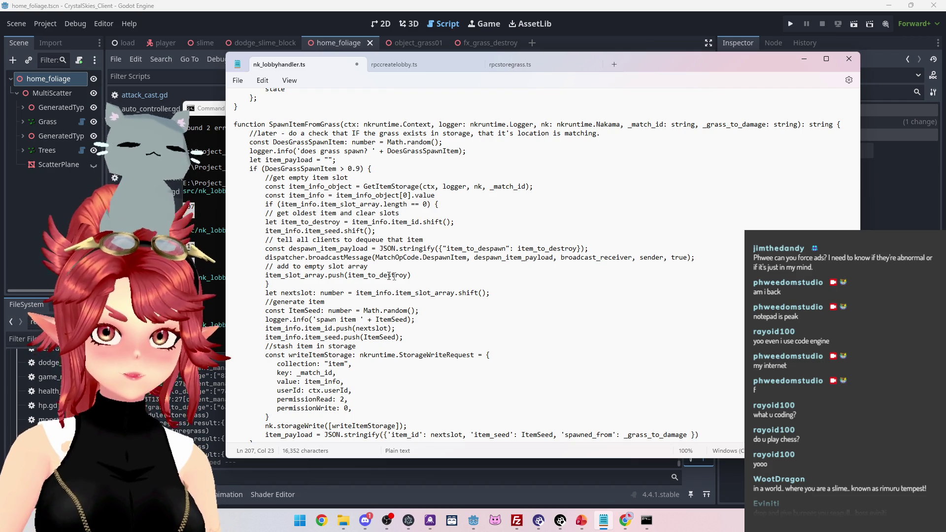
{"action": "key", "text": "alt+Tab"}
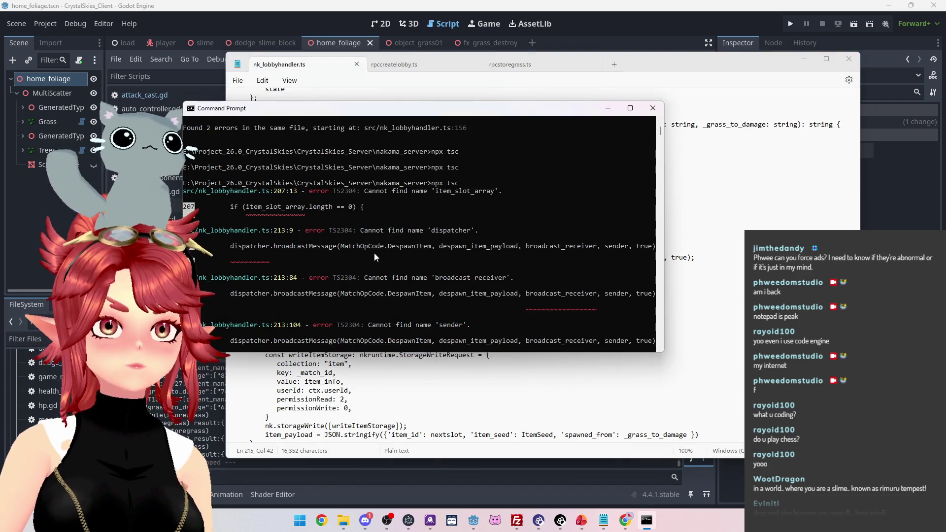
{"action": "key", "text": "Up"}
{"action": "key", "text": "Return"}
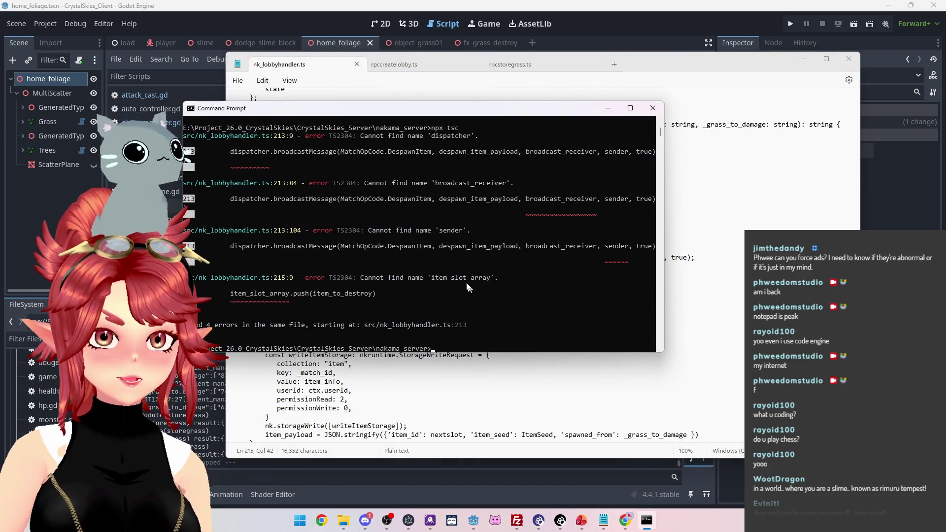
{"action": "scroll", "coordinate": [490, 308], "scroll_direction": "up", "scroll_amount": 2}
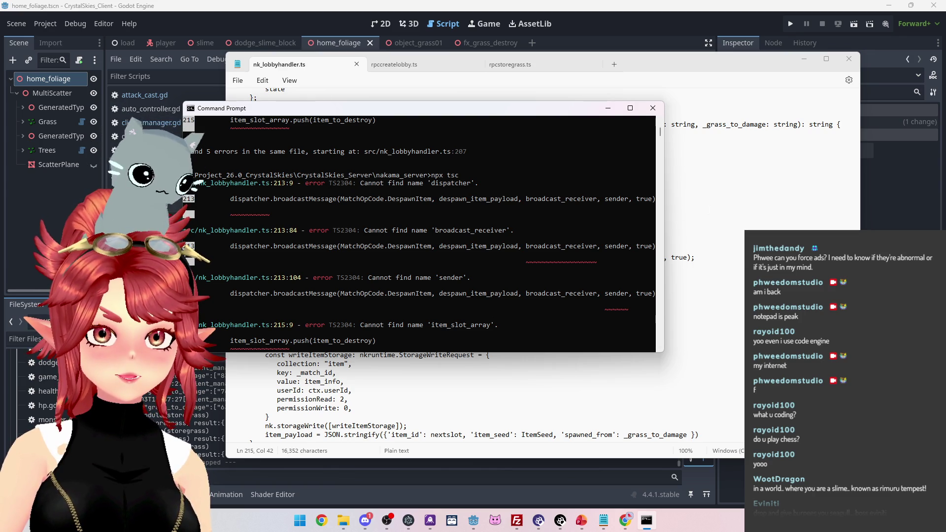
{"action": "left_click", "coordinate": [605, 210]}
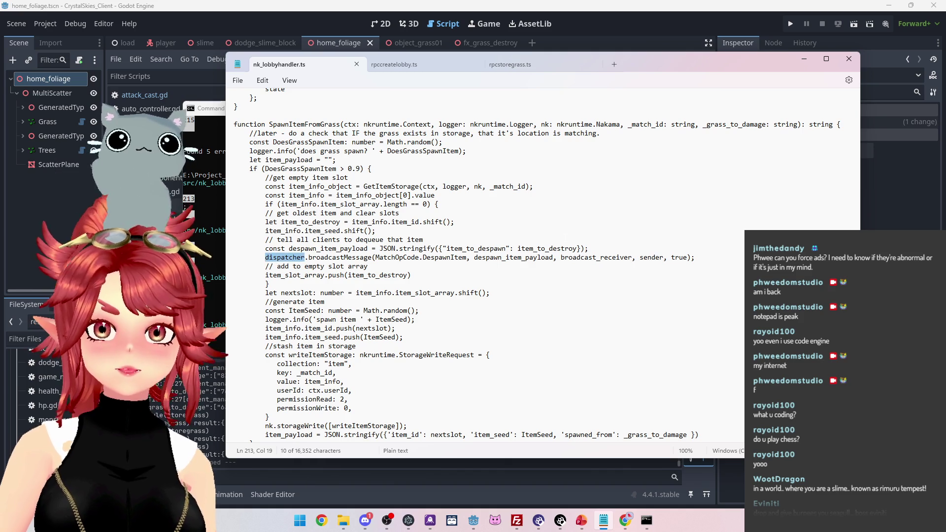
Paste matchLoop's ', dispatcher: nkruntime.MatchDispatcher' parameter after nk in SpawnItemFromGrass's signature
{"action": "scroll", "coordinate": [538, 265], "scroll_direction": "up", "scroll_amount": 2}
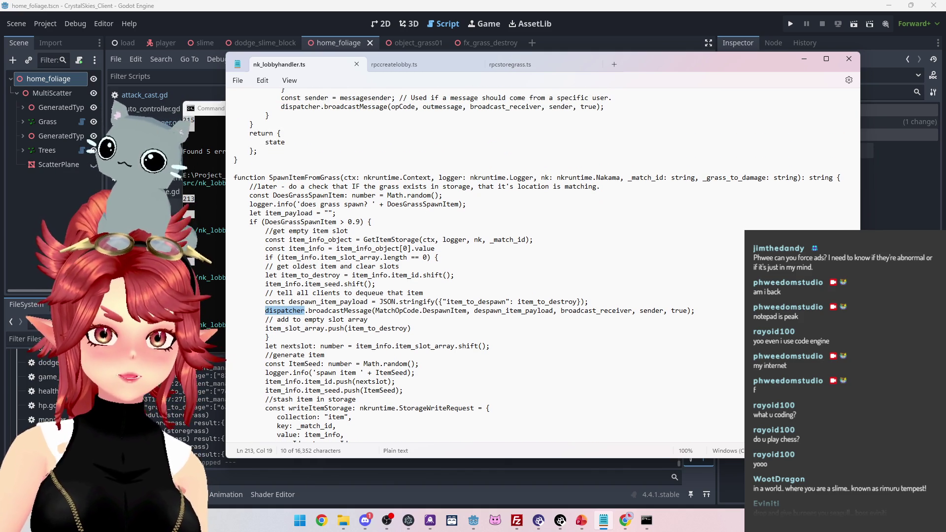
{"action": "scroll", "coordinate": [402, 296], "scroll_direction": "up", "scroll_amount": 6}
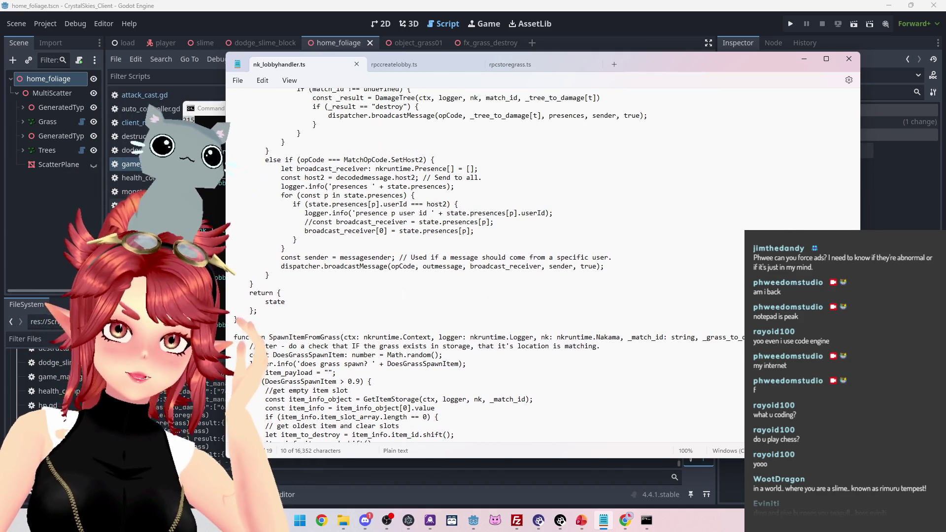
{"action": "scroll", "coordinate": [493, 266], "scroll_direction": "up", "scroll_amount": 8}
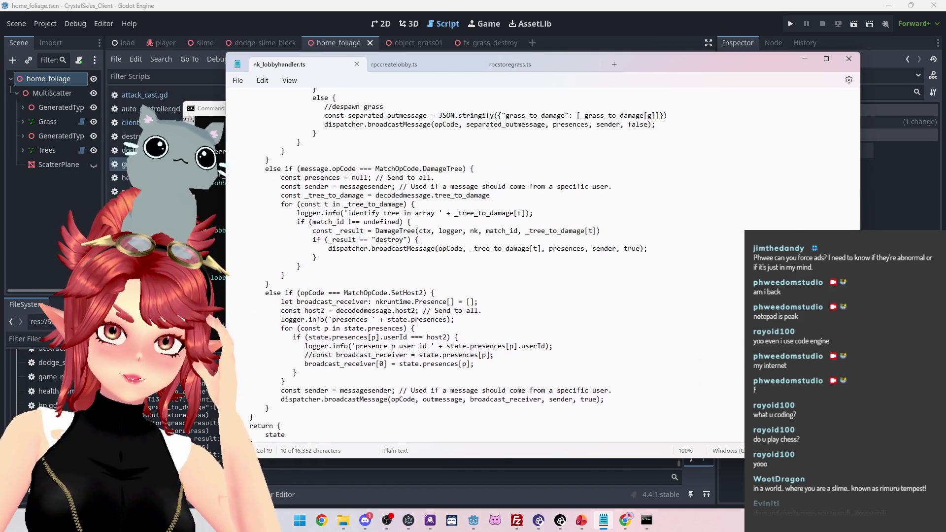
{"action": "scroll", "coordinate": [570, 329], "scroll_direction": "up", "scroll_amount": 15}
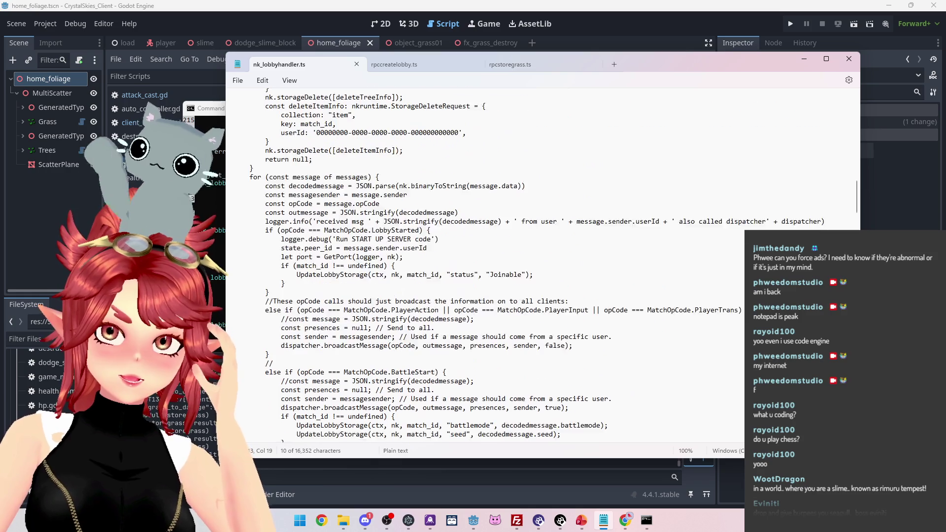
{"action": "scroll", "coordinate": [570, 329], "scroll_direction": "up", "scroll_amount": 10}
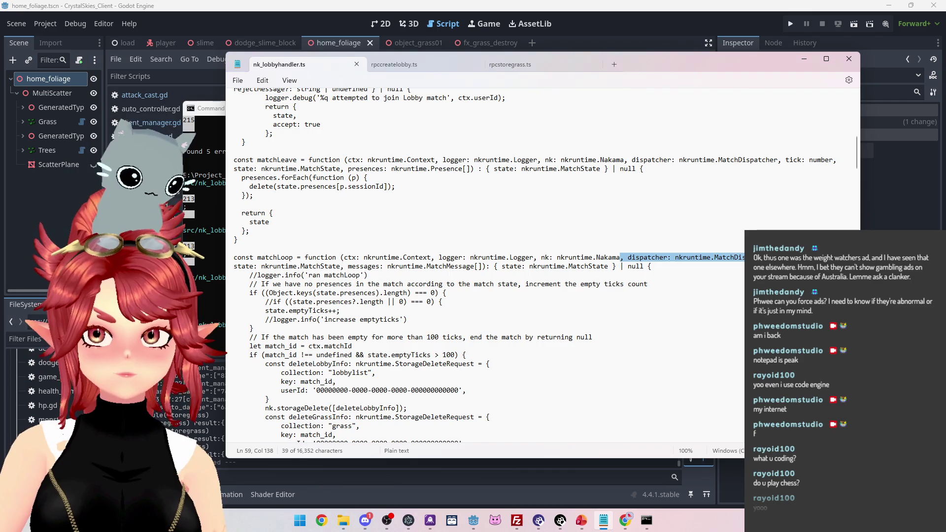
{"action": "scroll", "coordinate": [534, 287], "scroll_direction": "down", "scroll_amount": 20}
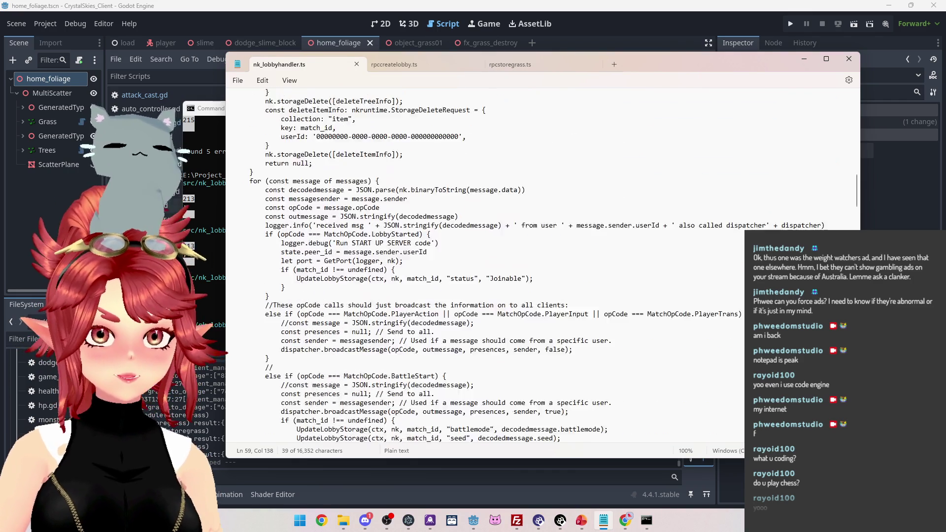
{"action": "scroll", "coordinate": [534, 288], "scroll_direction": "down", "scroll_amount": 20}
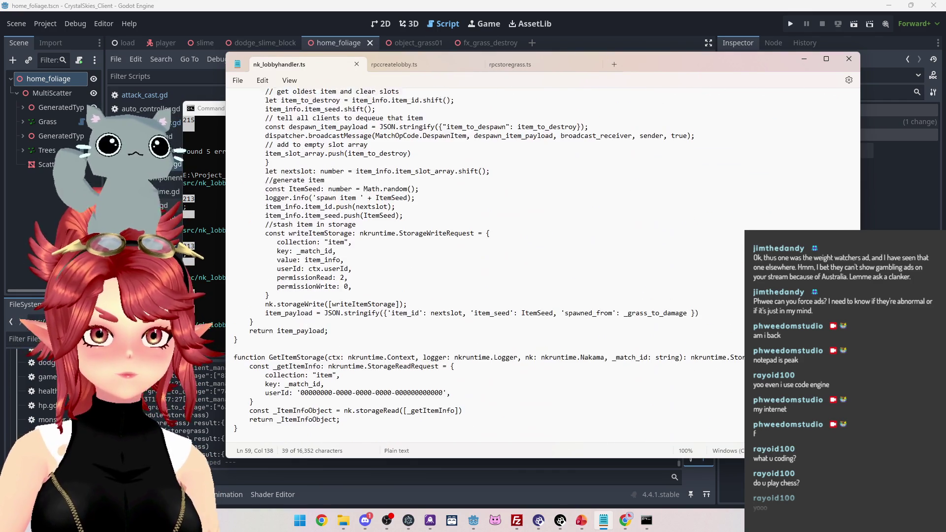
{"action": "scroll", "coordinate": [533, 287], "scroll_direction": "up", "scroll_amount": 8}
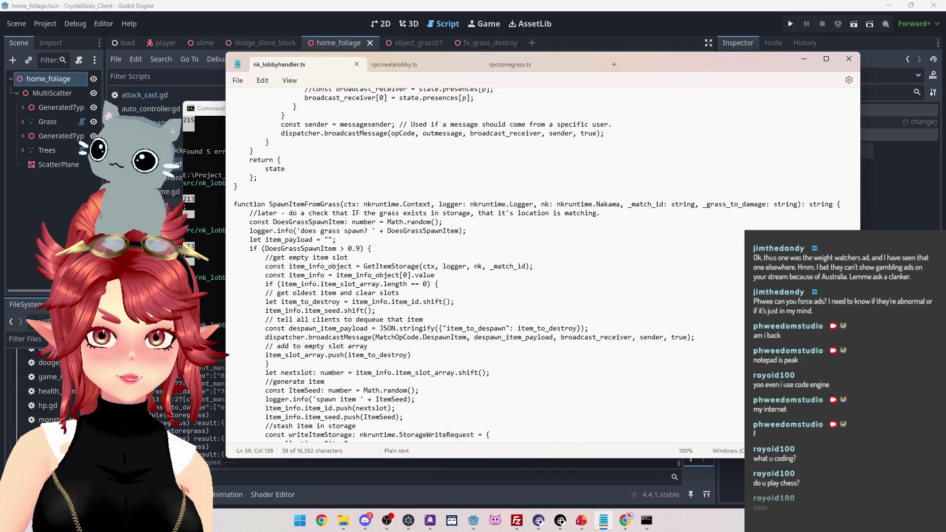
{"action": "scroll", "coordinate": [509, 274], "scroll_direction": "down", "scroll_amount": 2}
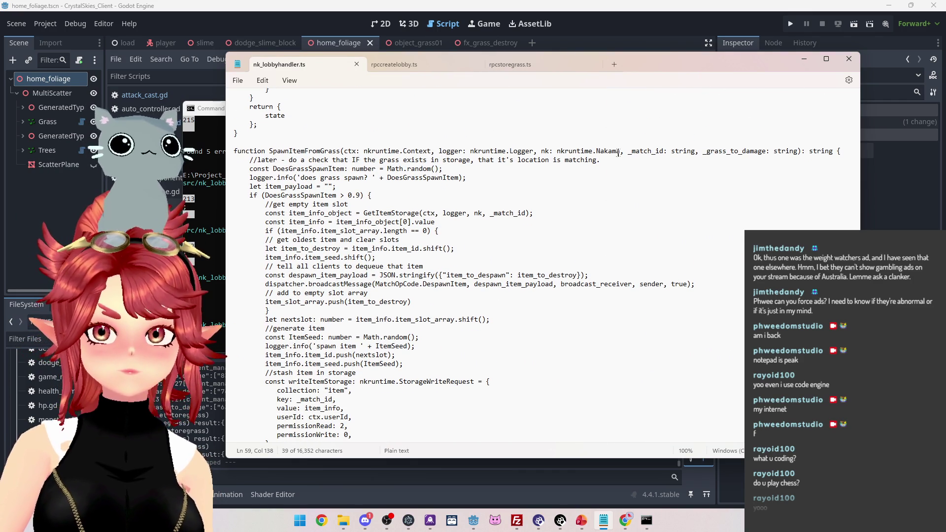
{"action": "left_click", "coordinate": [619, 151]}
{"action": "type", "text": ", dispatcher: nkruntime.MatchDispatcher"}
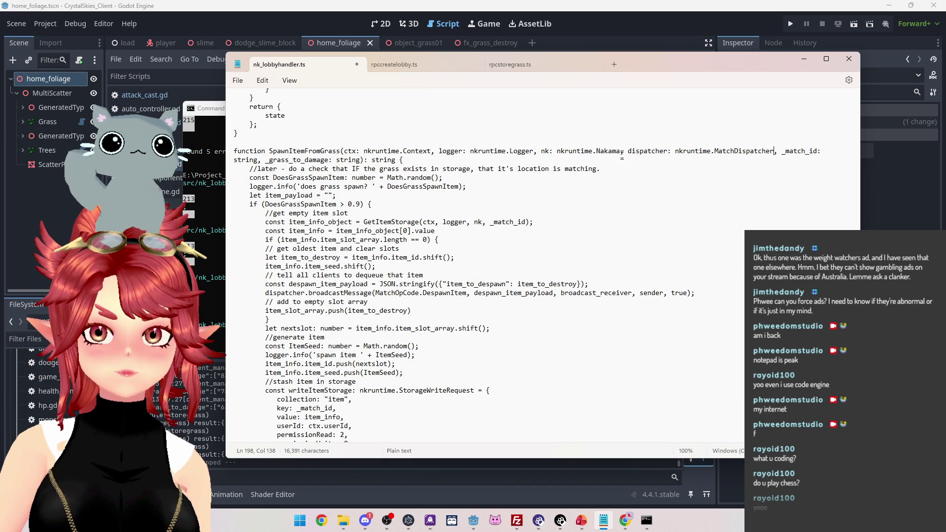
Insert 'dispatcher, ' before match_id in the DamageGrass handler's SpawnItemFromGrass call
{"action": "double_click", "coordinate": [648, 150]}
{"action": "key", "text": "ctrl+c"}
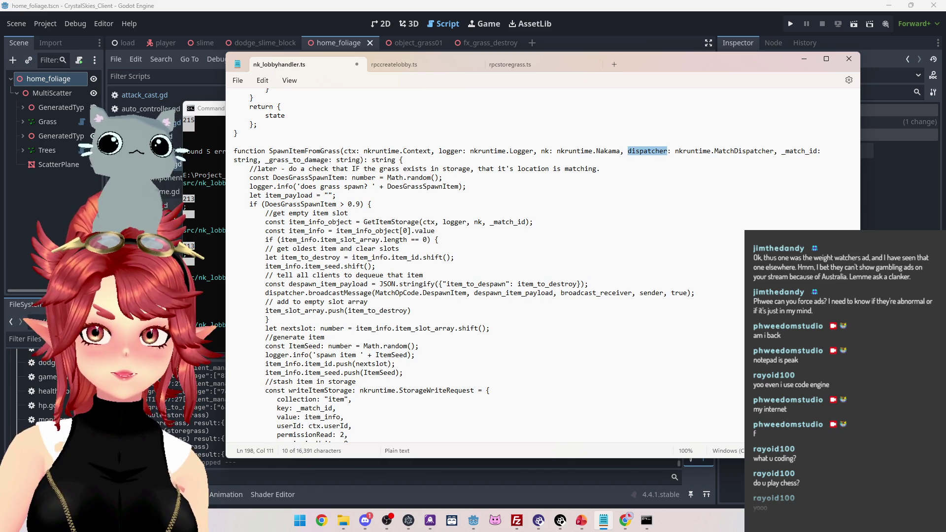
{"action": "key", "text": "ctrl+s"}
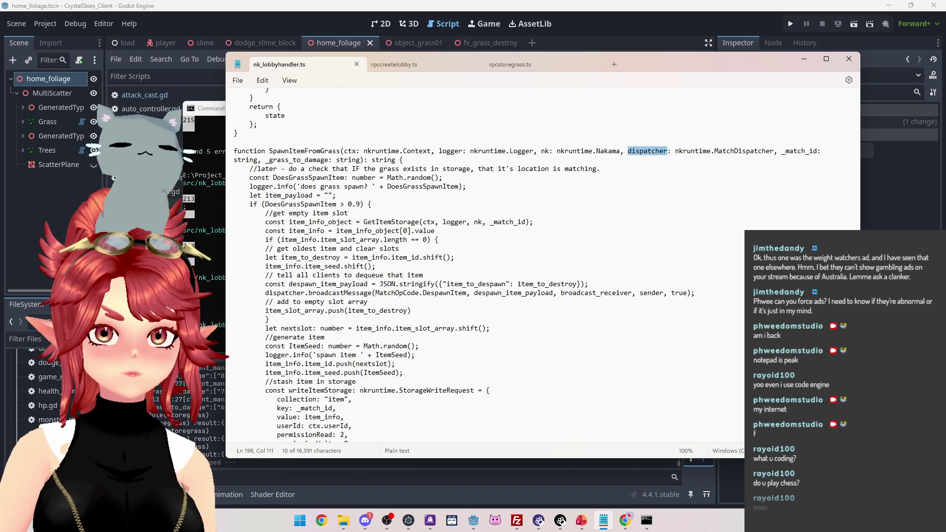
{"action": "scroll", "coordinate": [493, 266], "scroll_direction": "up", "scroll_amount": 7}
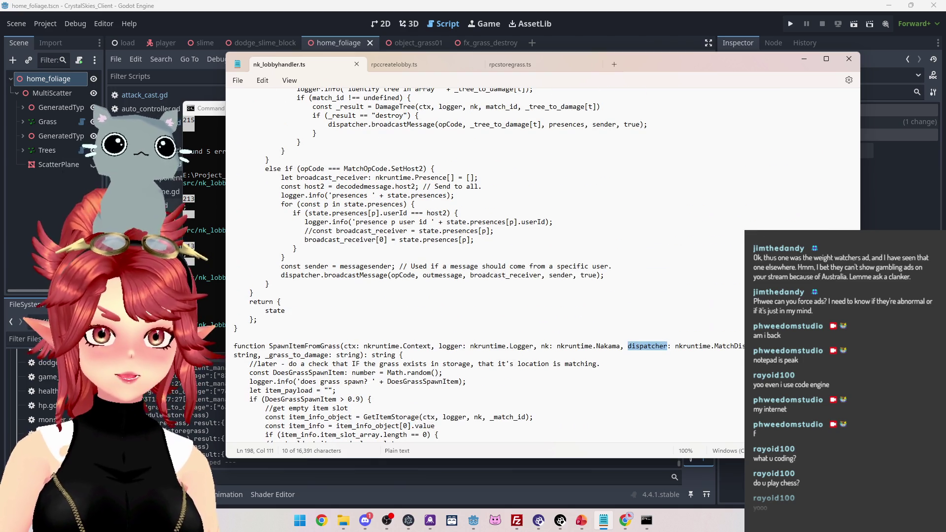
{"action": "scroll", "coordinate": [492, 266], "scroll_direction": "up", "scroll_amount": 5}
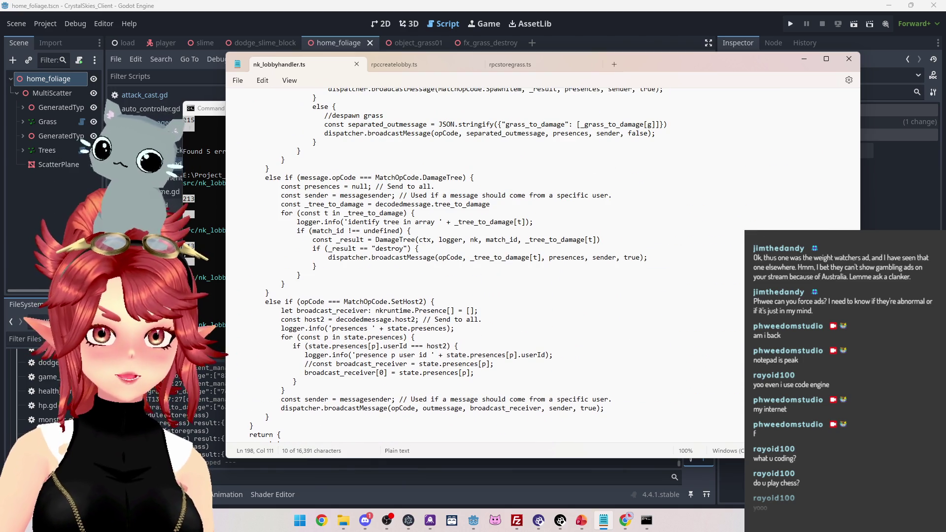
{"action": "scroll", "coordinate": [459, 229], "scroll_direction": "up", "scroll_amount": 6}
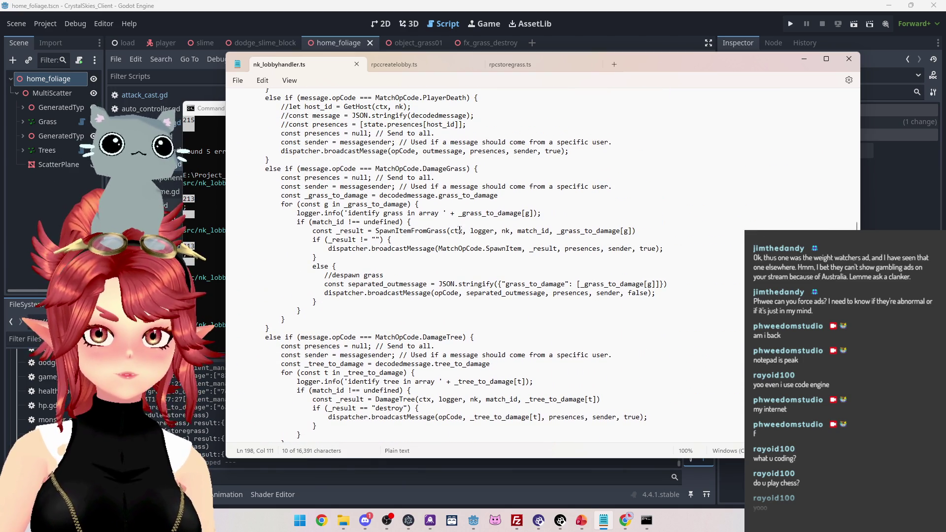
{"action": "left_click", "coordinate": [518, 230]}
{"action": "key", "text": "ctrl+v"}
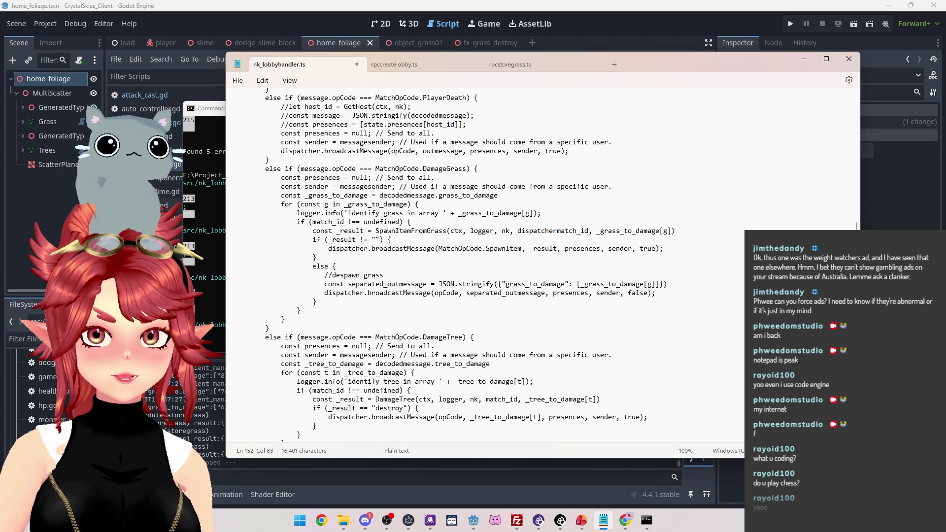
{"action": "type", "text": ","}
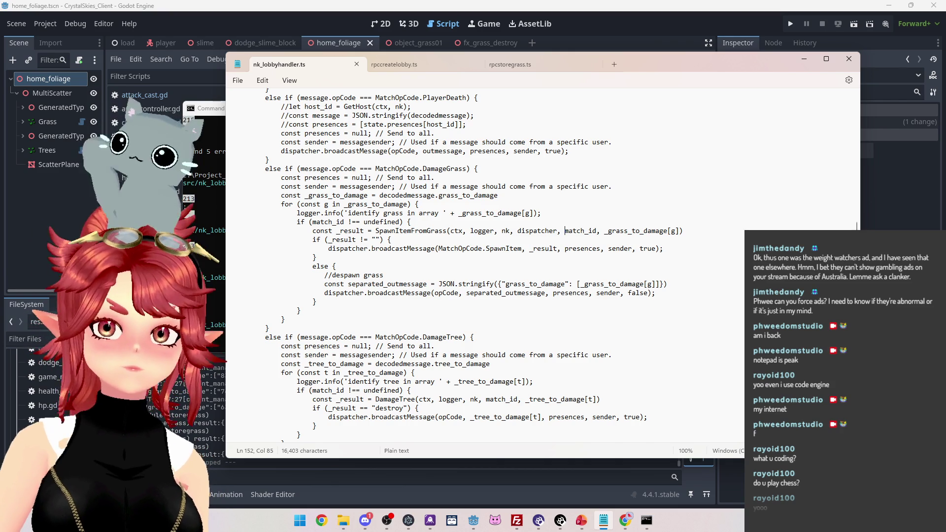
{"action": "left_click", "coordinate": [646, 520]}
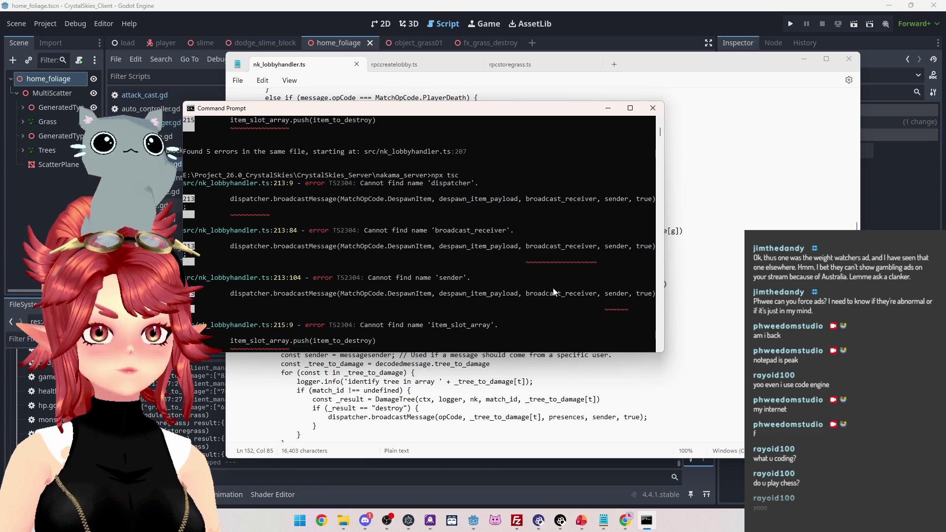
{"action": "type", "text": "npx tsc"}
Rerun npx tsc and compare the reported errors against the lobby handler code
{"action": "key", "text": "Up"}
{"action": "key", "text": "Return"}
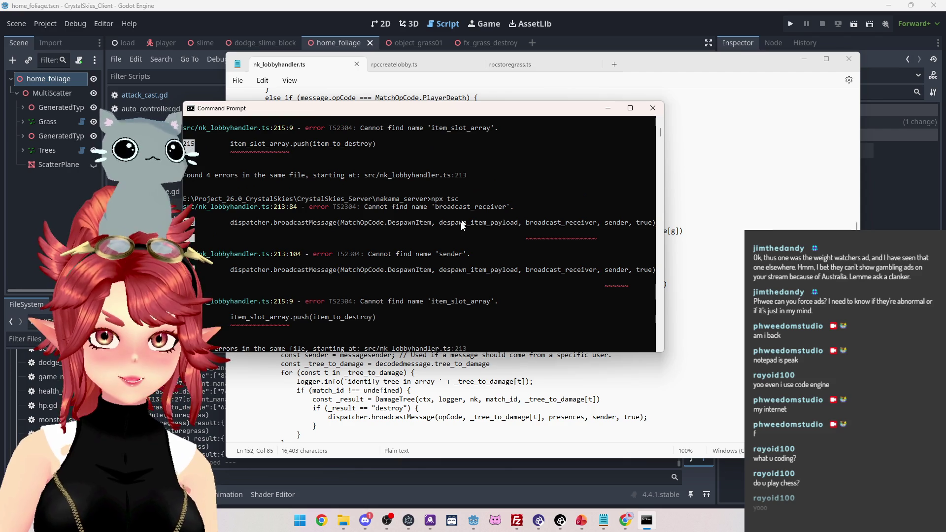
{"action": "scroll", "coordinate": [454, 207], "scroll_direction": "down", "scroll_amount": 2}
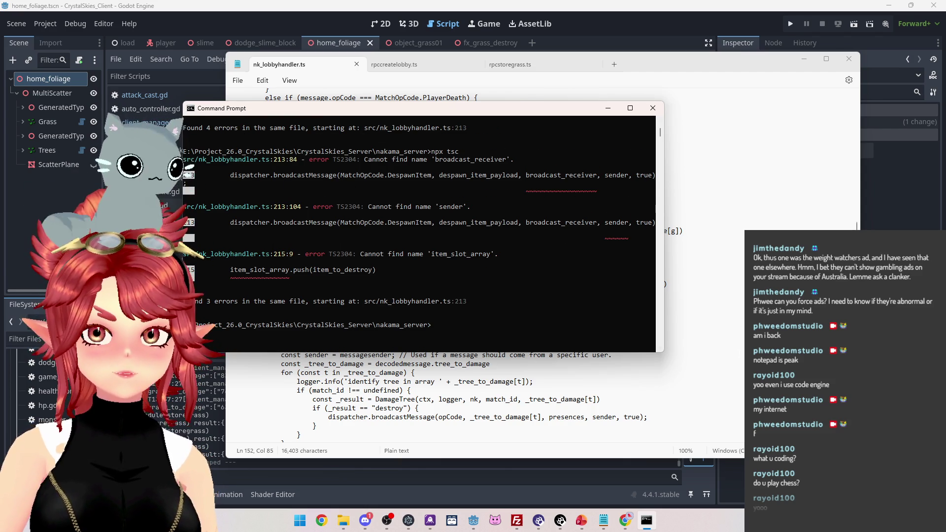
{"action": "left_click", "coordinate": [739, 354]}
{"action": "scroll", "coordinate": [536, 287], "scroll_direction": "up", "scroll_amount": 20}
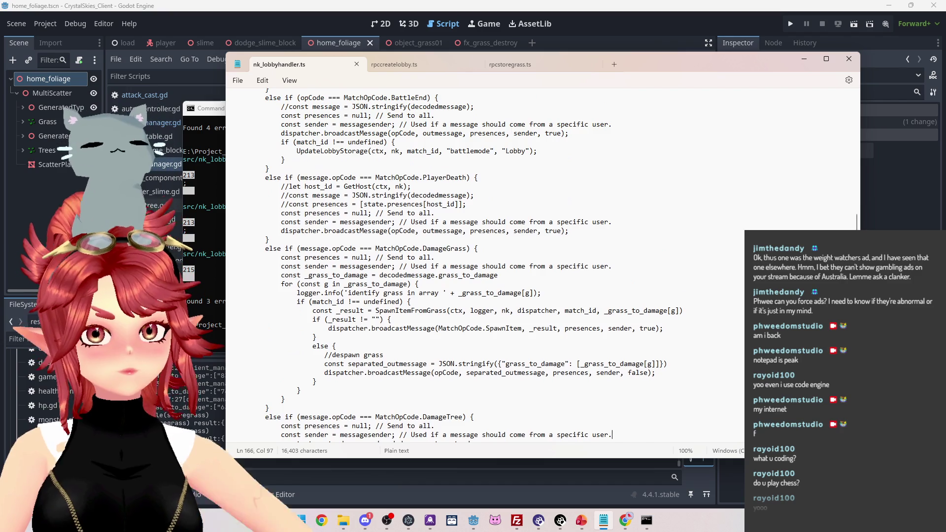
{"action": "scroll", "coordinate": [537, 287], "scroll_direction": "up", "scroll_amount": 12}
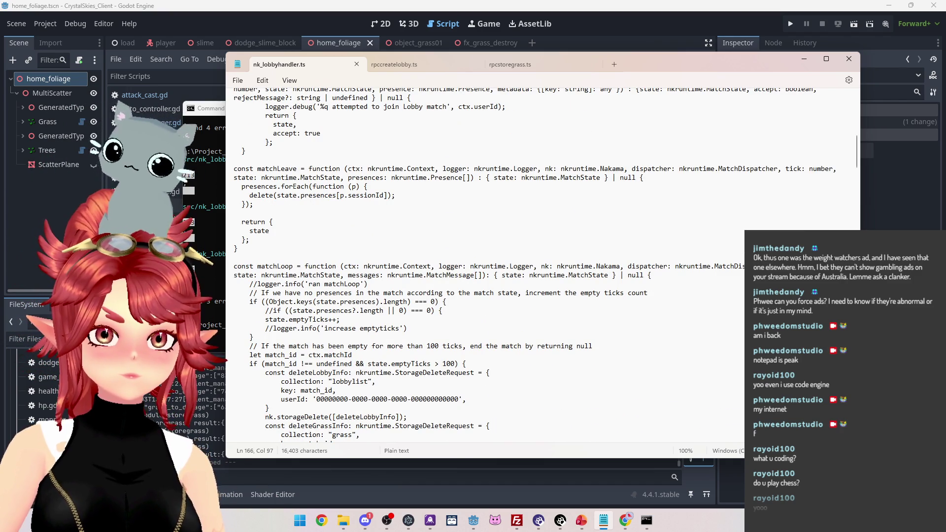
{"action": "scroll", "coordinate": [599, 279], "scroll_direction": "down", "scroll_amount": 1}
{"action": "scroll", "coordinate": [542, 256], "scroll_direction": "down", "scroll_amount": 1}
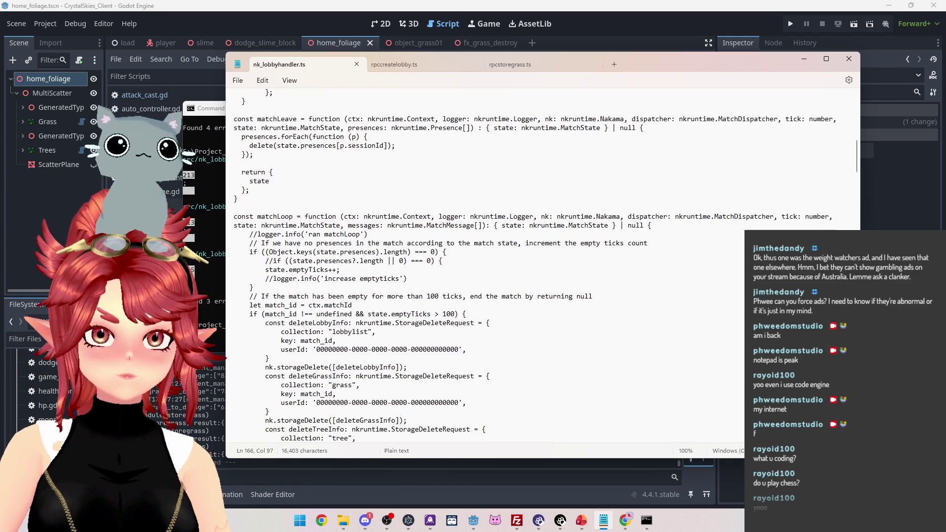
{"action": "scroll", "coordinate": [543, 266], "scroll_direction": "down", "scroll_amount": 15}
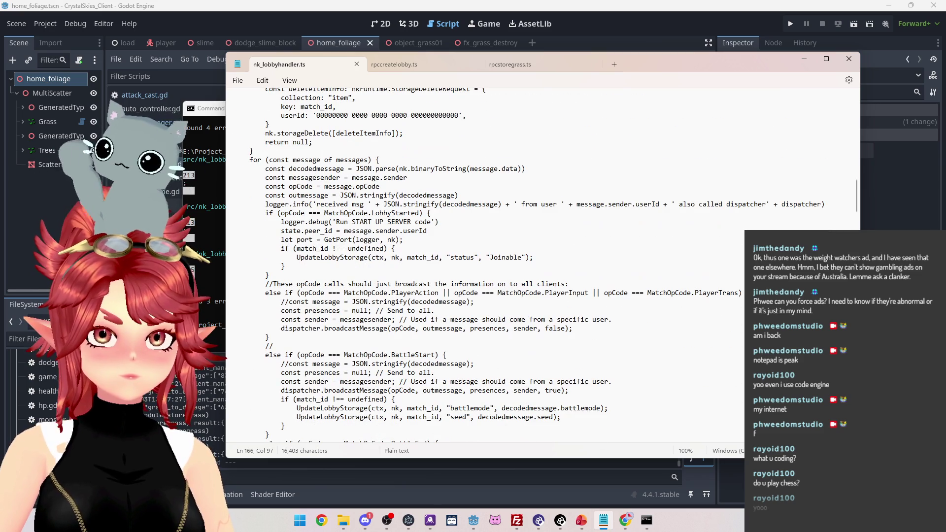
{"action": "scroll", "coordinate": [314, 197], "scroll_direction": "down", "scroll_amount": 4}
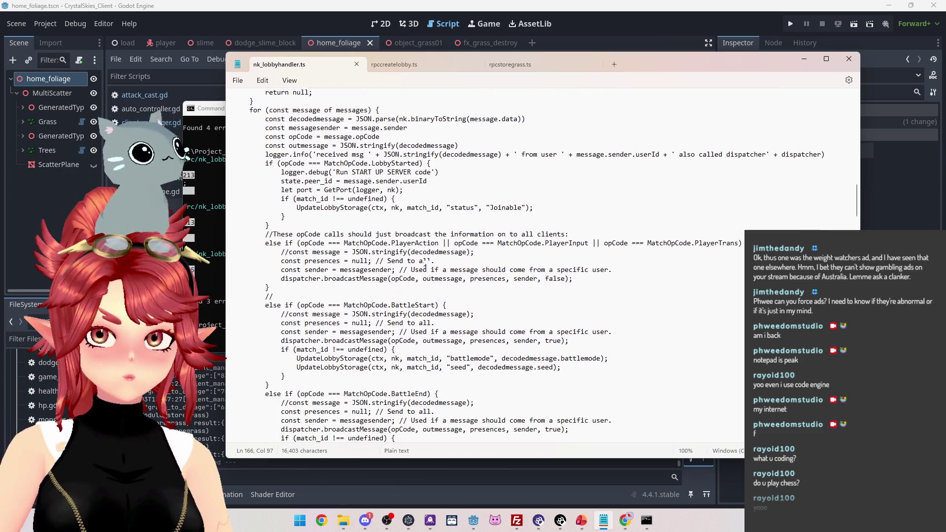
{"action": "scroll", "coordinate": [542, 266], "scroll_direction": "down", "scroll_amount": 11}
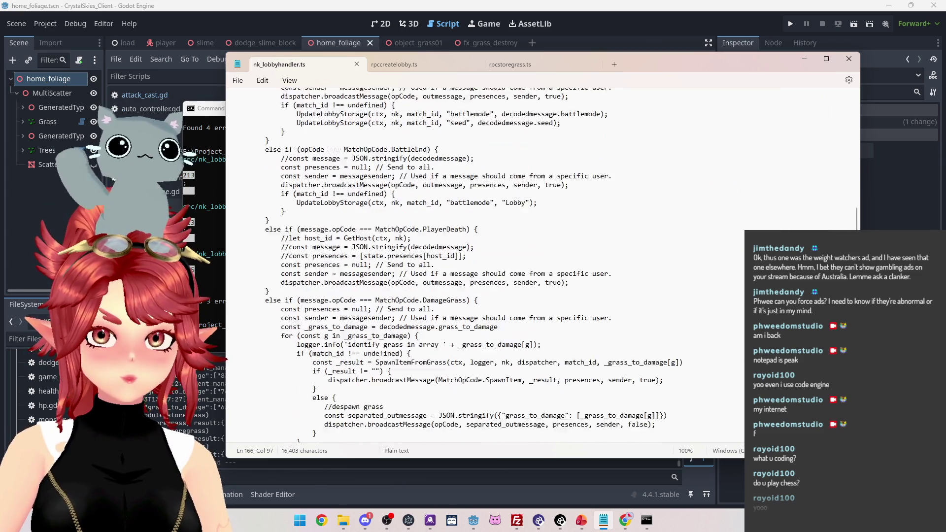
{"action": "scroll", "coordinate": [543, 266], "scroll_direction": "down", "scroll_amount": 3}
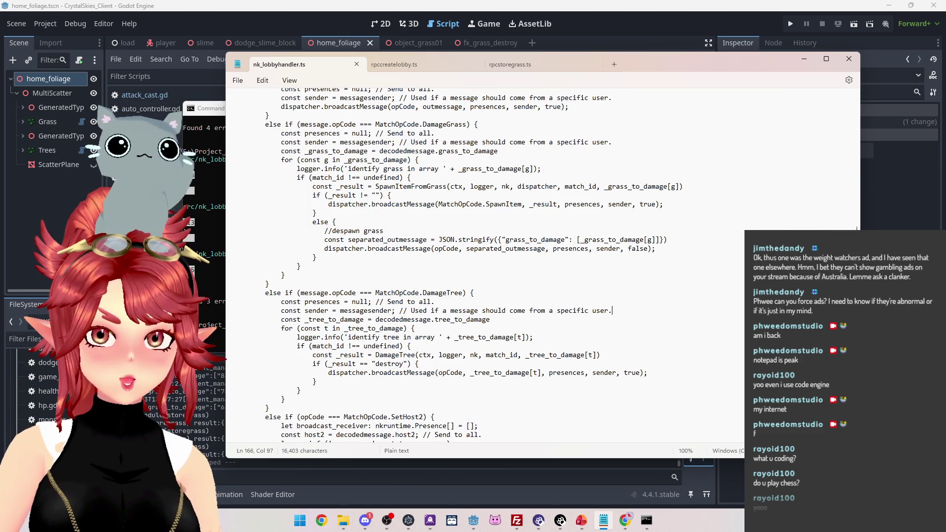
{"action": "scroll", "coordinate": [542, 266], "scroll_direction": "up", "scroll_amount": 2}
{"action": "left_click", "coordinate": [656, 303]}
{"action": "scroll", "coordinate": [471, 265], "scroll_direction": "up", "scroll_amount": 5}
{"action": "scroll", "coordinate": [542, 267], "scroll_direction": "down", "scroll_amount": 10}
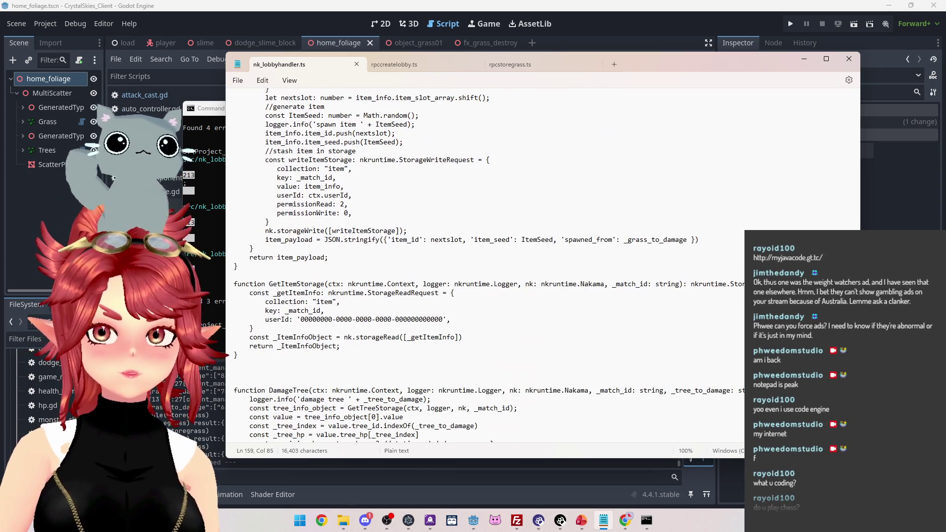
{"action": "scroll", "coordinate": [345, 266], "scroll_direction": "up", "scroll_amount": 1}
{"action": "left_click", "coordinate": [215, 274]}
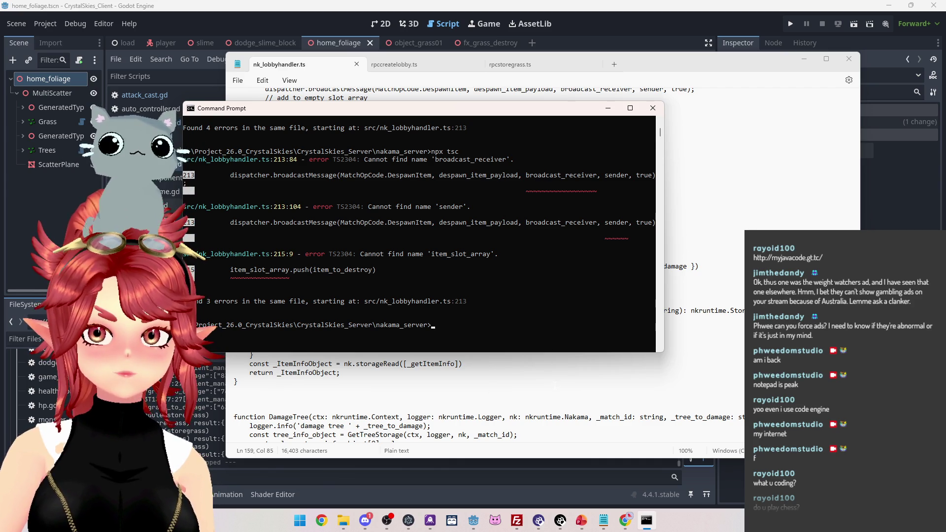
Replace broadcast_receiver with null as the DespawnItem broadcast's recipients on line 213
{"action": "left_click", "coordinate": [238, 381]}
{"action": "scroll", "coordinate": [485, 266], "scroll_direction": "up", "scroll_amount": 6}
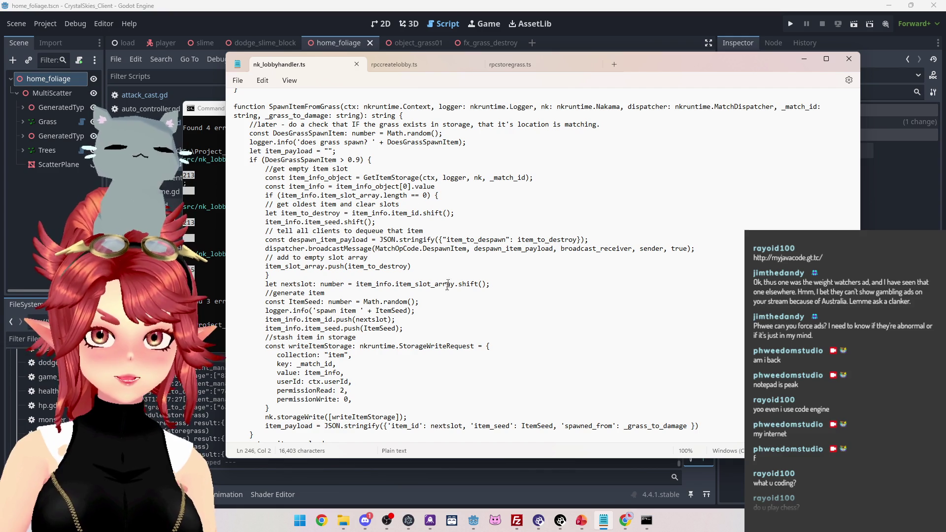
{"action": "left_click_drag", "start_coordinate": [476, 249], "coordinate": [651, 249]}
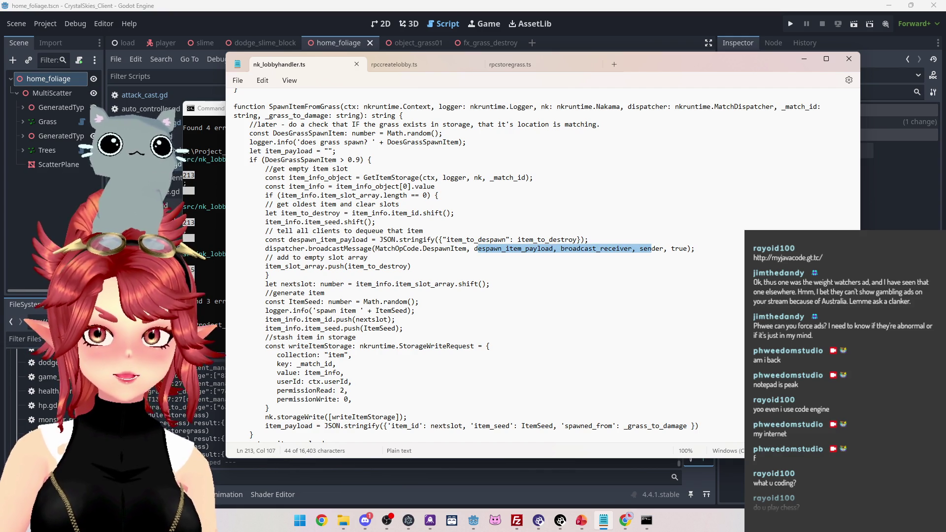
{"action": "left_click_drag", "start_coordinate": [305, 249], "coordinate": [676, 249]}
{"action": "scroll", "coordinate": [524, 271], "scroll_direction": "up", "scroll_amount": 5}
{"action": "scroll", "coordinate": [524, 271], "scroll_direction": "up", "scroll_amount": 4}
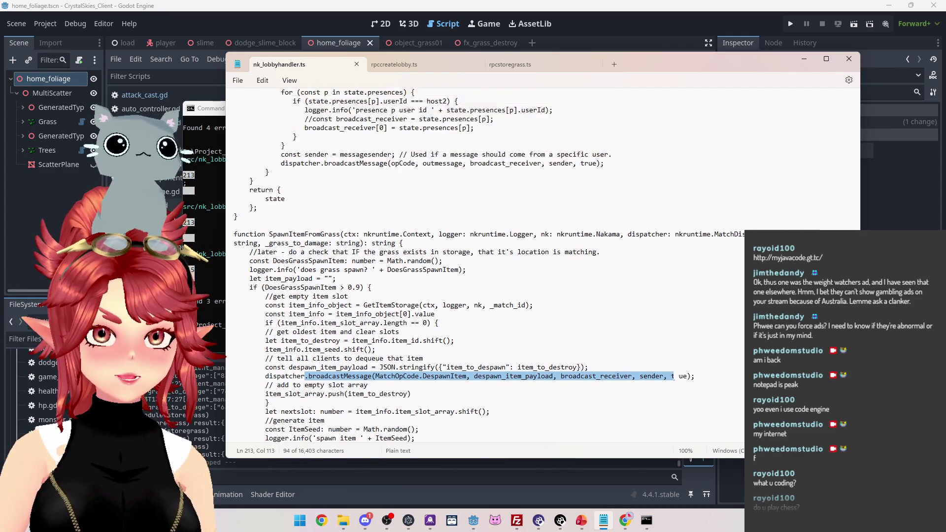
{"action": "scroll", "coordinate": [424, 167], "scroll_direction": "down", "scroll_amount": 2}
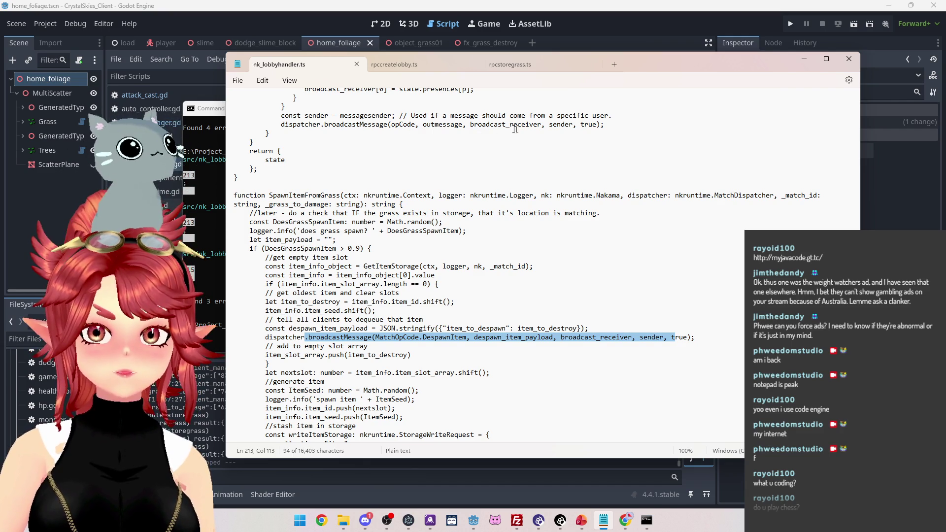
{"action": "scroll", "coordinate": [515, 129], "scroll_direction": "up", "scroll_amount": 3}
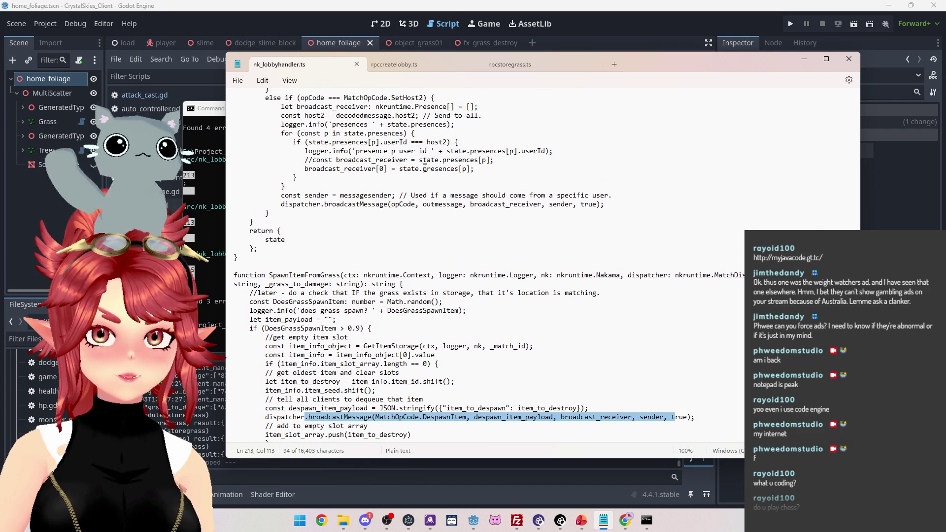
{"action": "scroll", "coordinate": [438, 223], "scroll_direction": "up", "scroll_amount": 2}
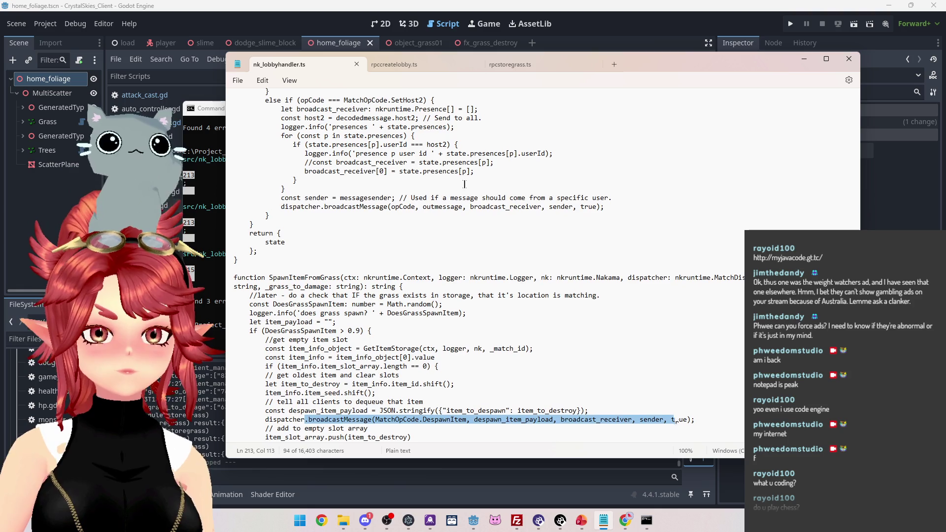
{"action": "scroll", "coordinate": [498, 247], "scroll_direction": "up", "scroll_amount": 2}
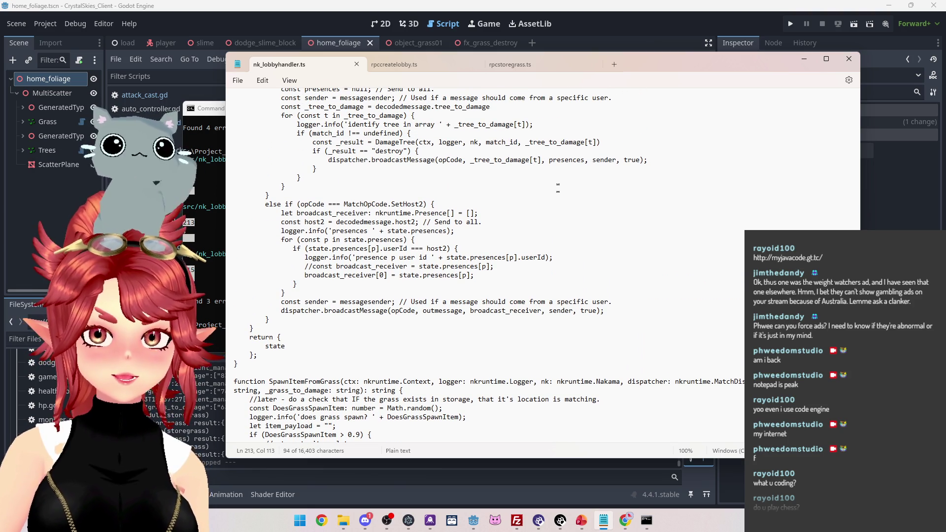
{"action": "scroll", "coordinate": [558, 188], "scroll_direction": "up", "scroll_amount": 3}
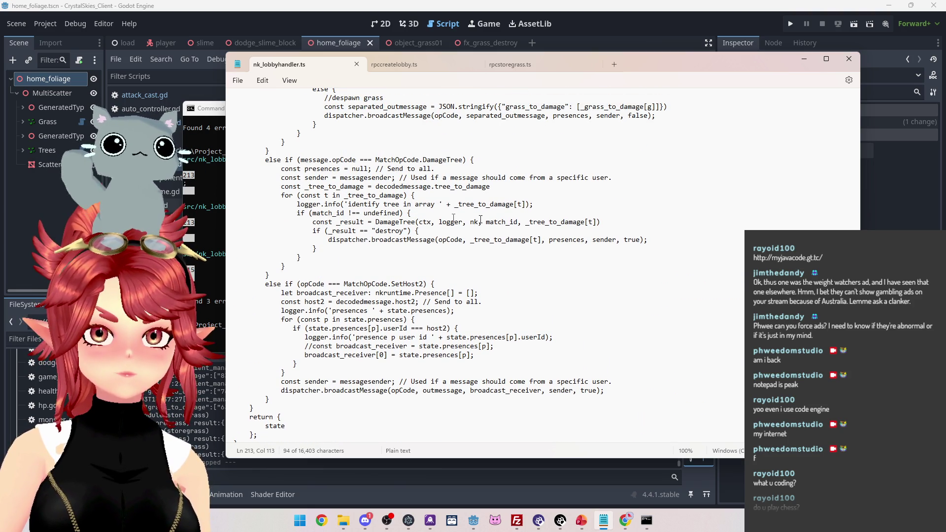
{"action": "double_click", "coordinate": [566, 240]}
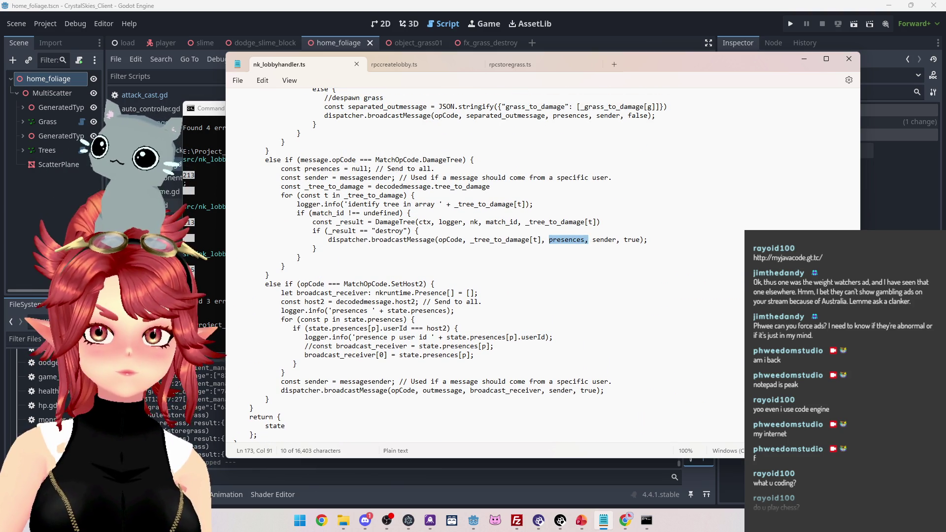
{"action": "scroll", "coordinate": [493, 266], "scroll_direction": "down", "scroll_amount": 10}
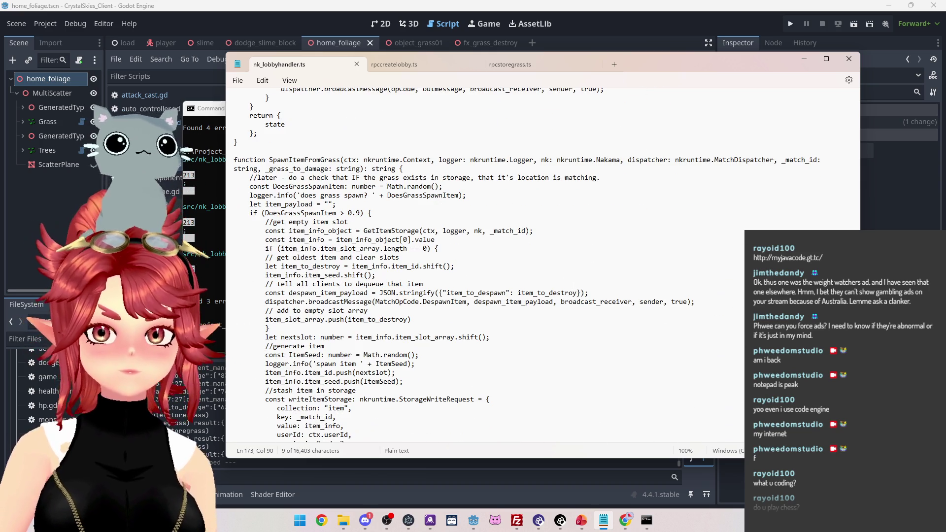
{"action": "left_click_drag", "start_coordinate": [561, 302], "coordinate": [632, 302]}
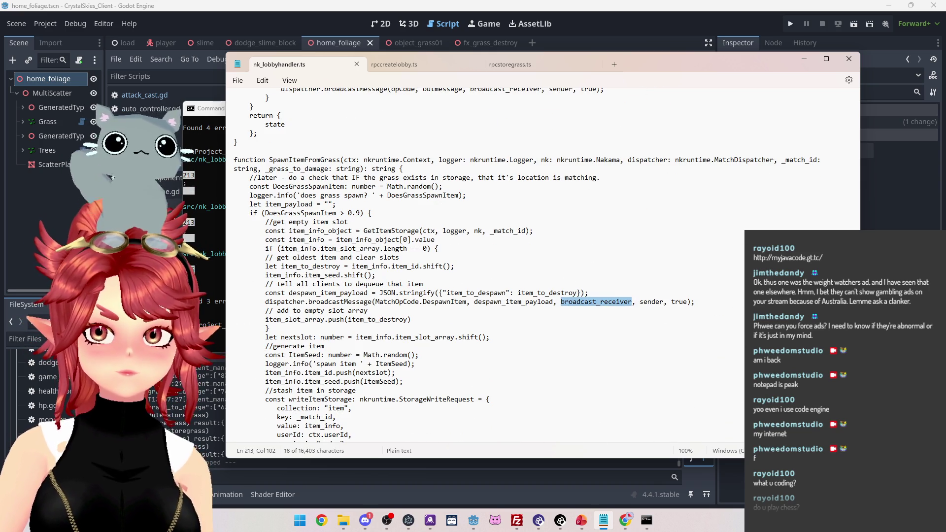
{"action": "type", "text": "null"}
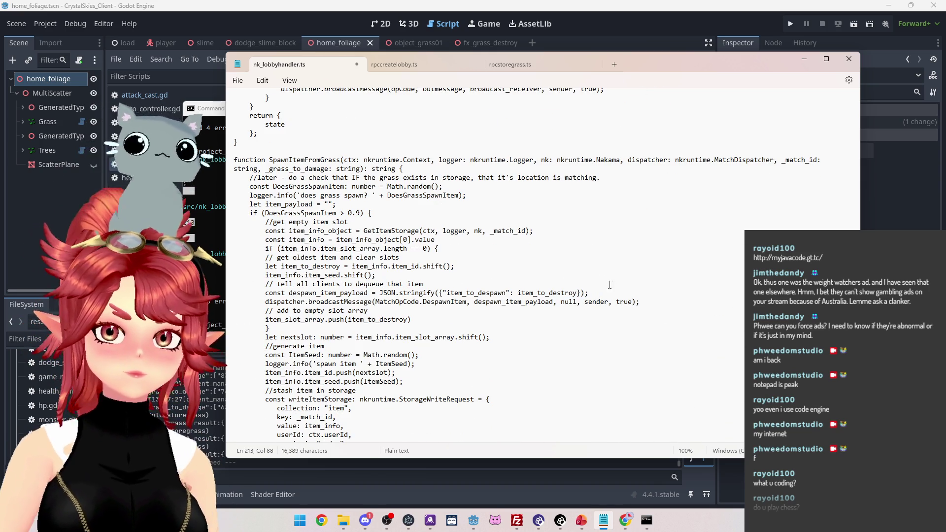
Review messagesender in the DamageTree block against SpawnItemFromGrass, ending at the GetItemStorage line
{"action": "scroll", "coordinate": [593, 289], "scroll_direction": "up", "scroll_amount": 15}
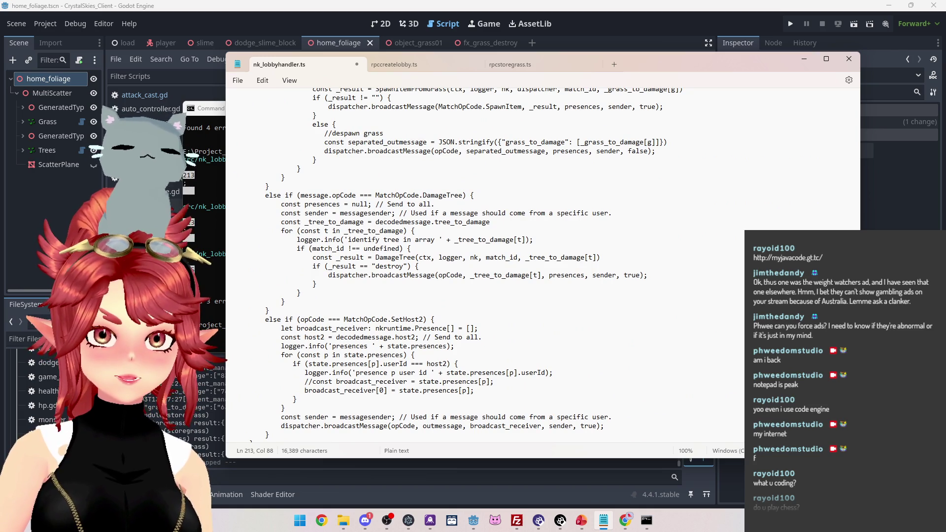
{"action": "left_click_drag", "start_coordinate": [340, 213], "coordinate": [392, 215]}
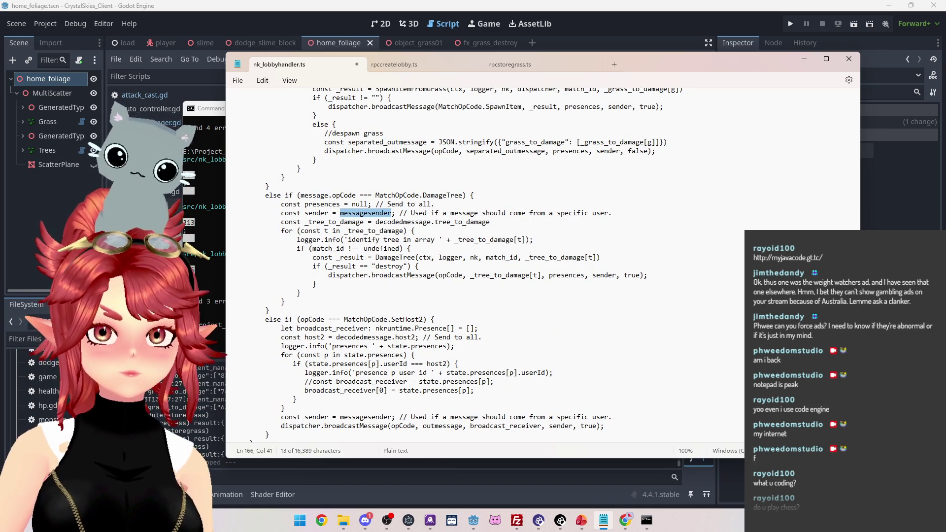
{"action": "scroll", "coordinate": [314, 250], "scroll_direction": "up", "scroll_amount": 15}
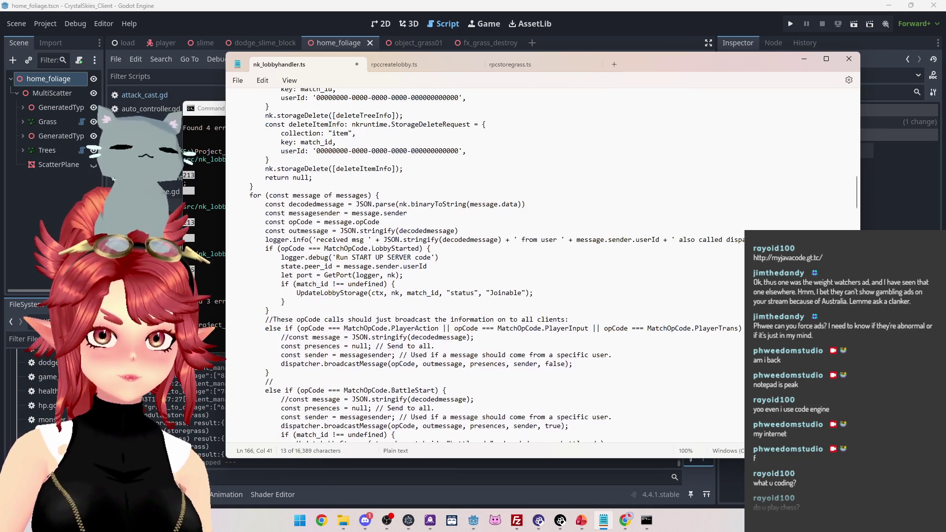
{"action": "scroll", "coordinate": [497, 267], "scroll_direction": "up", "scroll_amount": 10}
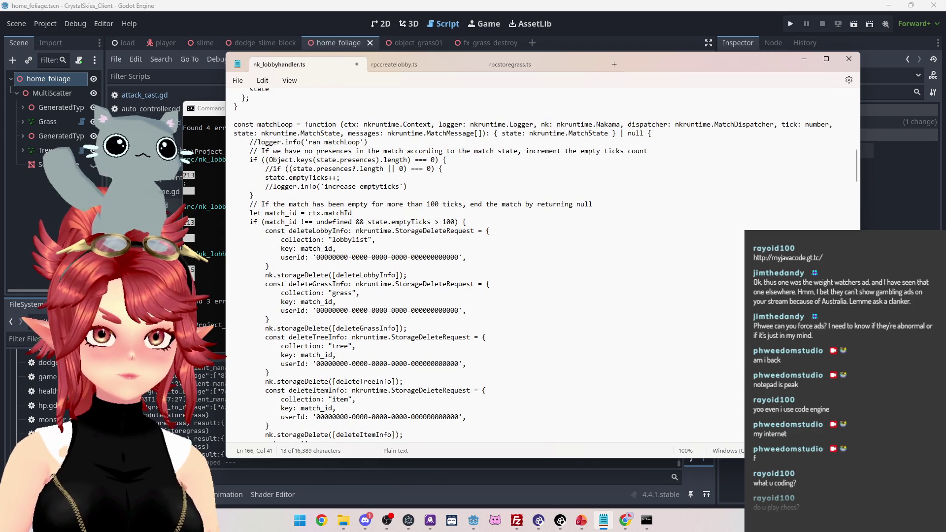
{"action": "scroll", "coordinate": [242, 126], "scroll_direction": "down", "scroll_amount": 1}
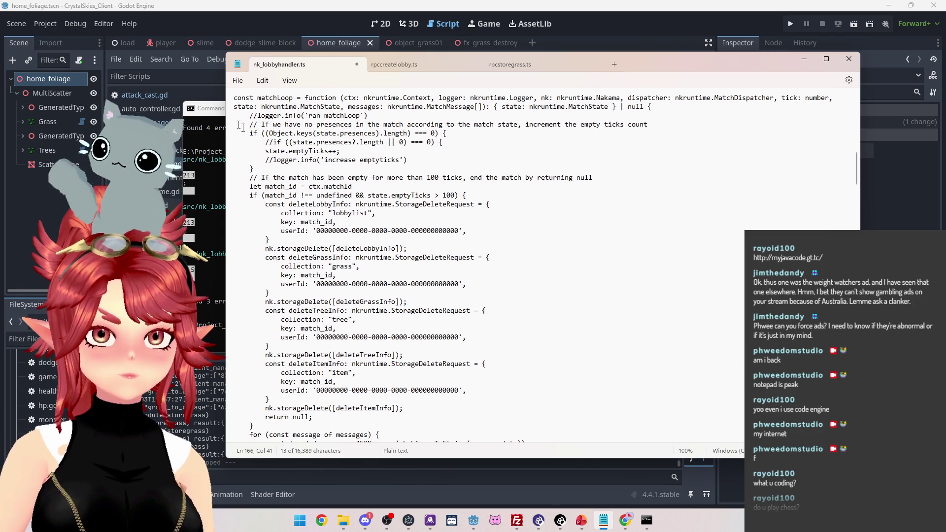
{"action": "scroll", "coordinate": [279, 112], "scroll_direction": "down", "scroll_amount": 6}
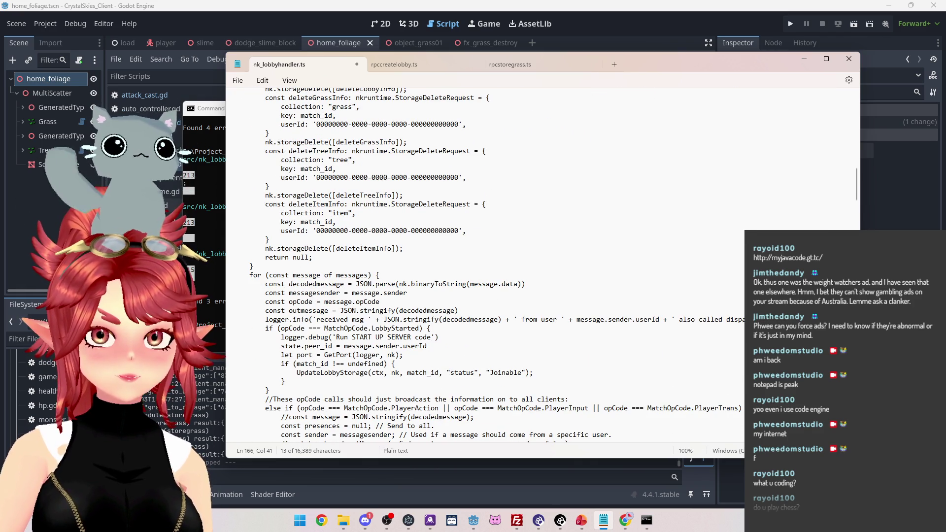
{"action": "scroll", "coordinate": [493, 266], "scroll_direction": "down", "scroll_amount": 20}
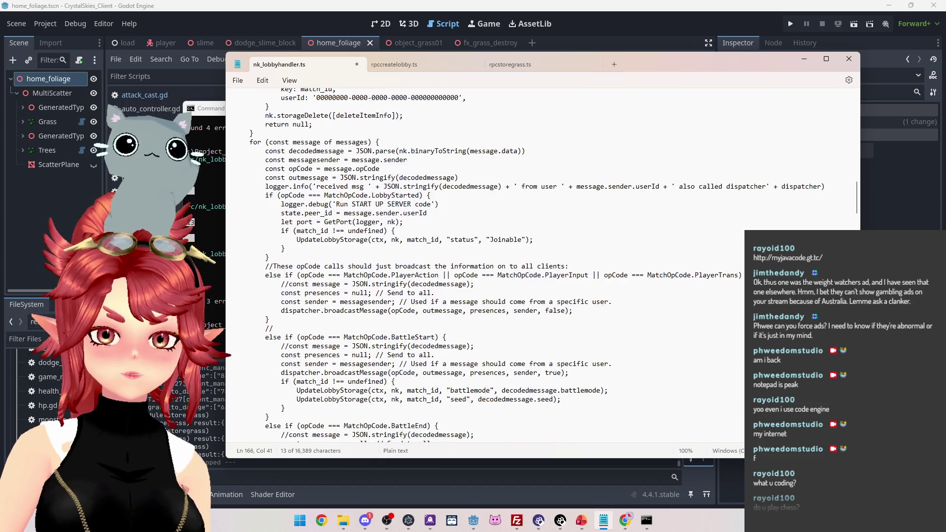
{"action": "scroll", "coordinate": [493, 266], "scroll_direction": "up", "scroll_amount": 8}
{"action": "scroll", "coordinate": [493, 266], "scroll_direction": "down", "scroll_amount": 11}
{"action": "scroll", "coordinate": [493, 266], "scroll_direction": "down", "scroll_amount": 8}
{"action": "scroll", "coordinate": [492, 266], "scroll_direction": "up", "scroll_amount": 6}
{"action": "scroll", "coordinate": [357, 255], "scroll_direction": "down", "scroll_amount": 1}
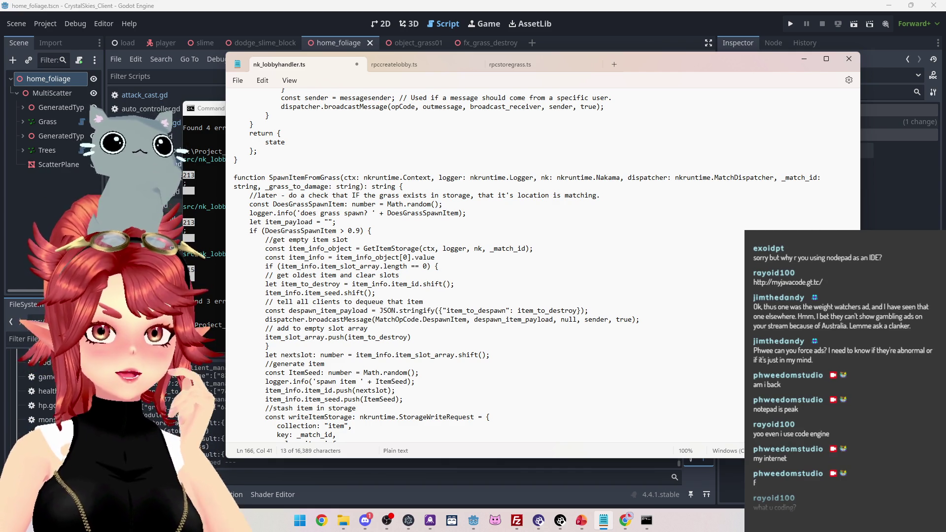
{"action": "left_click", "coordinate": [612, 249]}
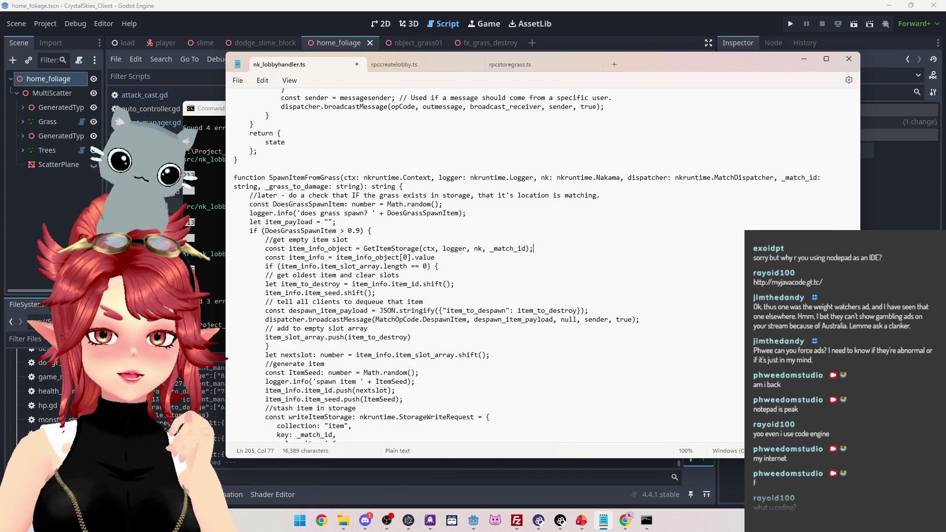
{"action": "left_click", "coordinate": [376, 293]}
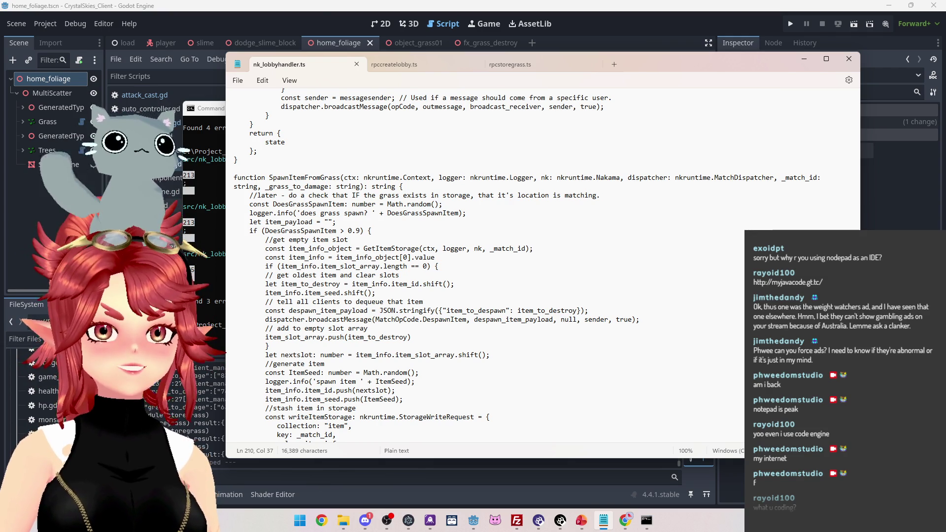
{"action": "left_click", "coordinate": [522, 222]}
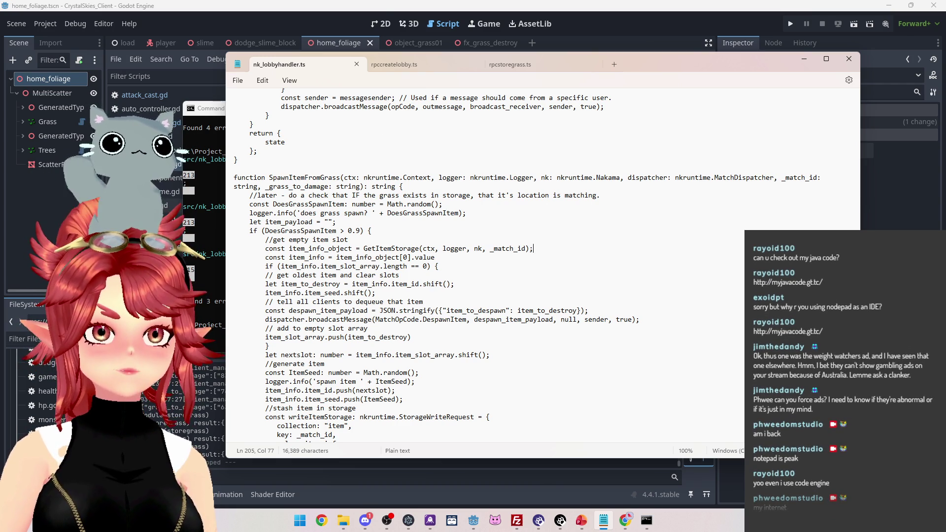
{"action": "left_click", "coordinate": [336, 222]}
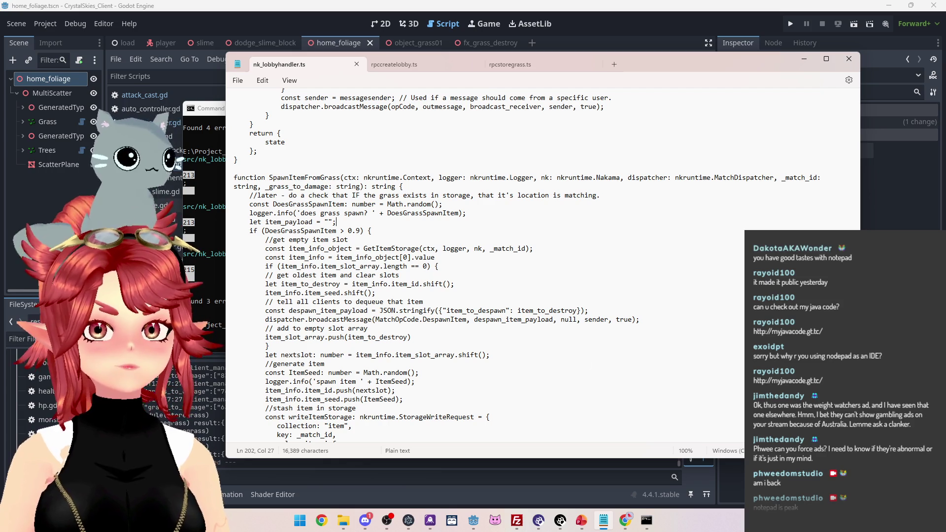
{"action": "left_click", "coordinate": [375, 293]}
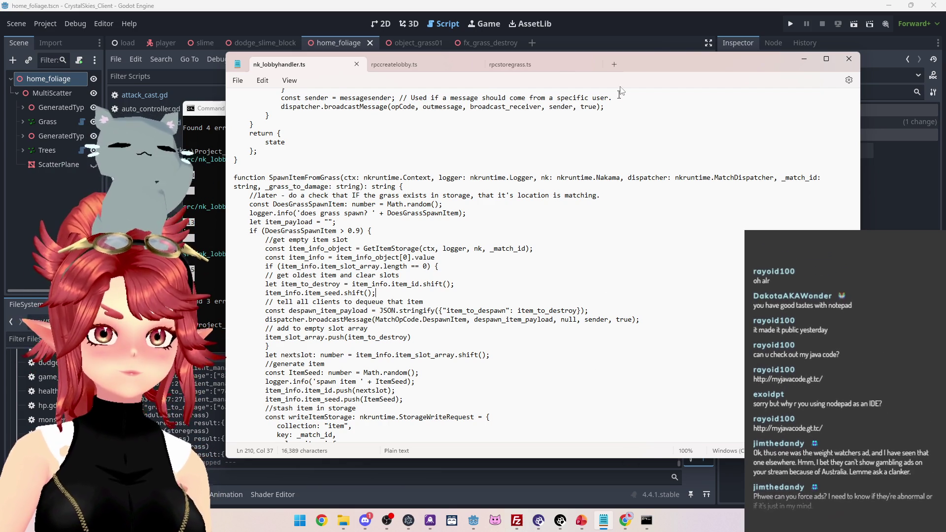
{"action": "left_click_drag", "start_coordinate": [677, 63], "coordinate": [679, 51]}
{"action": "left_click", "coordinate": [409, 175]}
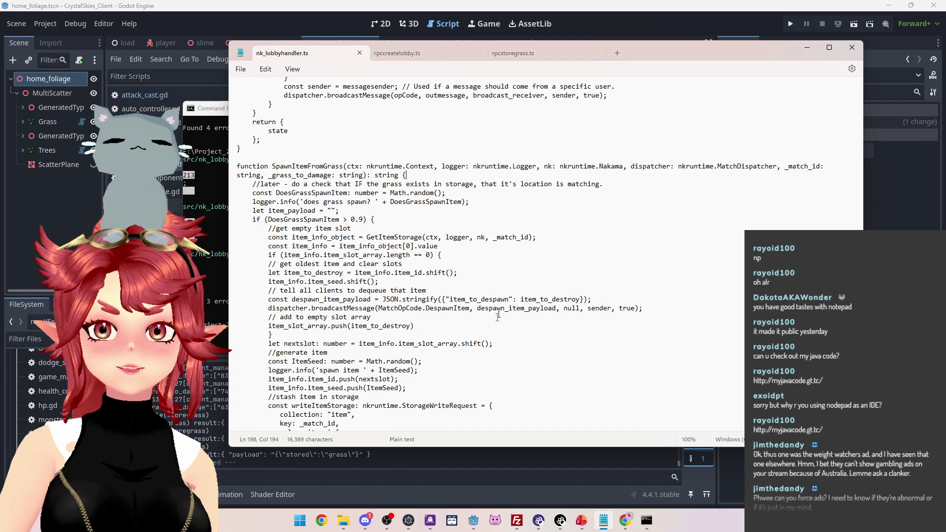
Delete the two blank lines after the GetItemStorage line
{"action": "scroll", "coordinate": [498, 316], "scroll_direction": "down", "scroll_amount": 9}
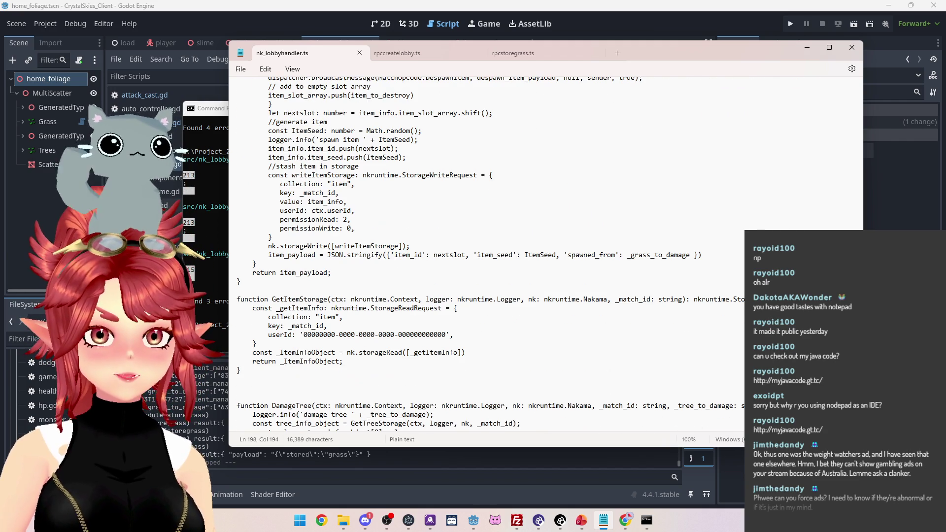
{"action": "scroll", "coordinate": [492, 256], "scroll_direction": "down", "scroll_amount": 4}
{"action": "left_click", "coordinate": [276, 281]}
{"action": "key", "text": "BackSpace"}
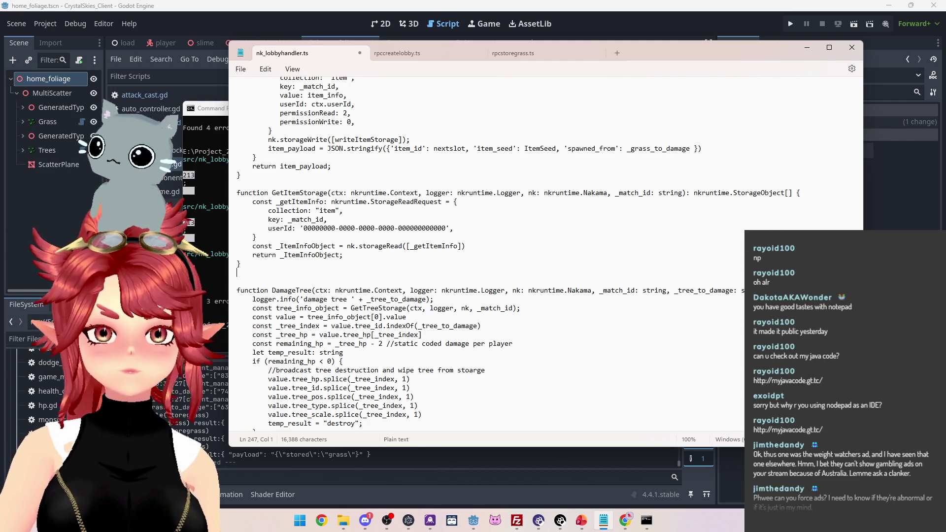
{"action": "key", "text": "BackSpace"}
Replace sender with null in the DespawnItem broadcast and save nk_lobbyhandler.ts
{"action": "scroll", "coordinate": [451, 276], "scroll_direction": "up", "scroll_amount": 6}
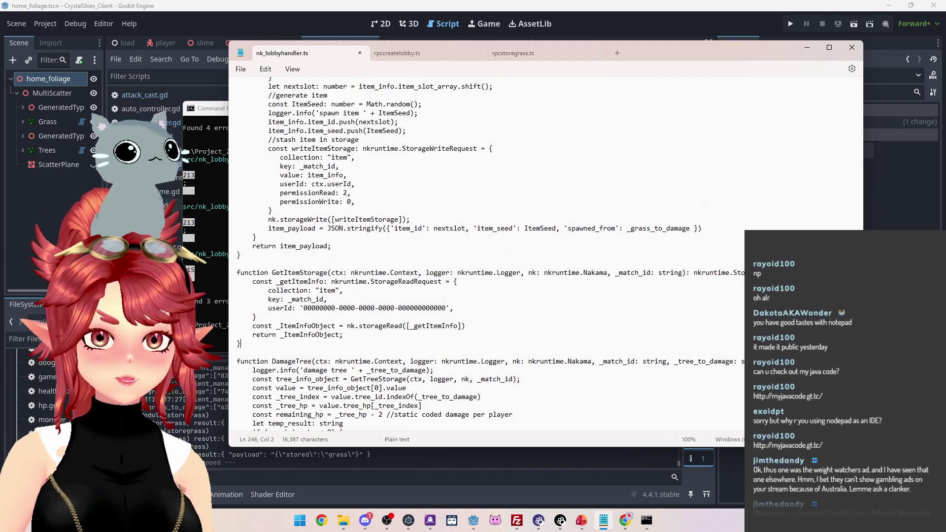
{"action": "scroll", "coordinate": [491, 255], "scroll_direction": "up", "scroll_amount": 5}
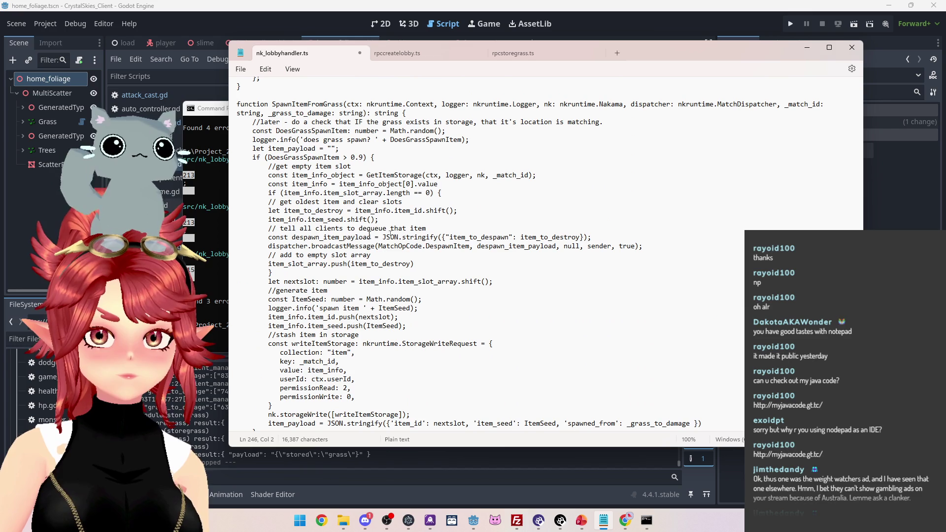
{"action": "scroll", "coordinate": [585, 249], "scroll_direction": "up", "scroll_amount": 2}
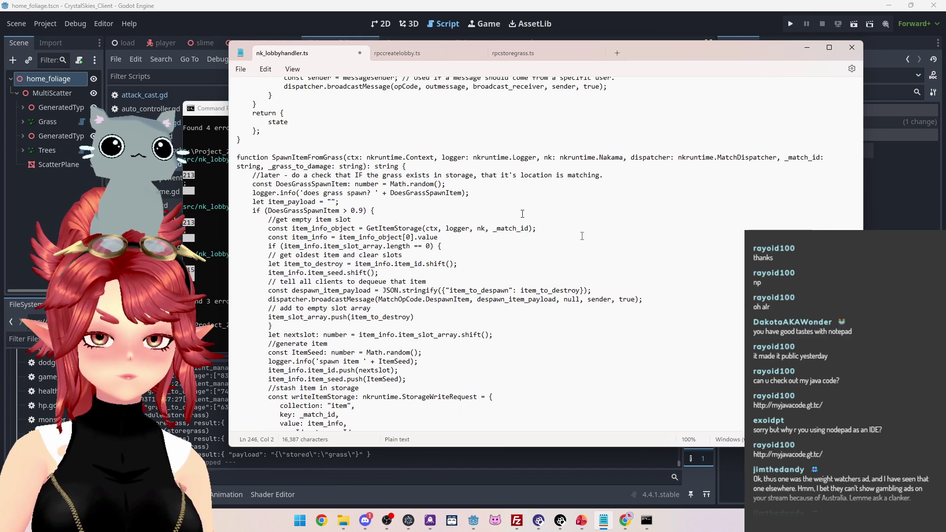
{"action": "scroll", "coordinate": [582, 237], "scroll_direction": "up", "scroll_amount": 6}
{"action": "left_click_drag", "start_coordinate": [474, 246], "coordinate": [550, 246]}
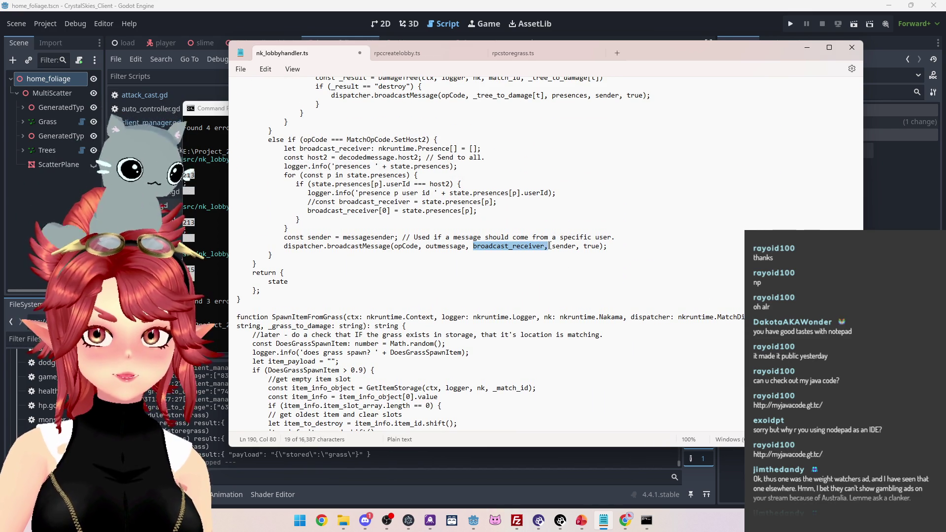
{"action": "scroll", "coordinate": [545, 252], "scroll_direction": "up", "scroll_amount": 4}
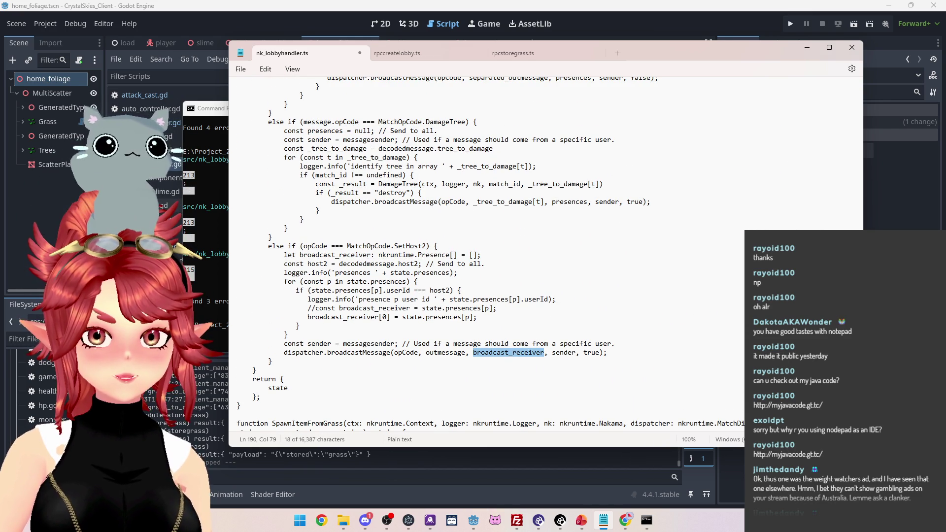
{"action": "scroll", "coordinate": [545, 251], "scroll_direction": "down", "scroll_amount": 5}
{"action": "scroll", "coordinate": [544, 252], "scroll_direction": "down", "scroll_amount": 6}
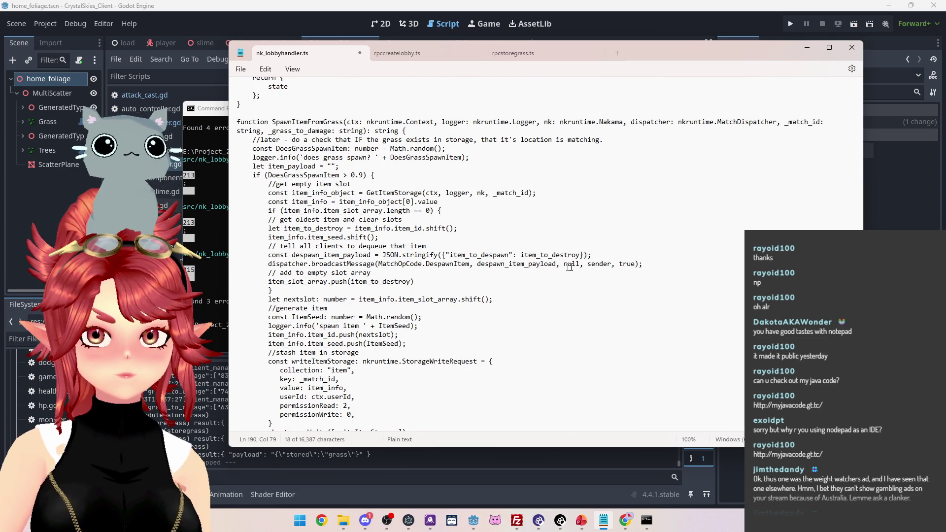
{"action": "double_click", "coordinate": [610, 265]}
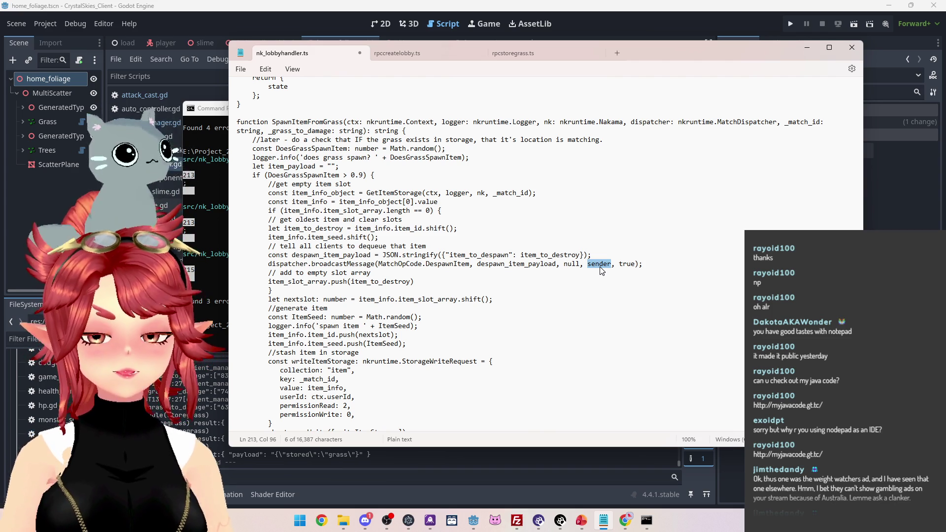
{"action": "type", "text": "nu"}
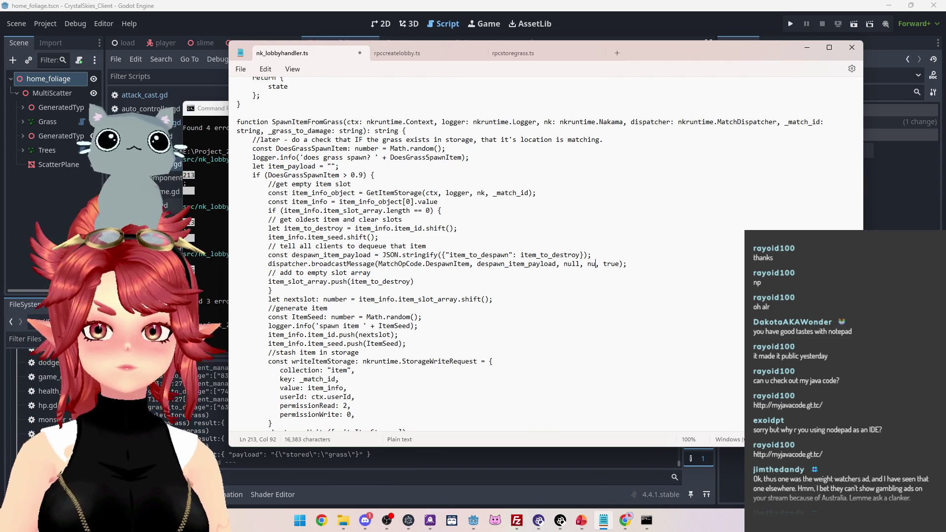
{"action": "type", "text": "ll"}
{"action": "key", "text": "ctrl+s"}
{"action": "left_click", "coordinate": [602, 238]}
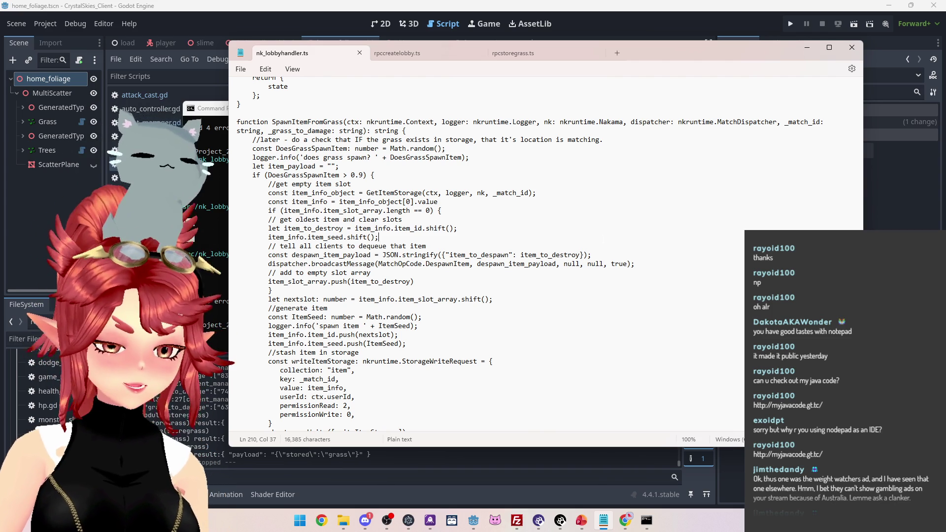
{"action": "key", "text": "alt+Tab"}
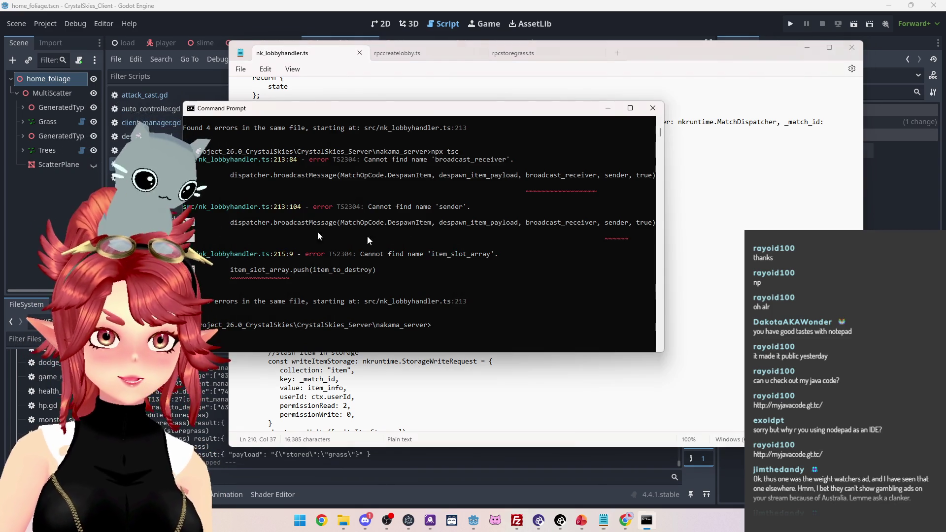
Compile with npx tsc, then change item_slot_array to item_info.item_slot_array on line 215 and save
{"action": "type", "text": "npx tsc"}
{"action": "key", "text": "Return"}
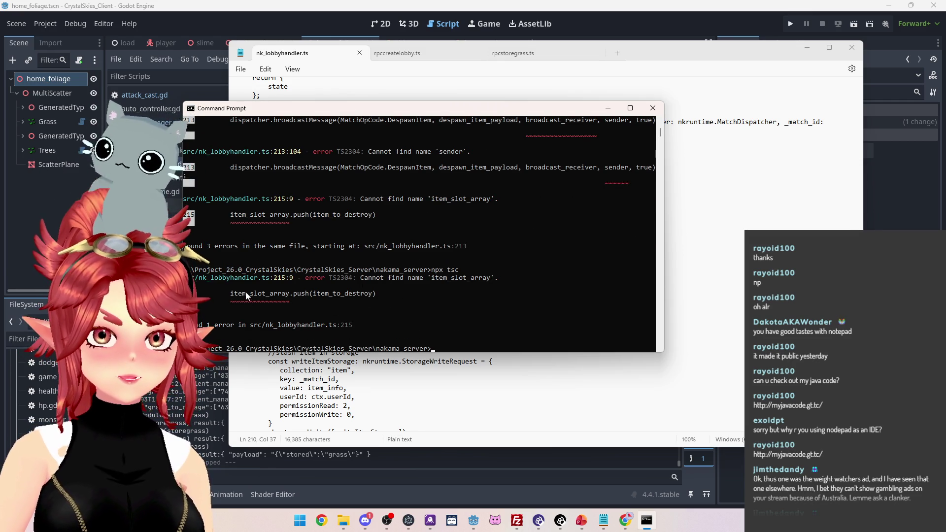
{"action": "left_click", "coordinate": [441, 384]}
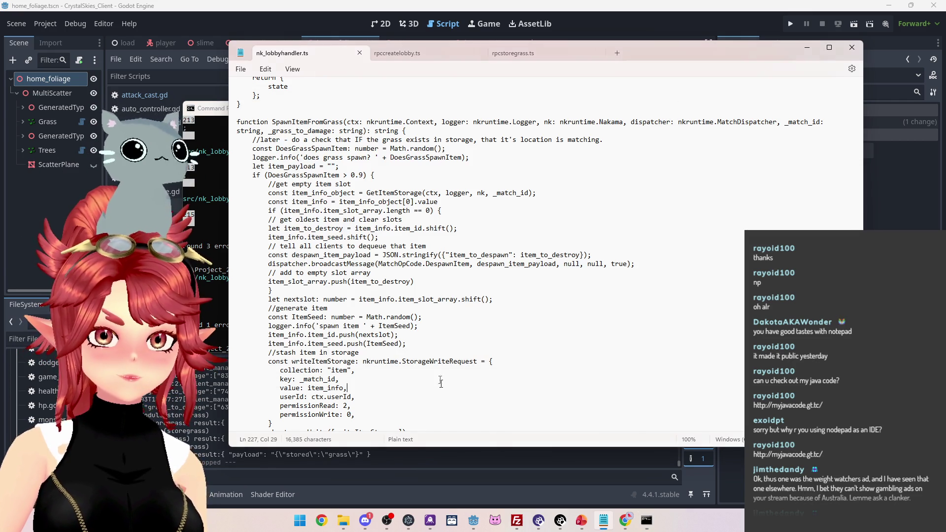
{"action": "left_click", "coordinate": [321, 336]}
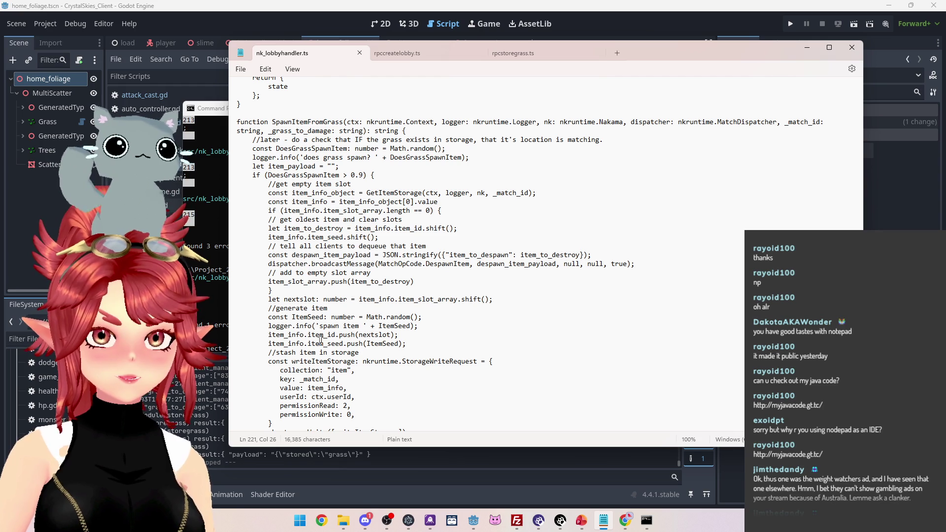
{"action": "left_click", "coordinate": [292, 283]}
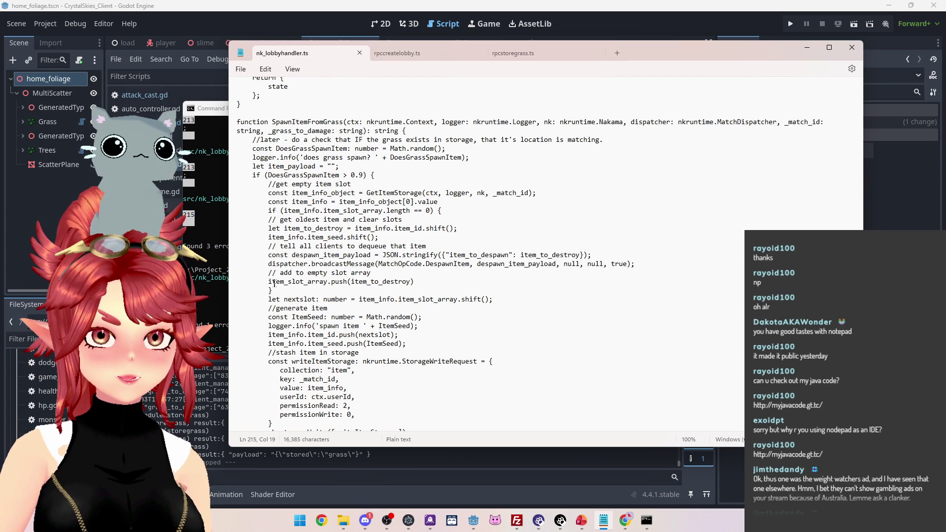
{"action": "left_click_drag", "start_coordinate": [268, 336], "coordinate": [307, 336]}
{"action": "key", "text": "ctrl+c"}
{"action": "left_click", "coordinate": [268, 281]}
{"action": "key", "text": "ctrl+v"}
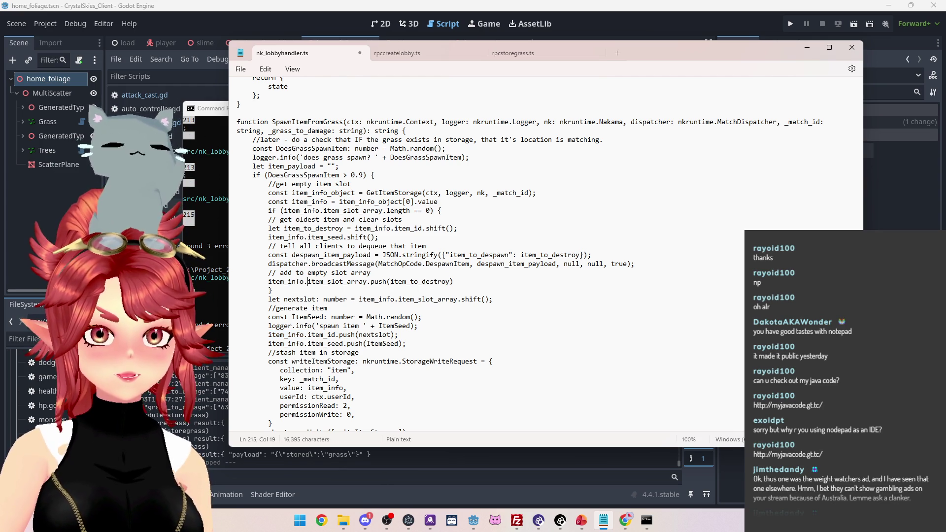
{"action": "key", "text": "ctrl+s"}
Rerun npx tsc so the module compiles without errors
{"action": "key", "text": "alt+Tab"}
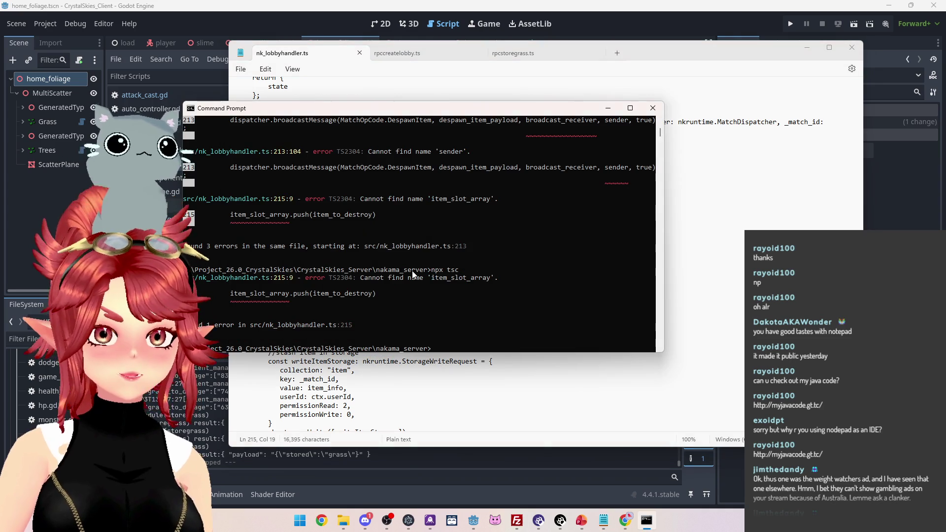
{"action": "key", "text": "Up"}
{"action": "key", "text": "Return"}
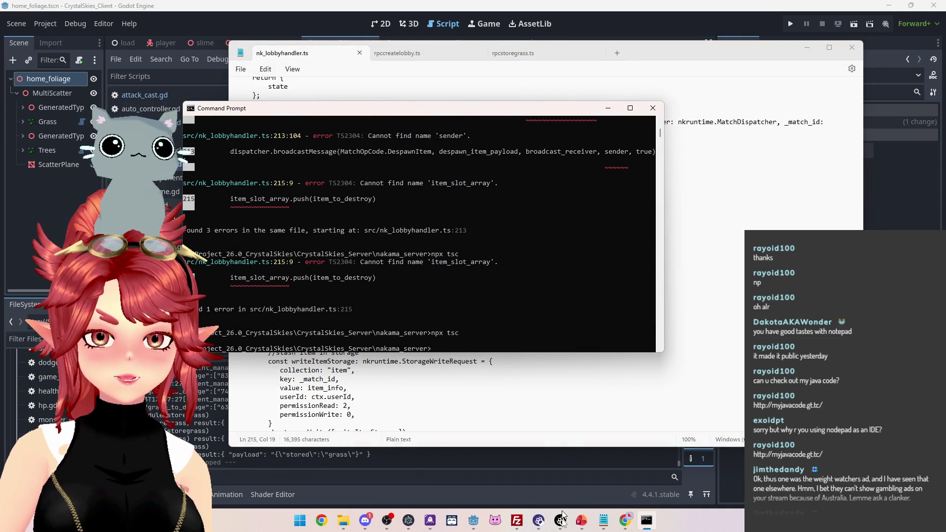
Delete the old index.js from the server's modules folder in FileZilla
{"action": "left_click", "coordinate": [517, 520]}
{"action": "left_click", "coordinate": [452, 279]}
{"action": "key", "text": "Delete"}
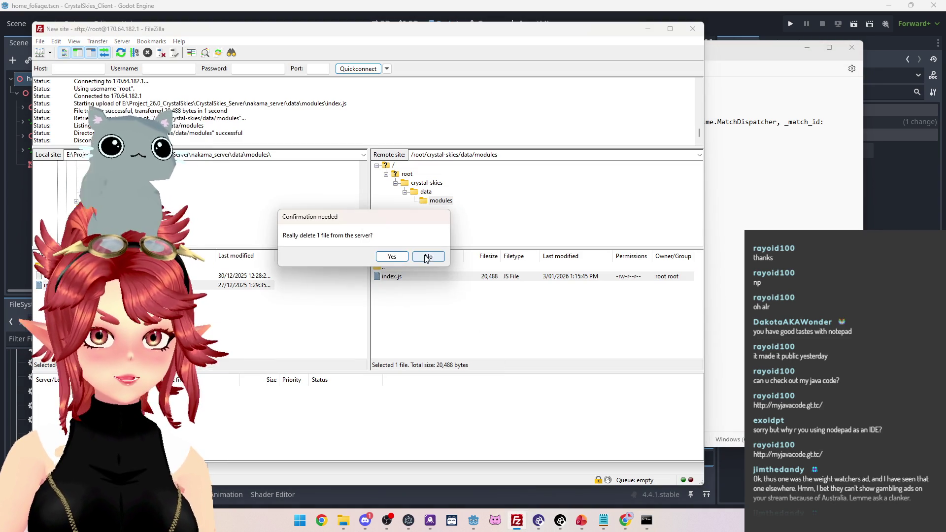
Confirm removing the remote index.js and upload the new local index.js into the modules folder
{"action": "left_click", "coordinate": [384, 257]}
{"action": "left_click", "coordinate": [244, 285]}
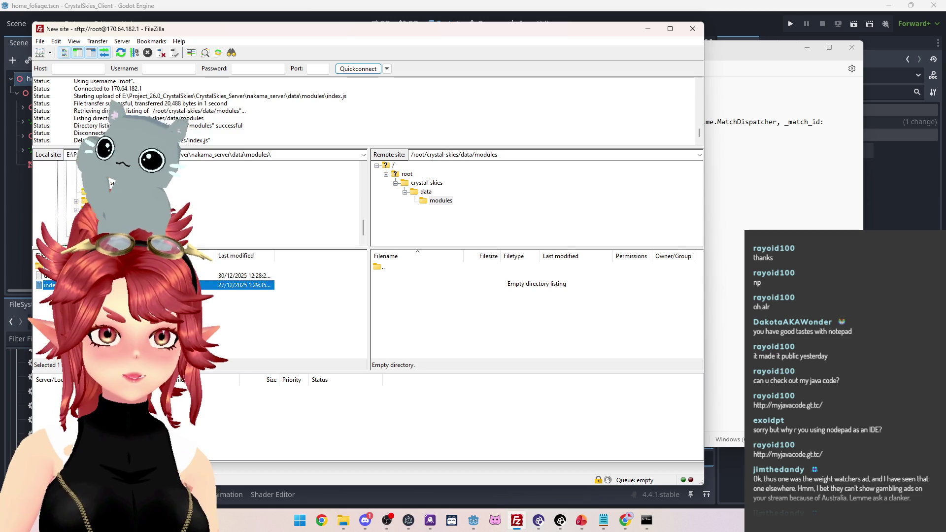
{"action": "left_click_drag", "start_coordinate": [244, 285], "coordinate": [424, 310]}
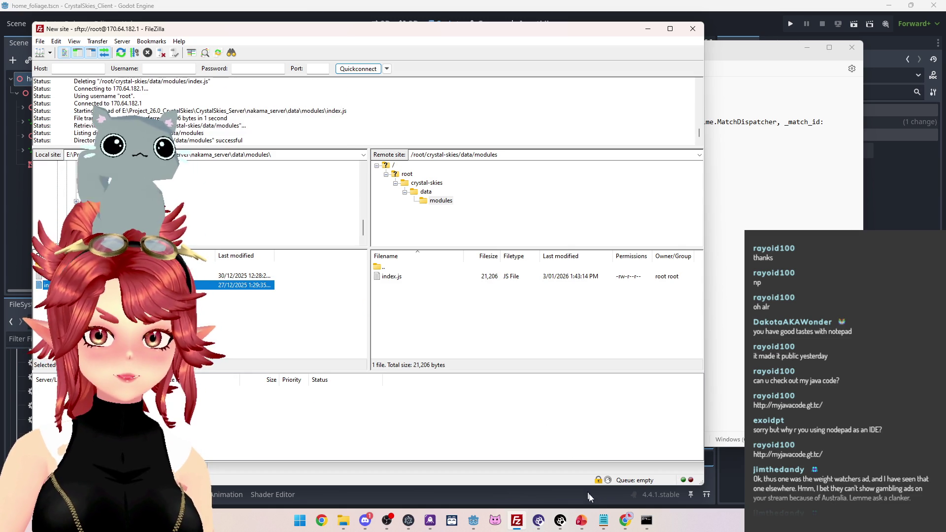
{"action": "left_click", "coordinate": [625, 521]}
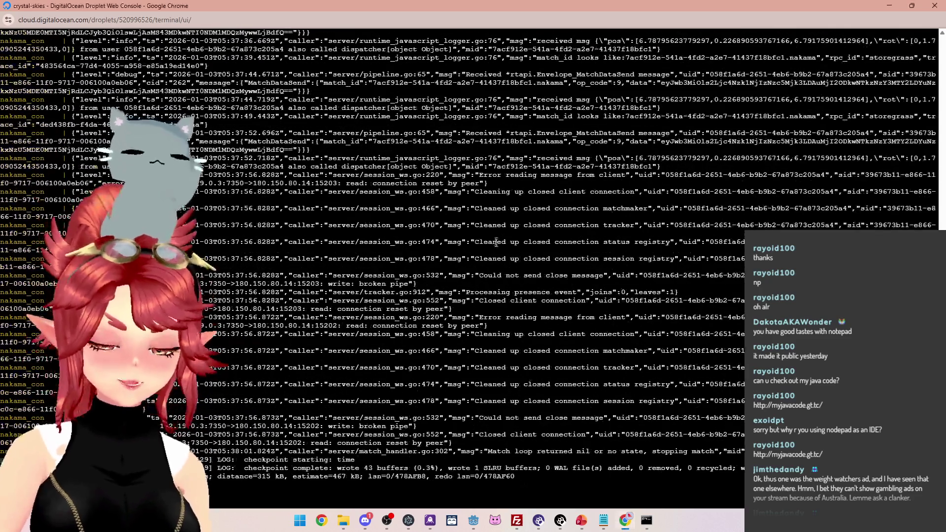
Stop the Nakama containers with Ctrl+C and bring them back up until startup is done
{"action": "key", "text": "ctrl+c"}
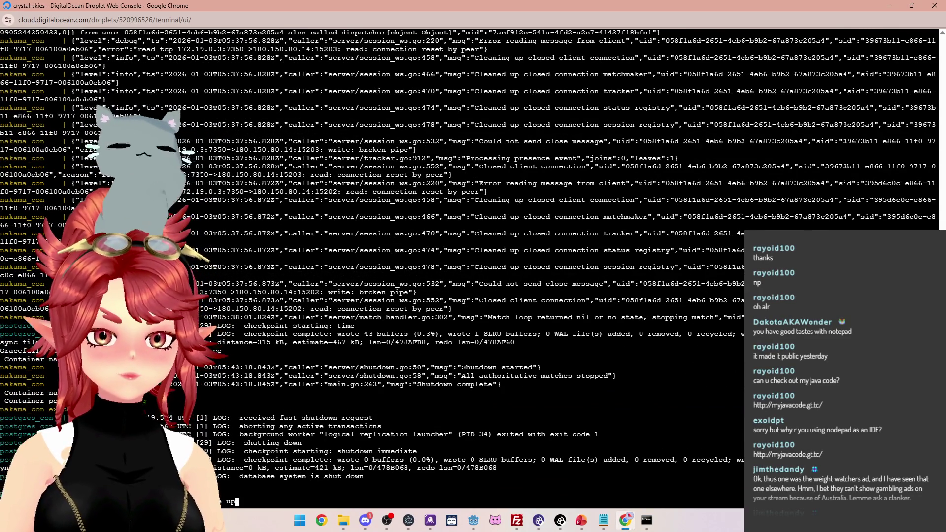
{"action": "key", "text": "Return"}
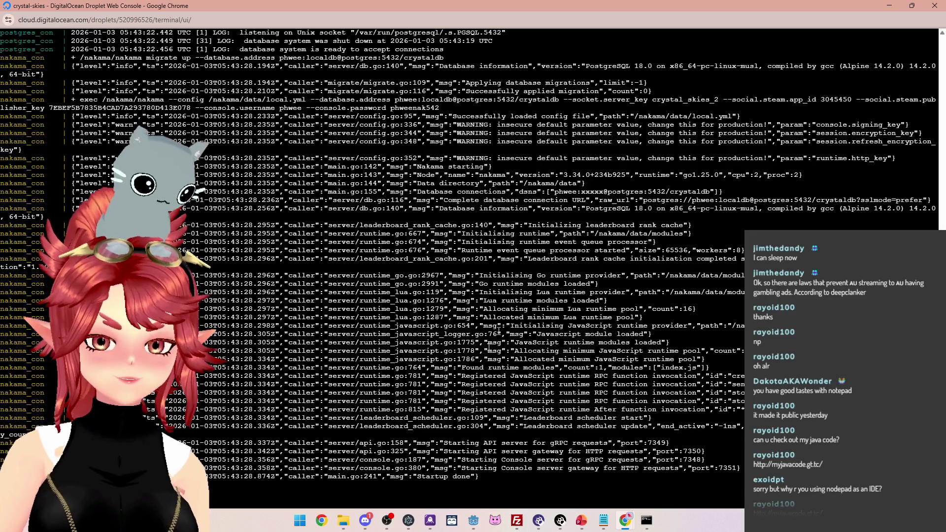
{"action": "mouse_move", "coordinate": [477, 524]}
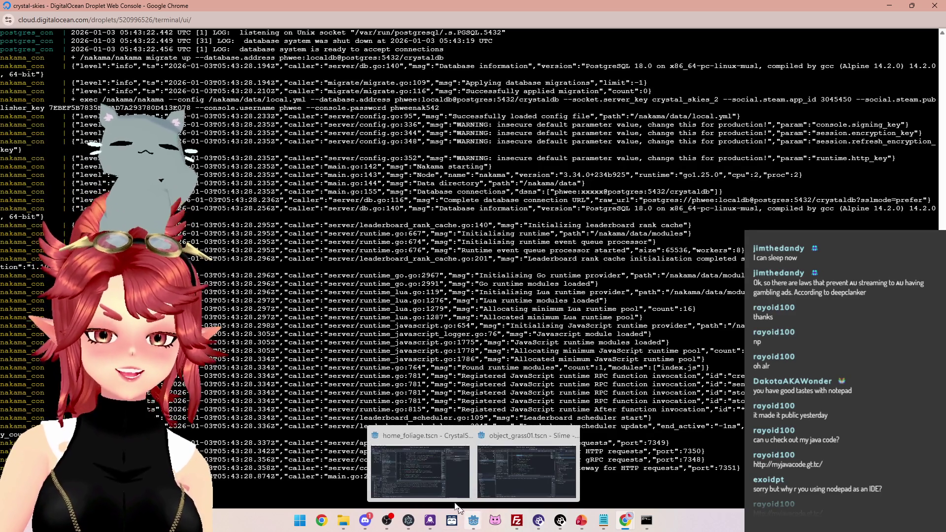
Run the game from Godot, create a lobby to enter the world, then show the Nakama storage page
{"action": "left_click", "coordinate": [407, 444]}
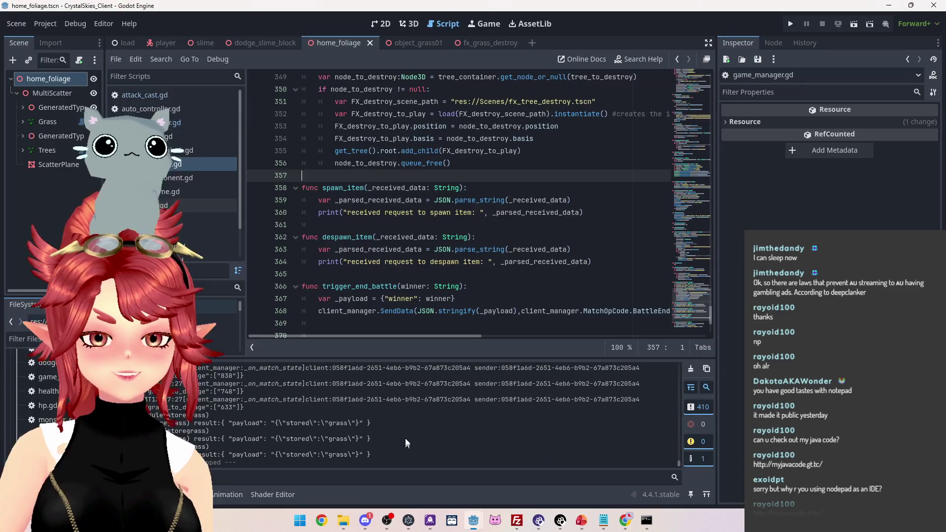
{"action": "left_click", "coordinate": [786, 25]}
{"action": "type", "text": "asddd"}
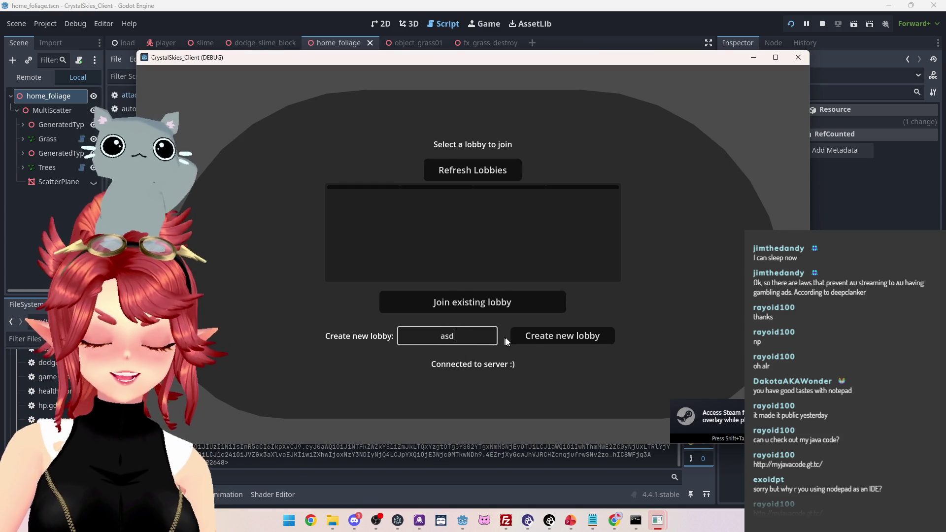
{"action": "left_click", "coordinate": [537, 333]}
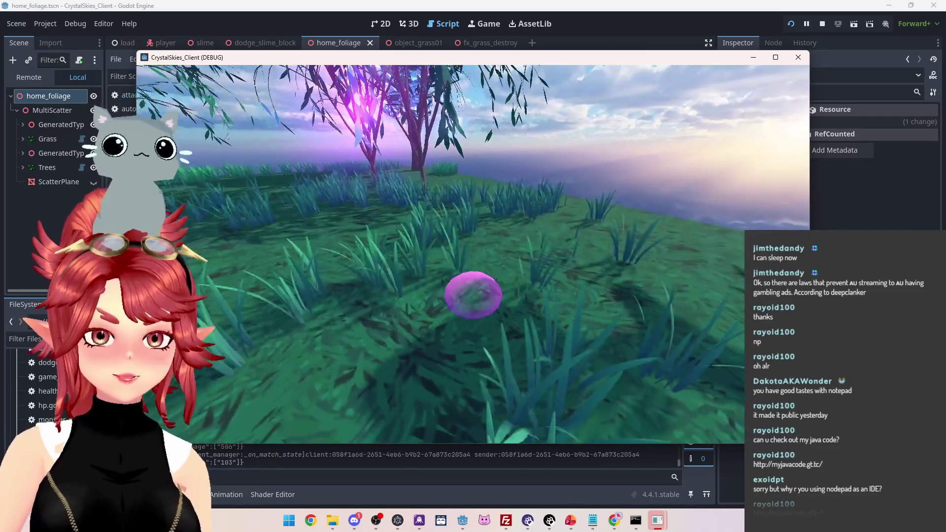
{"action": "key", "text": "Escape"}
{"action": "left_click", "coordinate": [614, 520]}
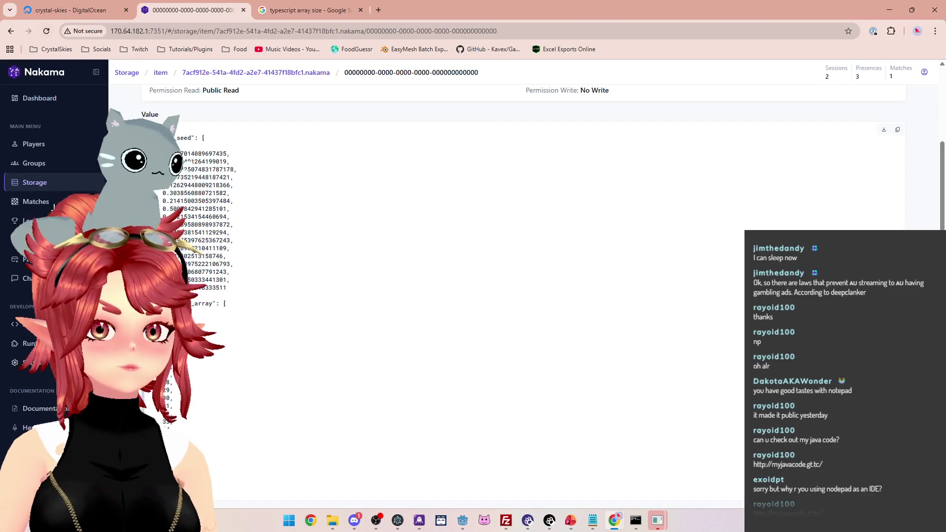
Open the 0c3931e0… item object from Storage to check its item_seed values and item_slot_array
{"action": "left_click", "coordinate": [39, 183]}
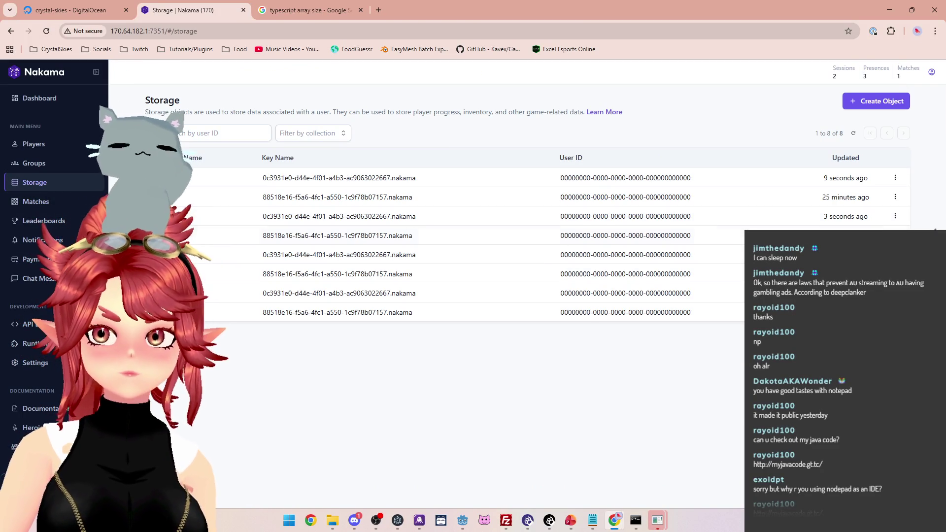
{"action": "left_click", "coordinate": [653, 222]}
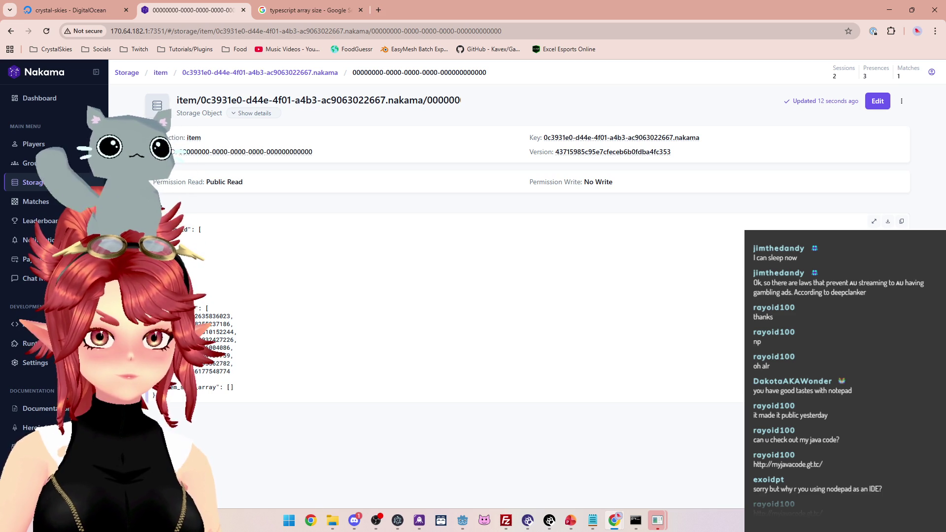
{"action": "left_click", "coordinate": [21, 183]}
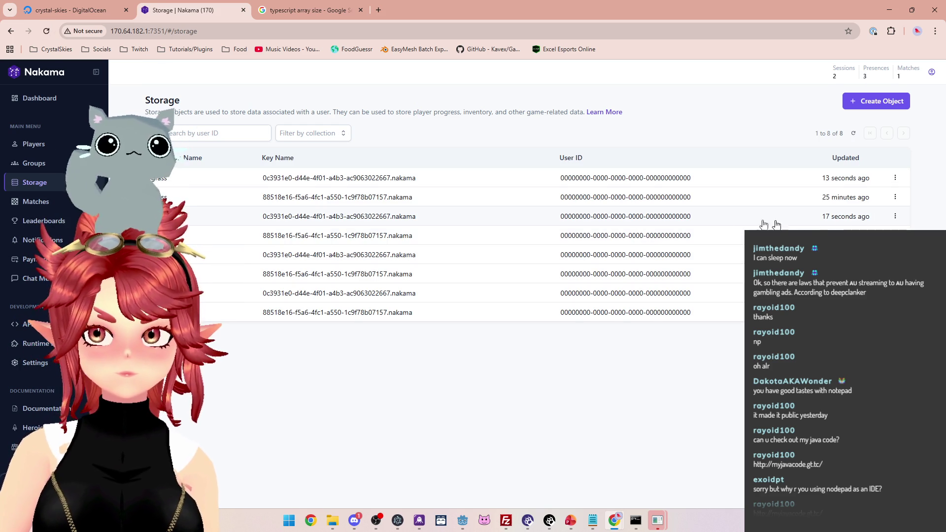
{"action": "left_click", "coordinate": [648, 221]}
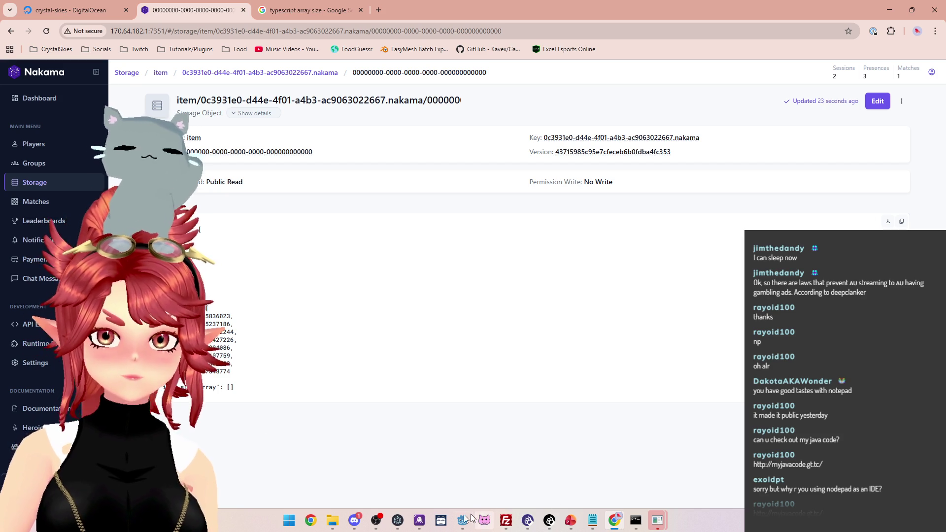
{"action": "mouse_move", "coordinate": [462, 521]}
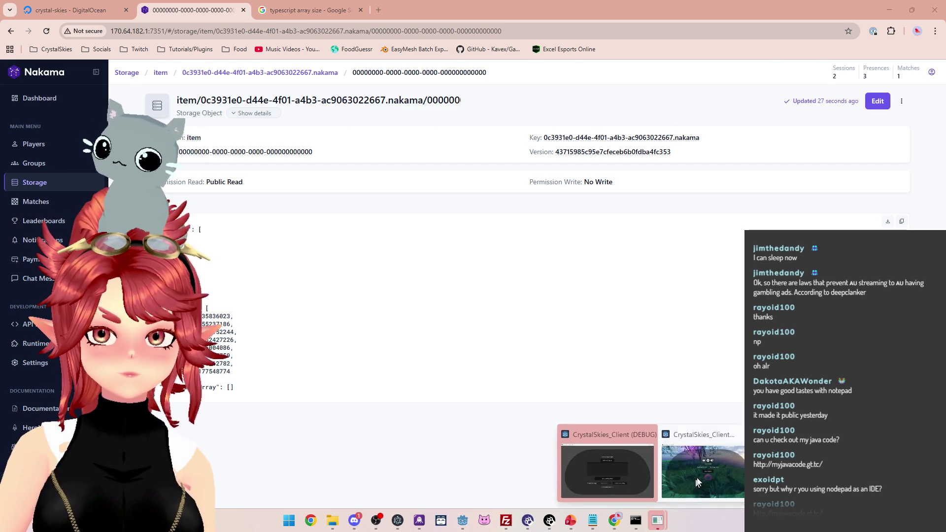
{"action": "left_click", "coordinate": [658, 520]}
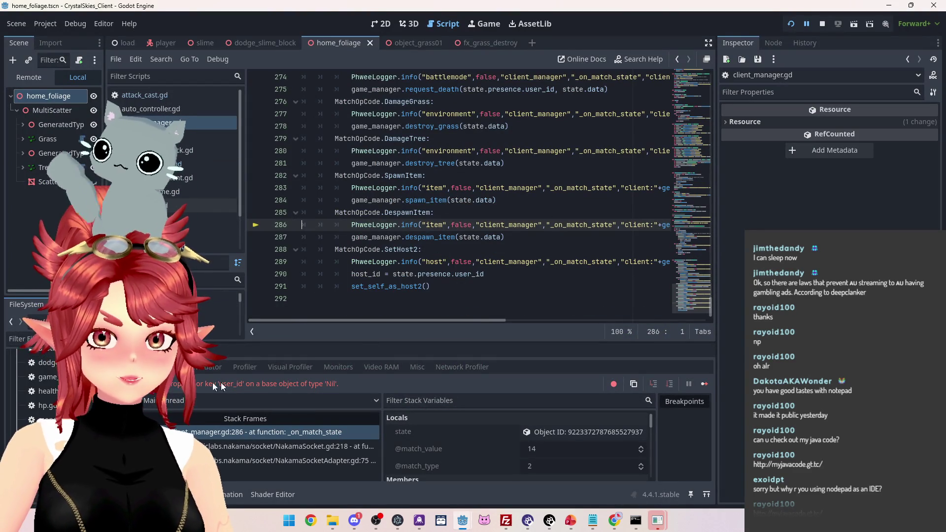
Remove the sender user_id part from line 286's despawn log, save, and restart the game
{"action": "mouse_move", "coordinate": [458, 321]}
{"action": "left_mouse_down"}
{"action": "mouse_move", "coordinate": [646, 320]}
{"action": "mouse_move", "coordinate": [391, 300]}
{"action": "left_mouse_up"}
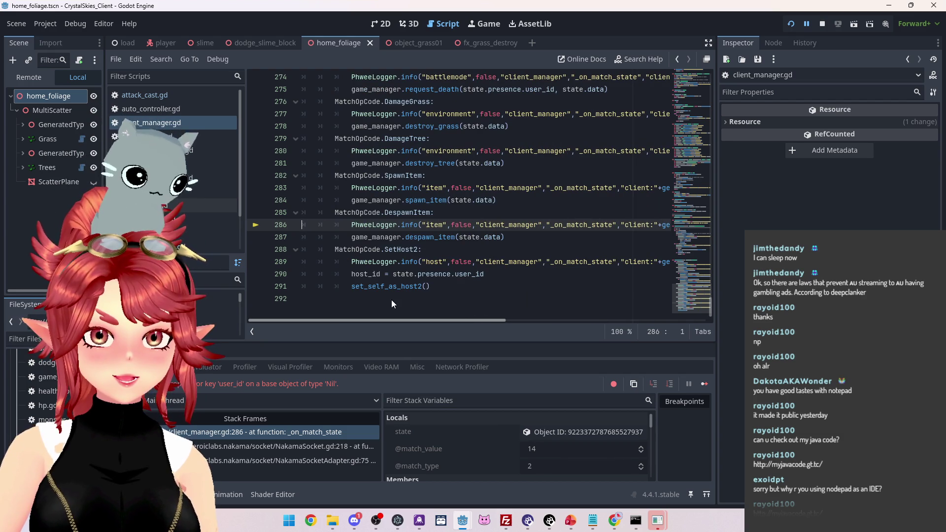
{"action": "left_click_drag", "start_coordinate": [391, 299], "coordinate": [611, 328]}
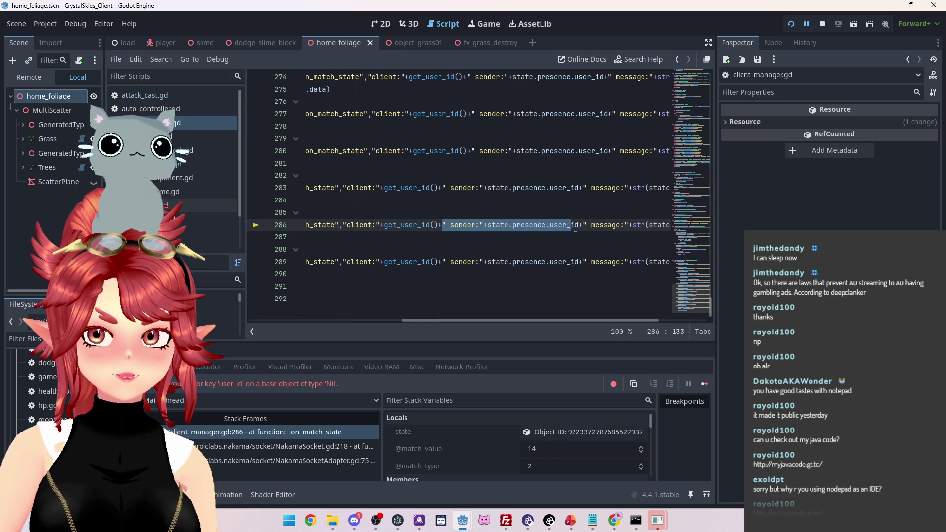
{"action": "left_click_drag", "start_coordinate": [574, 227], "coordinate": [583, 226]}
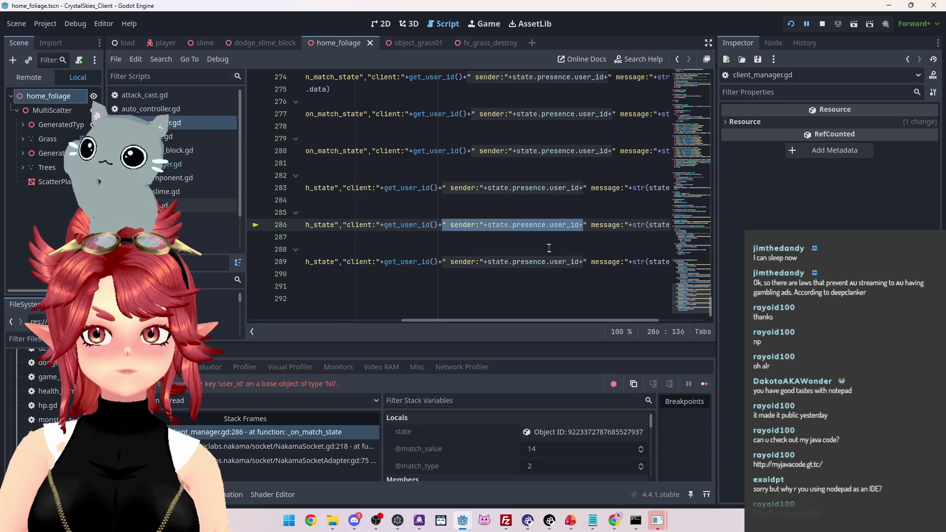
{"action": "key", "text": "BackSpace"}
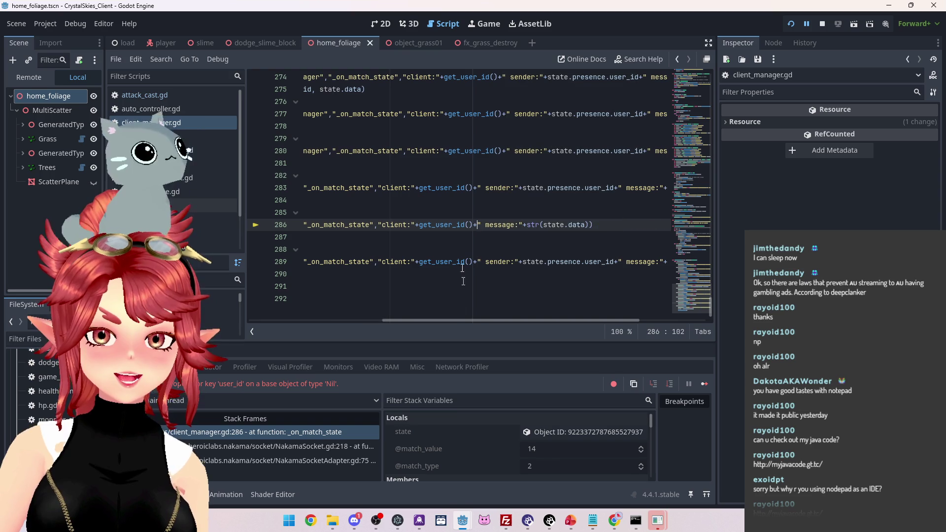
{"action": "key", "text": "ctrl+s"}
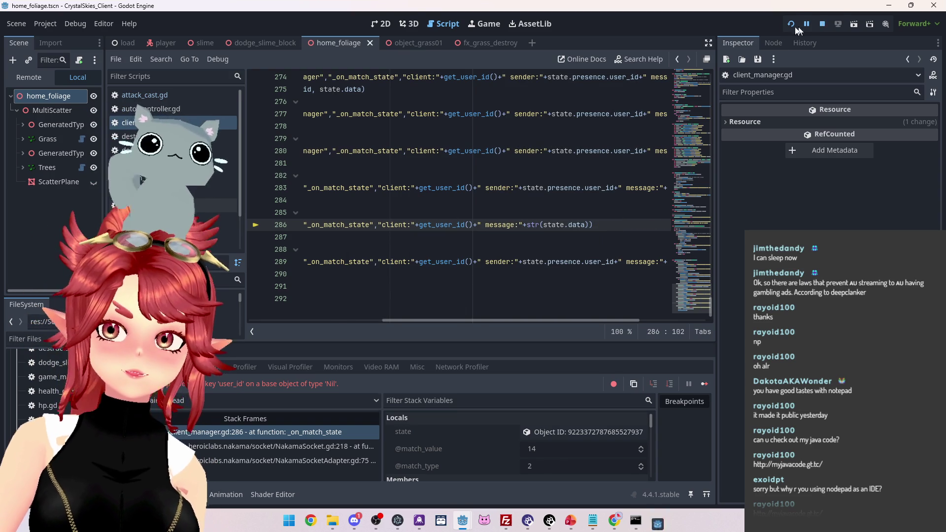
{"action": "left_click", "coordinate": [792, 23]}
{"action": "key", "text": "F5"}
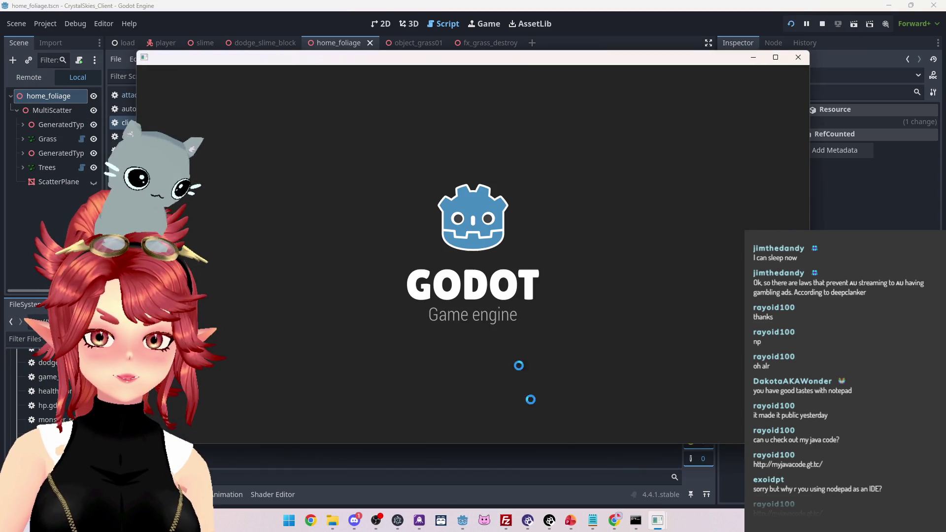
{"action": "left_click", "coordinate": [616, 521]}
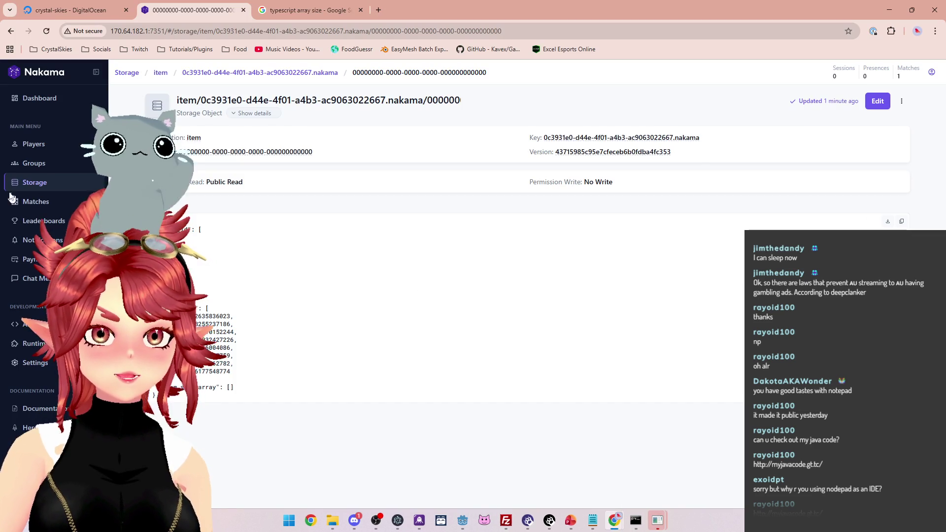
Delete the first two storage objects, typing 'delete' to confirm each
{"action": "key", "text": "alt+Left"}
{"action": "left_click", "coordinate": [896, 236]}
{"action": "left_click", "coordinate": [877, 261]}
{"action": "type", "text": "delete"}
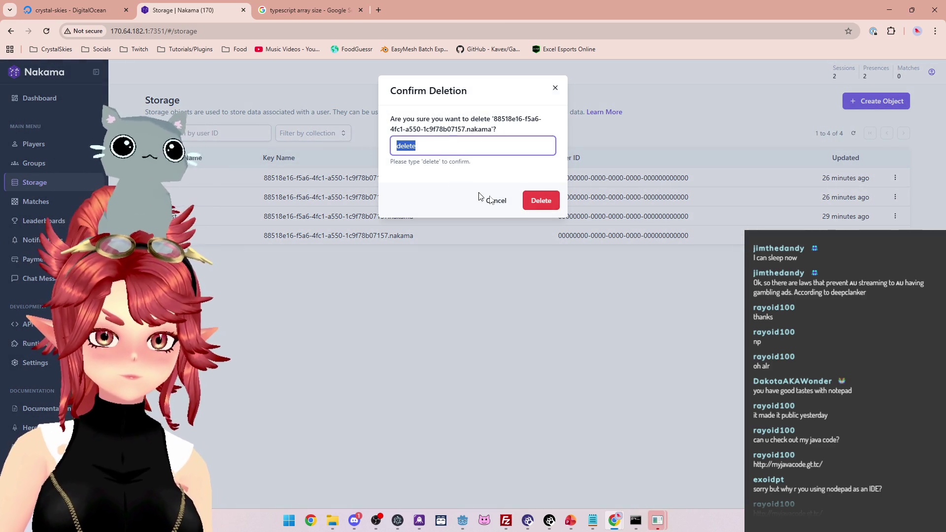
{"action": "left_click", "coordinate": [541, 200]}
{"action": "left_click", "coordinate": [896, 216]}
{"action": "left_click", "coordinate": [878, 242]}
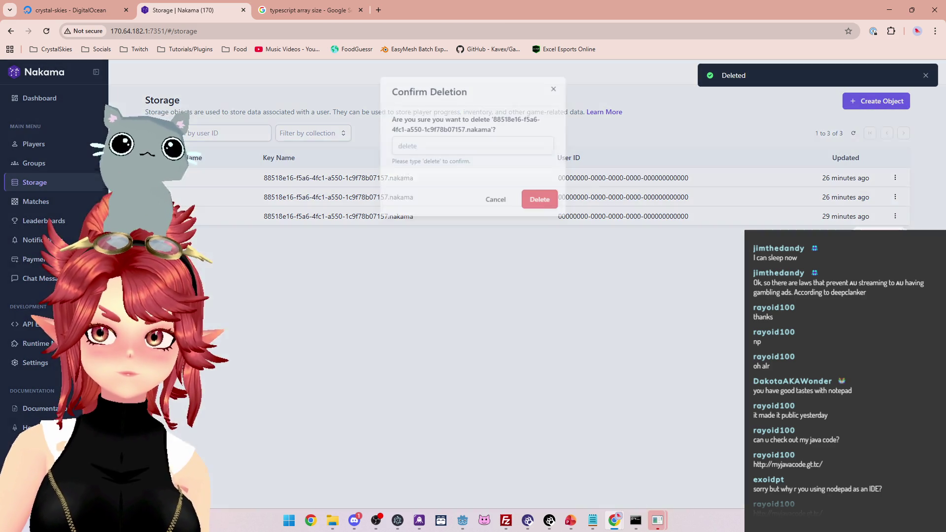
{"action": "type", "text": "delete"}
{"action": "left_click", "coordinate": [541, 201]}
{"action": "left_click", "coordinate": [895, 197]}
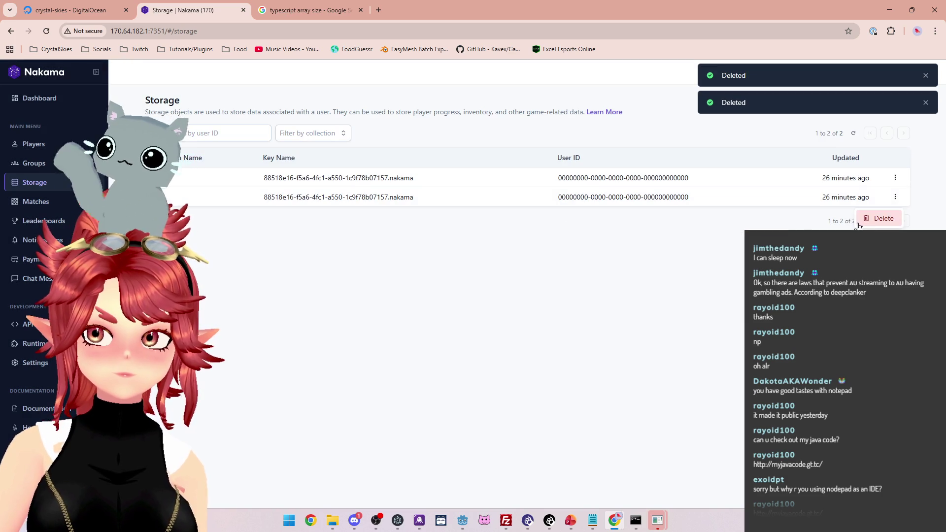
Delete the remaining two storage objects so the storage list is empty
{"action": "left_click", "coordinate": [878, 218]}
{"action": "type", "text": "delete"}
{"action": "left_click", "coordinate": [896, 178]}
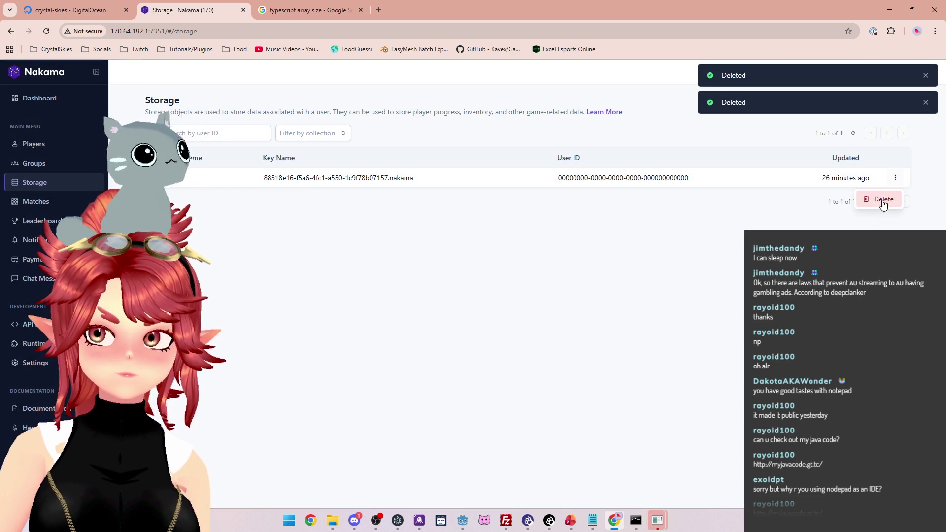
{"action": "left_click", "coordinate": [879, 199]}
{"action": "type", "text": "delete"}
{"action": "left_click", "coordinate": [531, 202]}
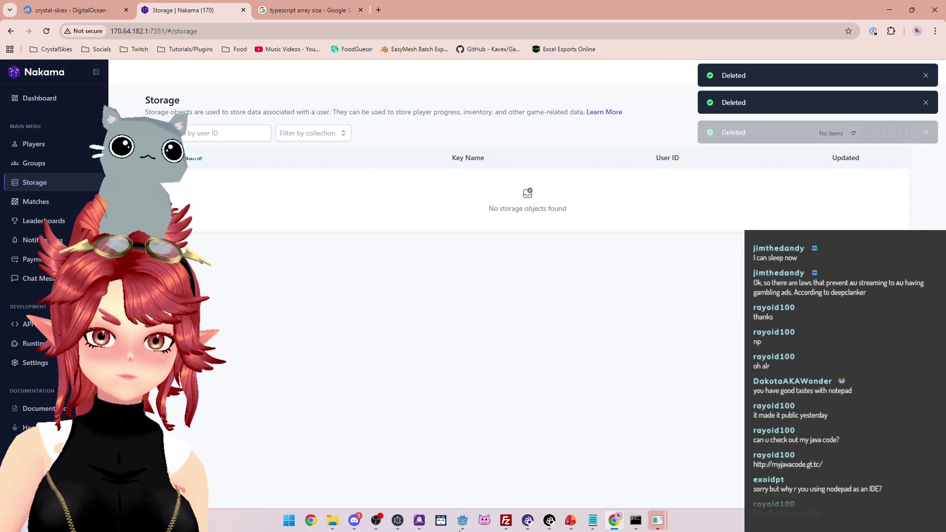
{"action": "mouse_move", "coordinate": [462, 520]}
{"action": "left_click", "coordinate": [414, 480]}
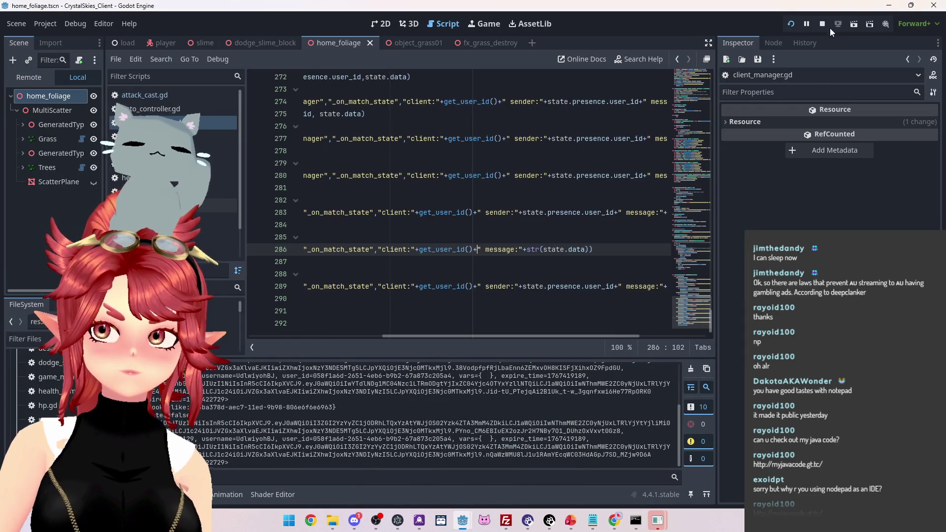
Create a lobby named 'qwee' in the game client, enter the world, and open host settings
{"action": "mouse_move", "coordinate": [658, 521]}
{"action": "left_click", "coordinate": [647, 493]}
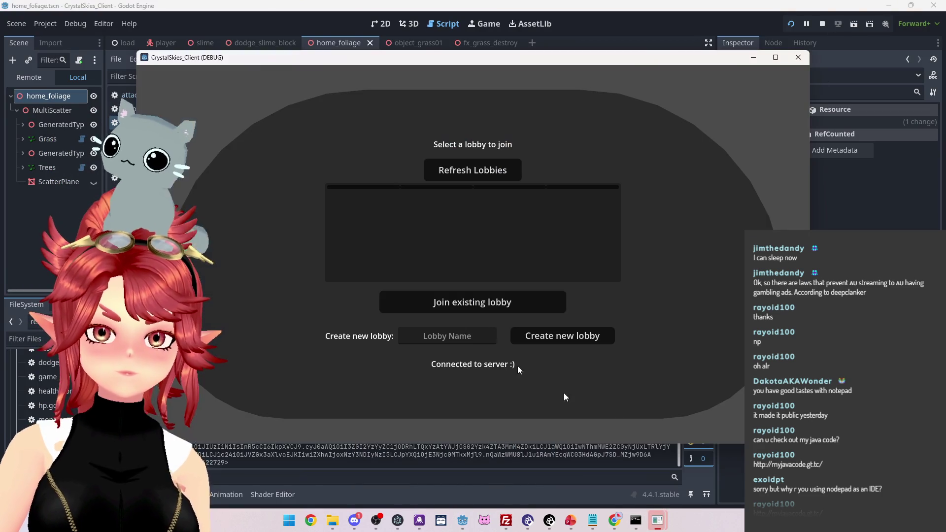
{"action": "left_click", "coordinate": [450, 336]}
{"action": "type", "text": "qwee"}
{"action": "left_click", "coordinate": [562, 336]}
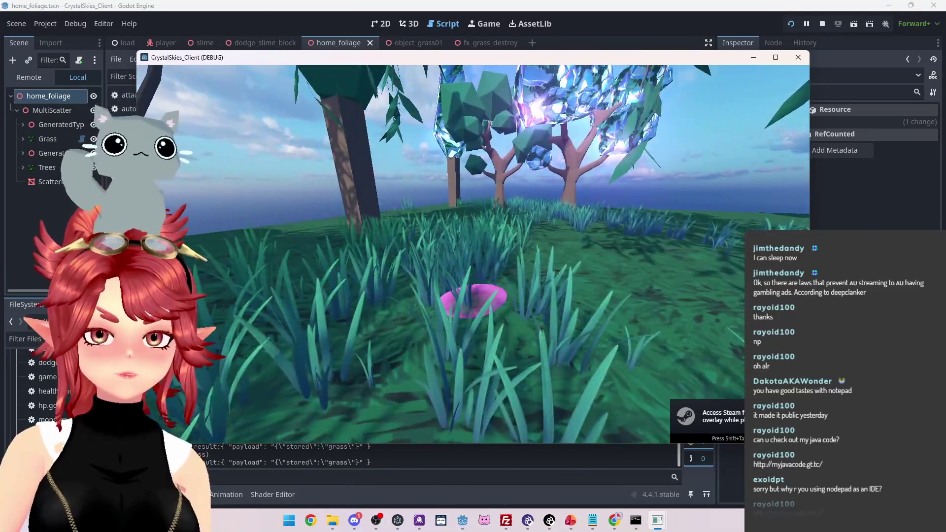
{"action": "key", "text": "Escape"}
{"action": "mouse_move", "coordinate": [615, 520]}
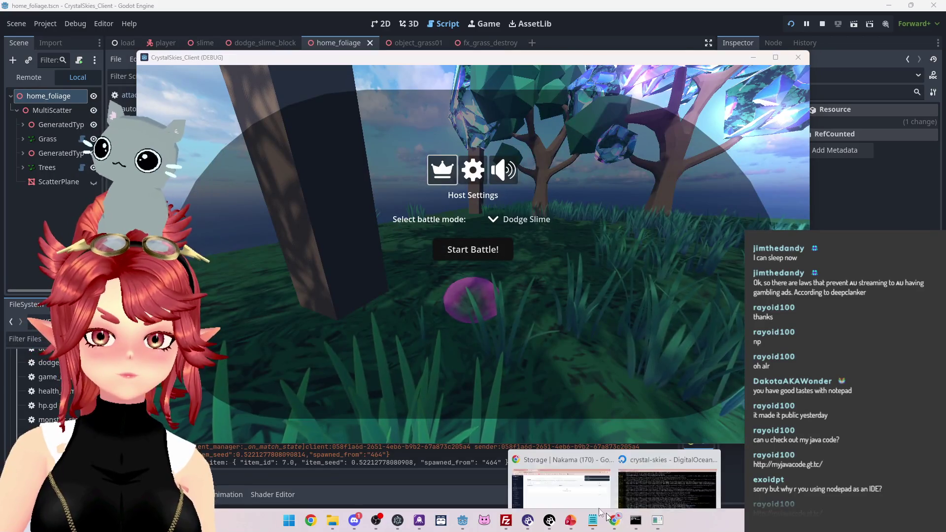
{"action": "left_click", "coordinate": [562, 473]}
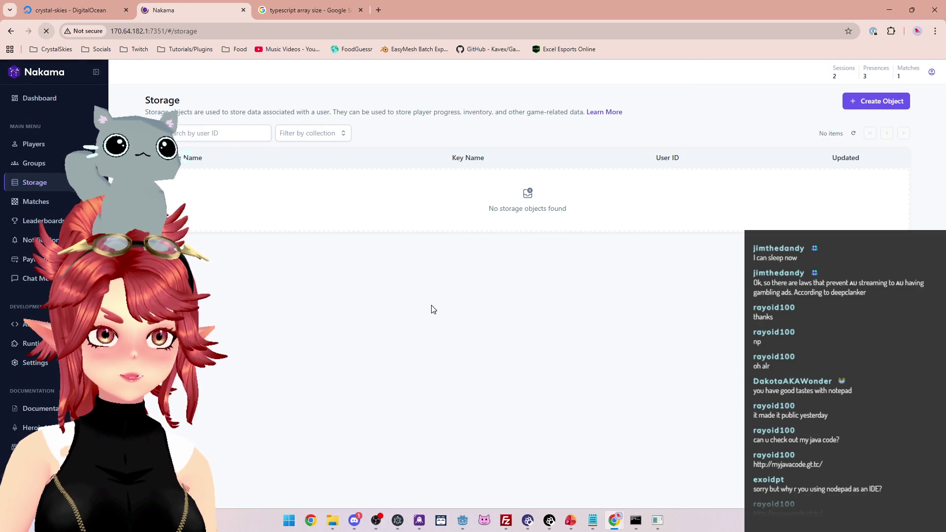
Open the new 1090c310… item object, then check Godot's output for the item_to_despawn message
{"action": "left_click", "coordinate": [398, 204]}
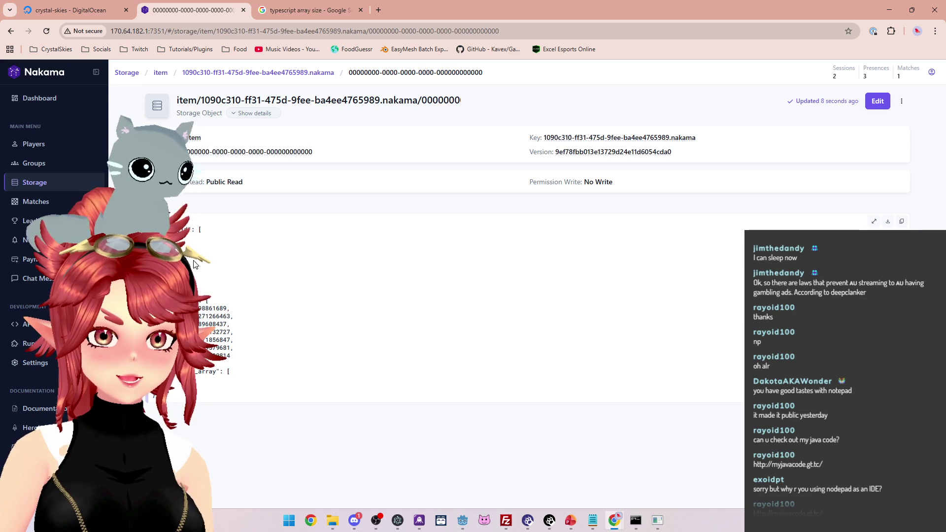
{"action": "mouse_move", "coordinate": [463, 521]}
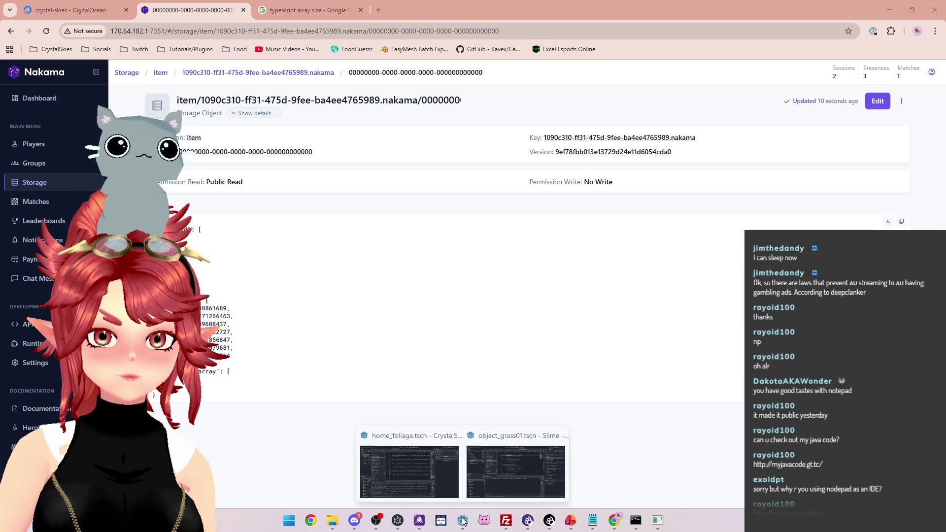
{"action": "mouse_move", "coordinate": [657, 520]}
{"action": "left_click", "coordinate": [607, 472]}
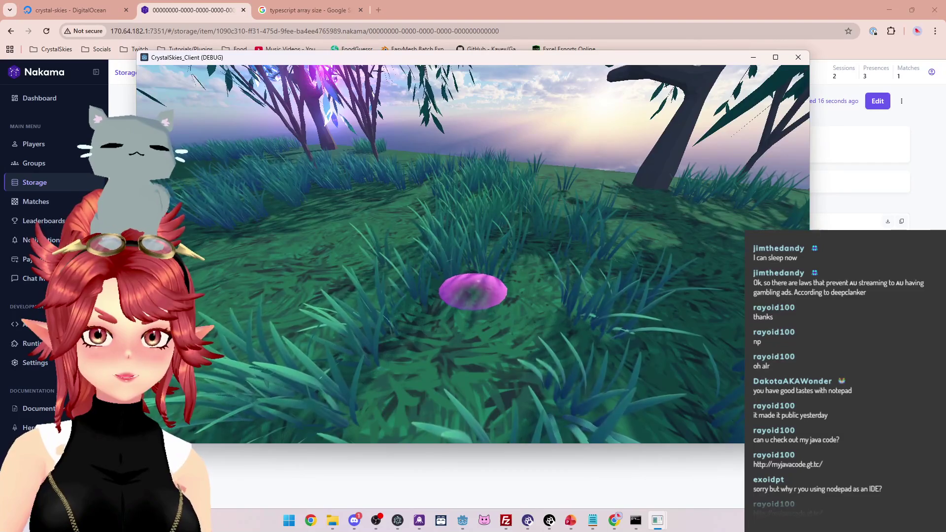
{"action": "key", "text": "Escape"}
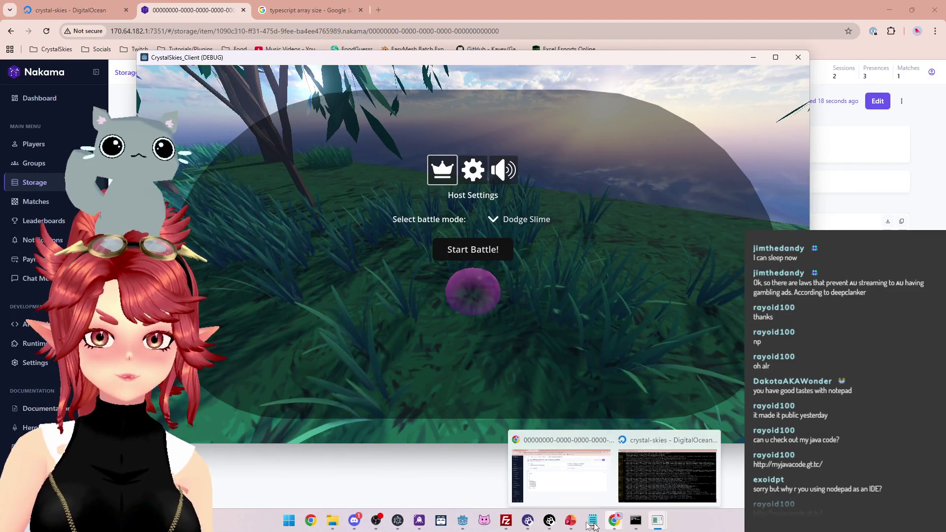
{"action": "mouse_move", "coordinate": [462, 521]}
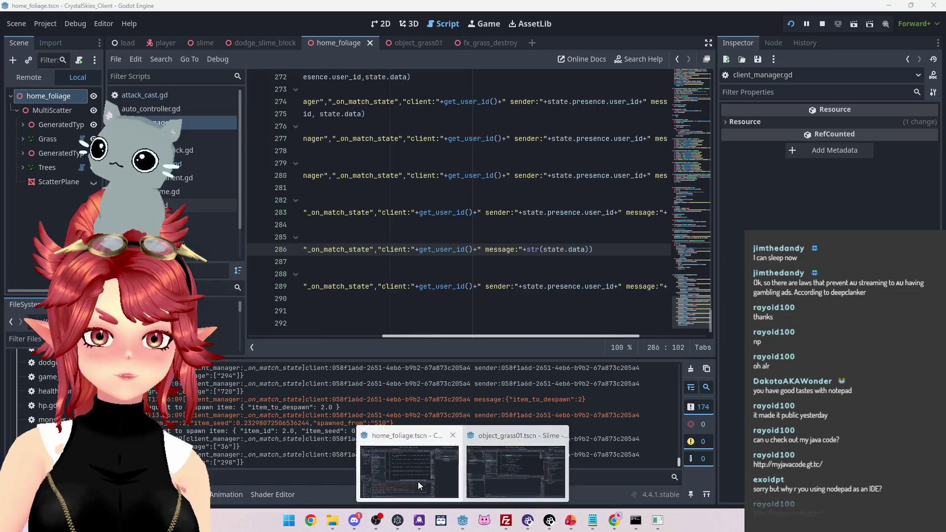
{"action": "left_click", "coordinate": [418, 481]}
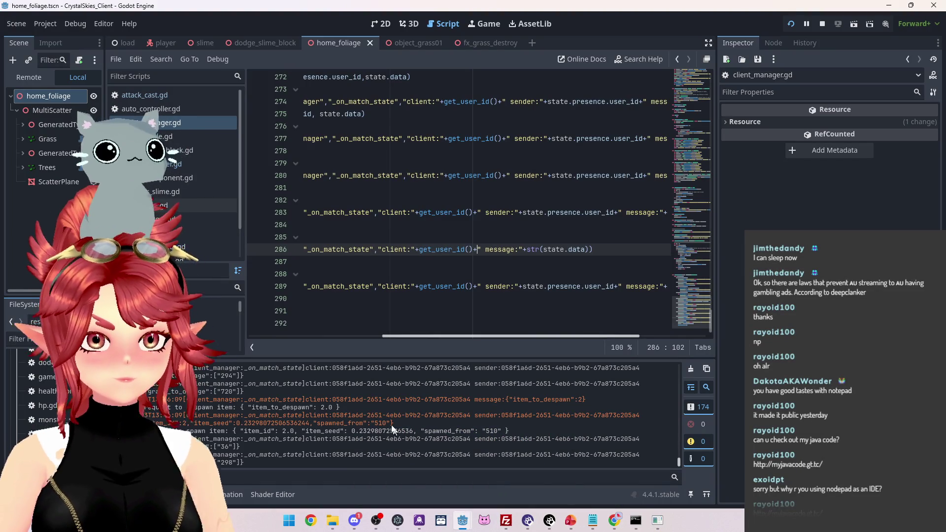
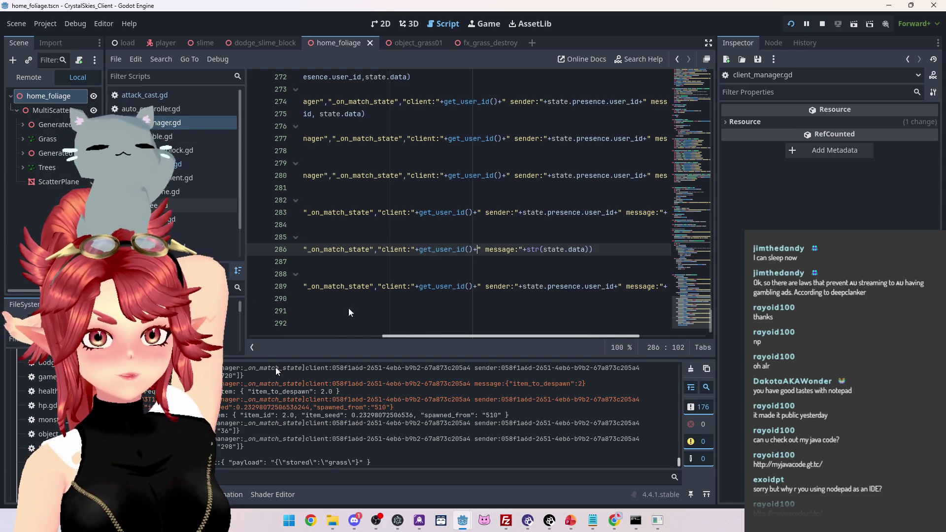
Stop the running game and save the scene
{"action": "key", "text": "F8"}
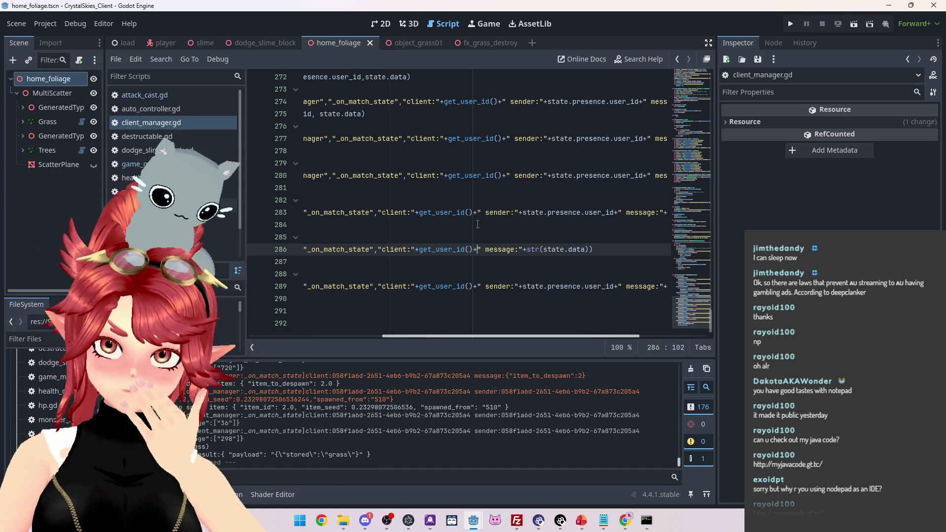
{"action": "left_click_drag", "start_coordinate": [501, 336], "coordinate": [336, 333]}
{"action": "left_click", "coordinate": [454, 201]}
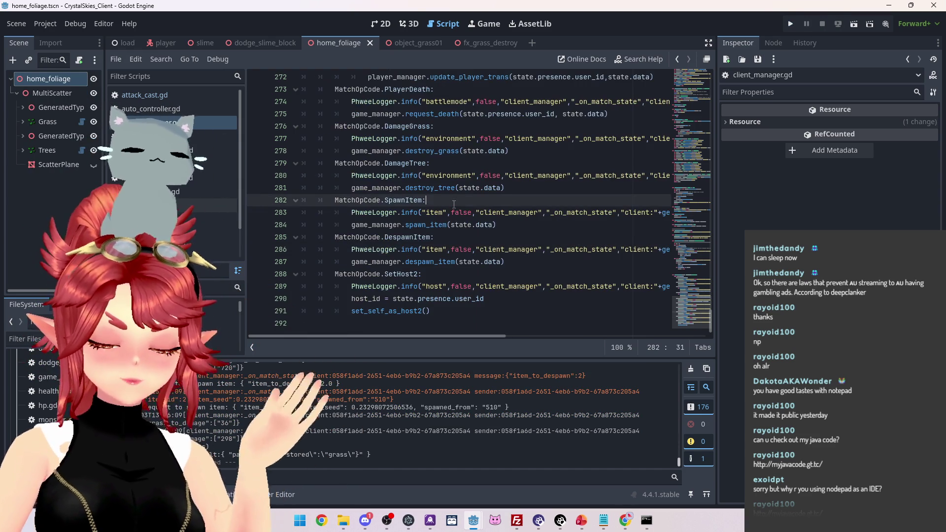
{"action": "key", "text": "ctrl+s"}
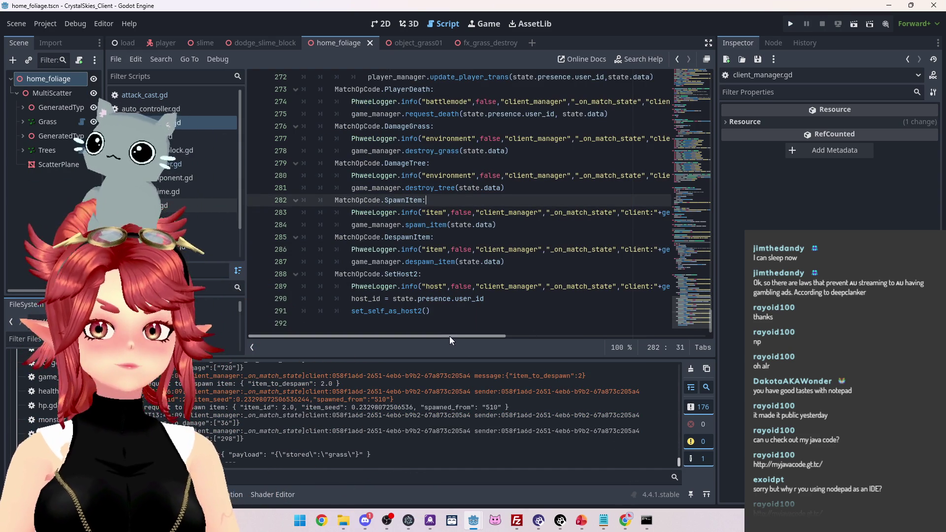
Add an empty line after spawn_item's print statement, then switch to the load scene
{"action": "left_click", "coordinate": [302, 176]}
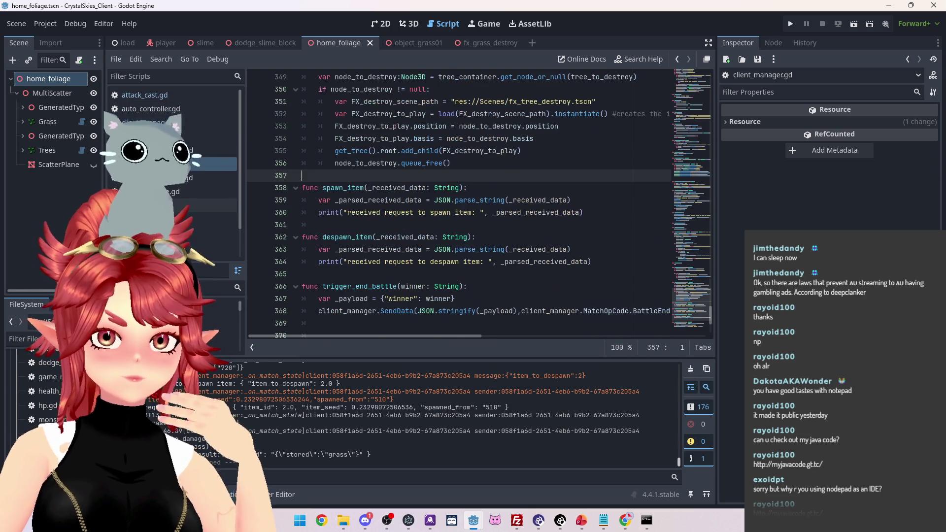
{"action": "scroll", "coordinate": [366, 202], "scroll_direction": "up", "scroll_amount": 3}
{"action": "scroll", "coordinate": [366, 202], "scroll_direction": "down", "scroll_amount": 3}
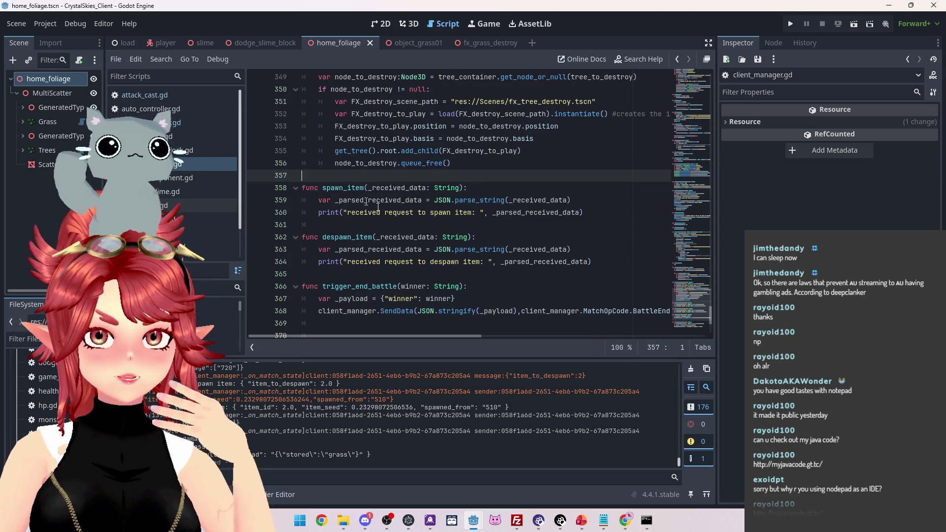
{"action": "left_click", "coordinate": [611, 207]}
{"action": "key", "text": "Return"}
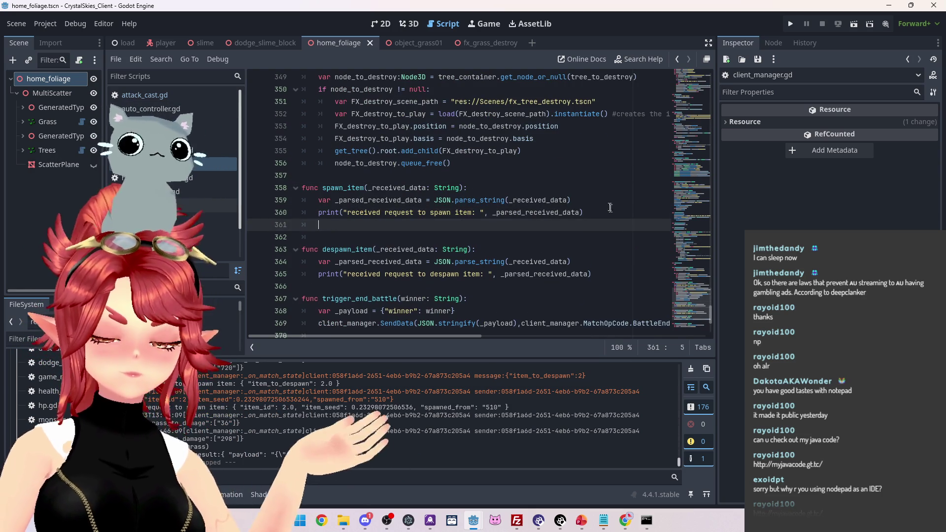
{"action": "left_click", "coordinate": [125, 43]}
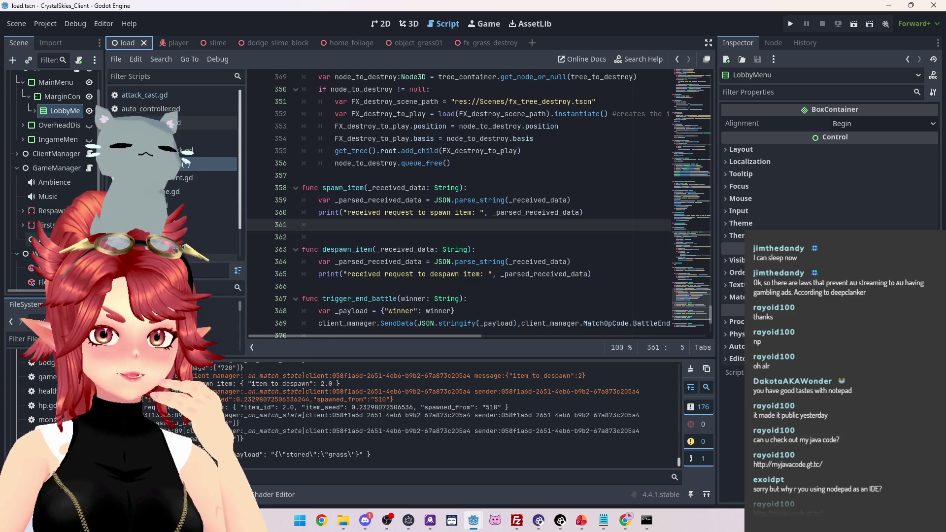
Add a plain Node child named 'Item Container' under GameManager
{"action": "left_click_drag", "start_coordinate": [103, 197], "coordinate": [172, 197]}
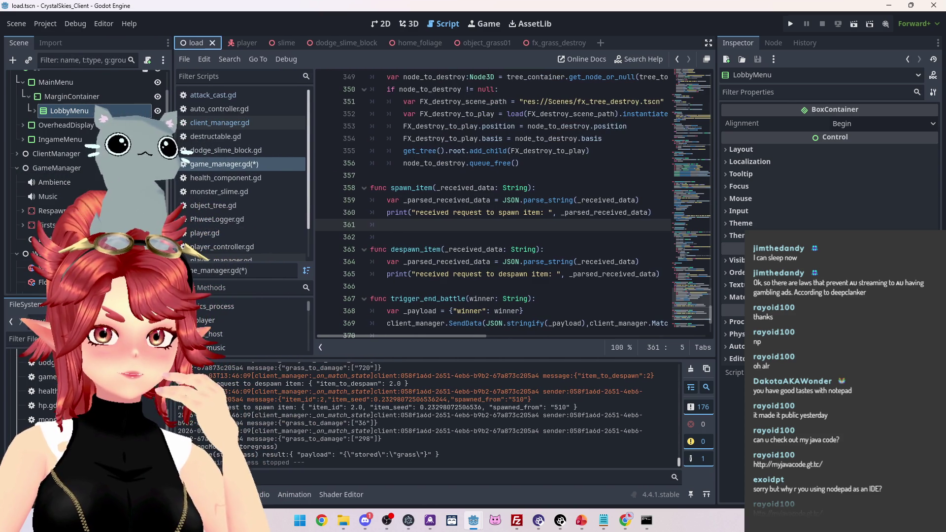
{"action": "right_click", "coordinate": [57, 167]}
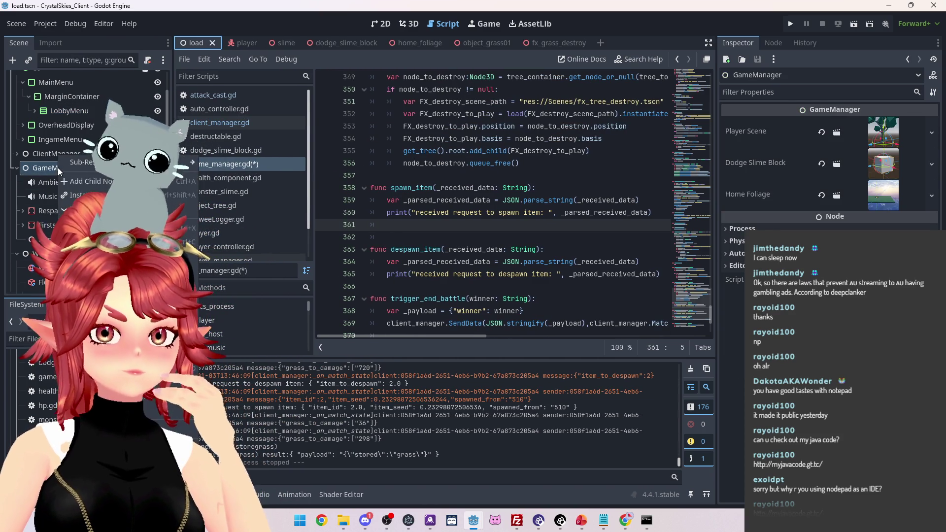
{"action": "left_click", "coordinate": [89, 181]}
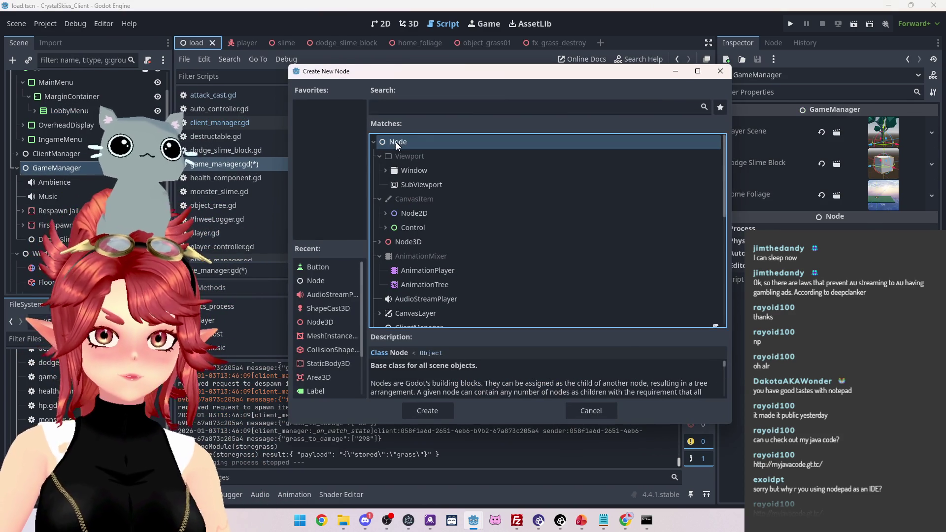
{"action": "double_click", "coordinate": [397, 141]}
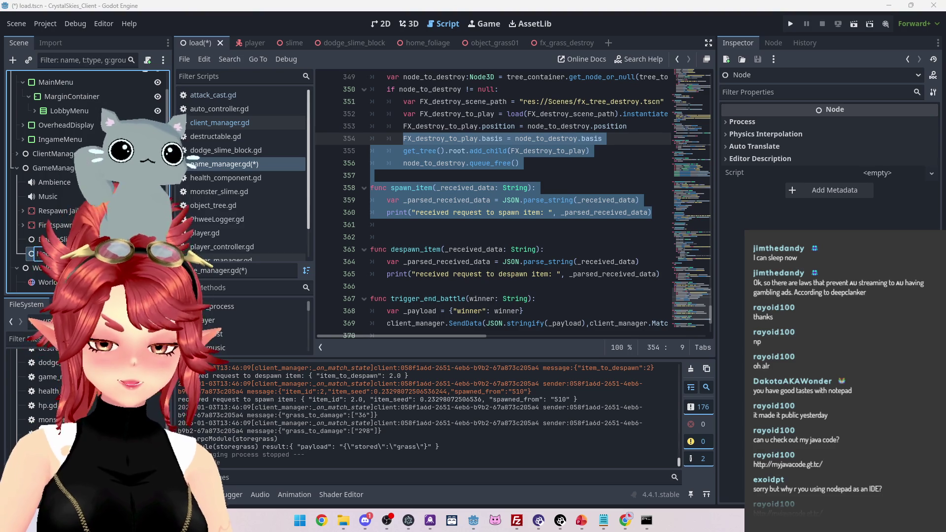
{"action": "type", "text": "Item Container"}
{"action": "key", "text": "Return"}
{"action": "scroll", "coordinate": [657, 204], "scroll_direction": "up", "scroll_amount": 6}
{"action": "scroll", "coordinate": [658, 204], "scroll_direction": "up", "scroll_amount": 12}
{"action": "left_click", "coordinate": [641, 225]}
{"action": "scroll", "coordinate": [713, 246], "scroll_direction": "up", "scroll_amount": 3}
{"action": "left_click_drag", "start_coordinate": [713, 246], "coordinate": [720, 77]}
{"action": "scroll", "coordinate": [498, 179], "scroll_direction": "down", "scroll_amount": 5}
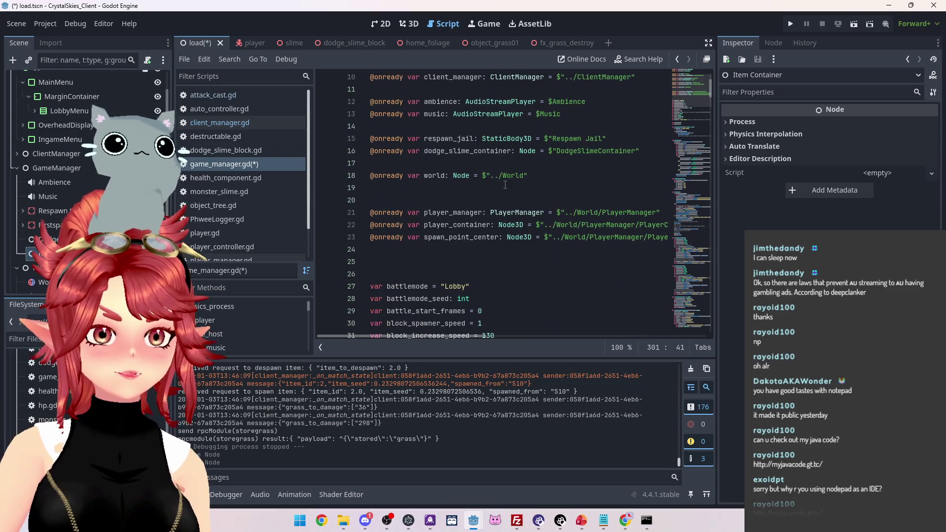
{"action": "left_click", "coordinate": [428, 150]}
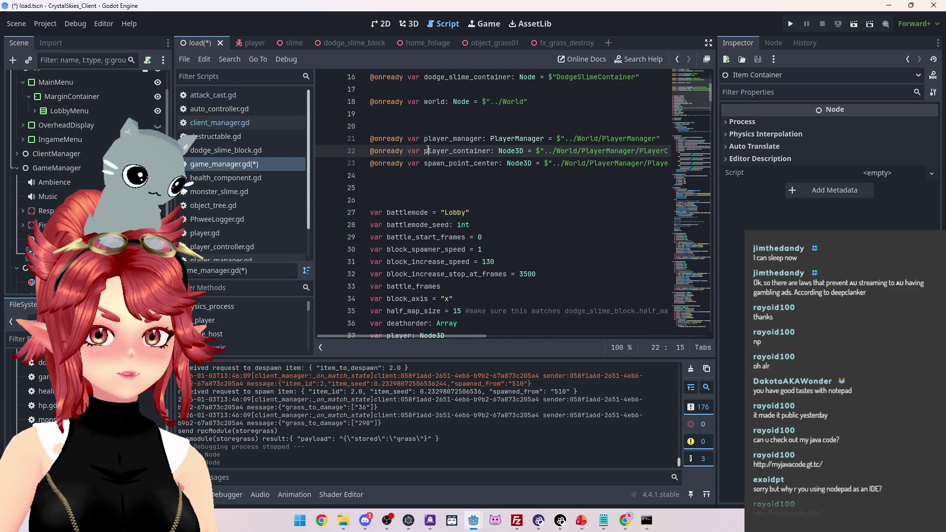
{"action": "scroll", "coordinate": [441, 150], "scroll_direction": "up", "scroll_amount": 2}
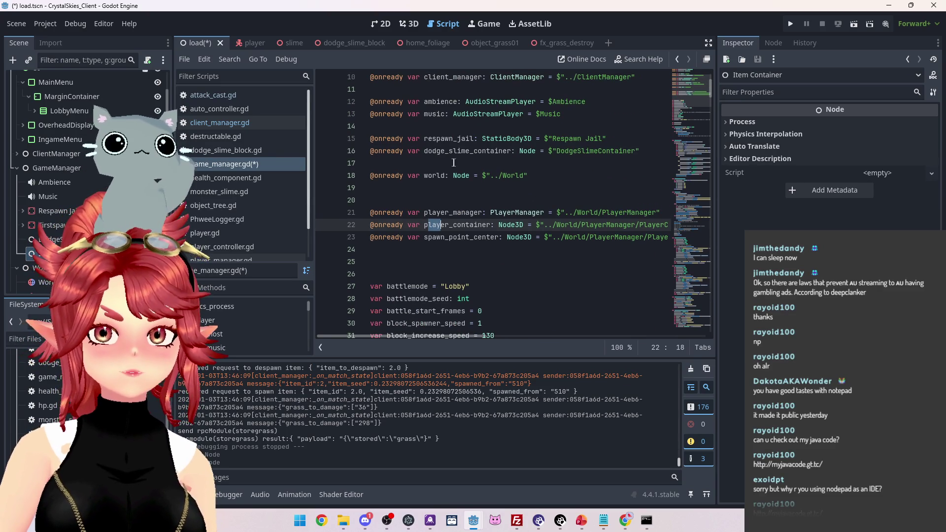
{"action": "left_click", "coordinate": [429, 163]}
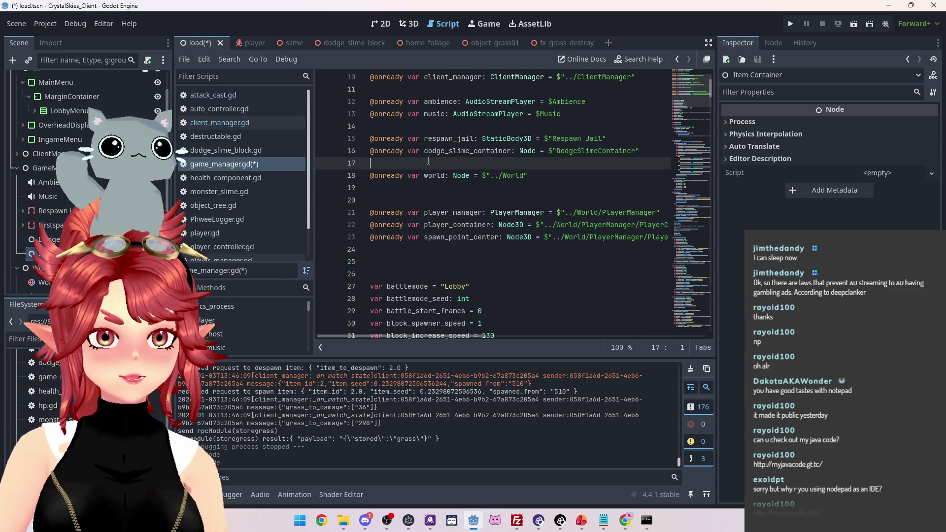
{"action": "key", "text": "Return"}
{"action": "key", "text": "Up"}
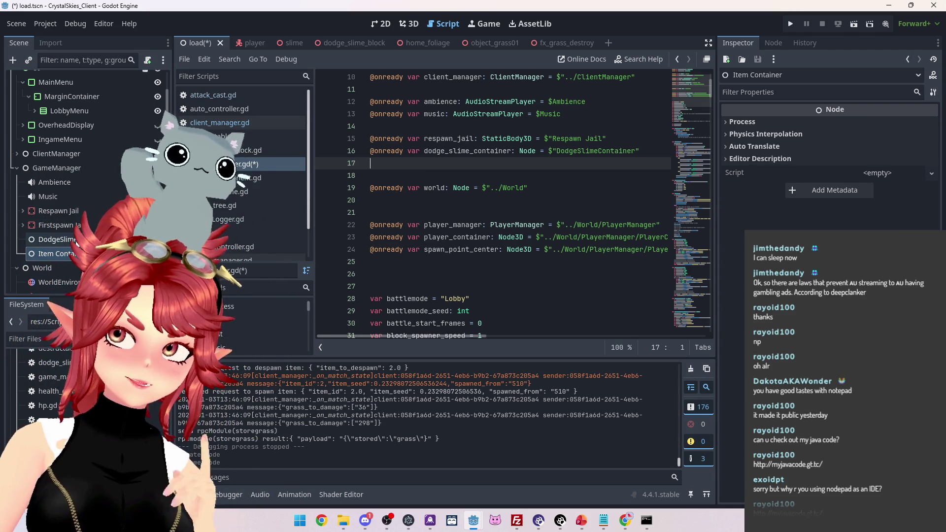
{"action": "mouse_move", "coordinate": [42, 254]}
{"action": "left_mouse_down"}
{"action": "mouse_move", "coordinate": [470, 206]}
{"action": "mouse_move", "coordinate": [437, 163]}
{"action": "left_mouse_up"}
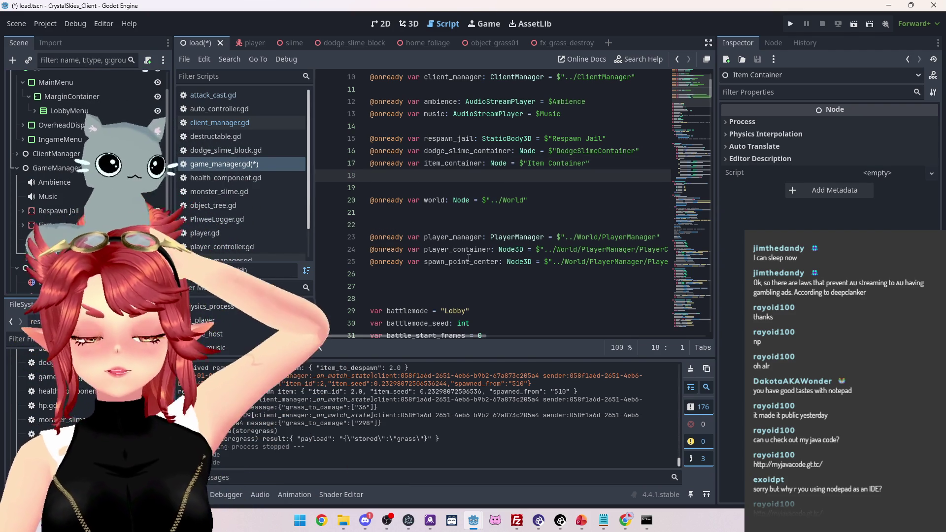
{"action": "key", "text": "ctrl+s"}
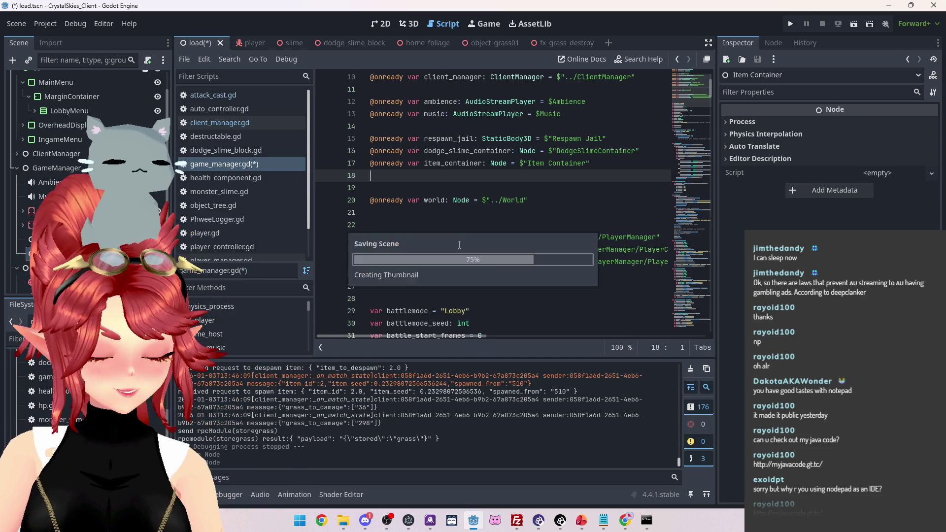
Scroll through game_manager.gd to find the tree-loading block in generate_trees_from_server
{"action": "left_click", "coordinate": [708, 290]}
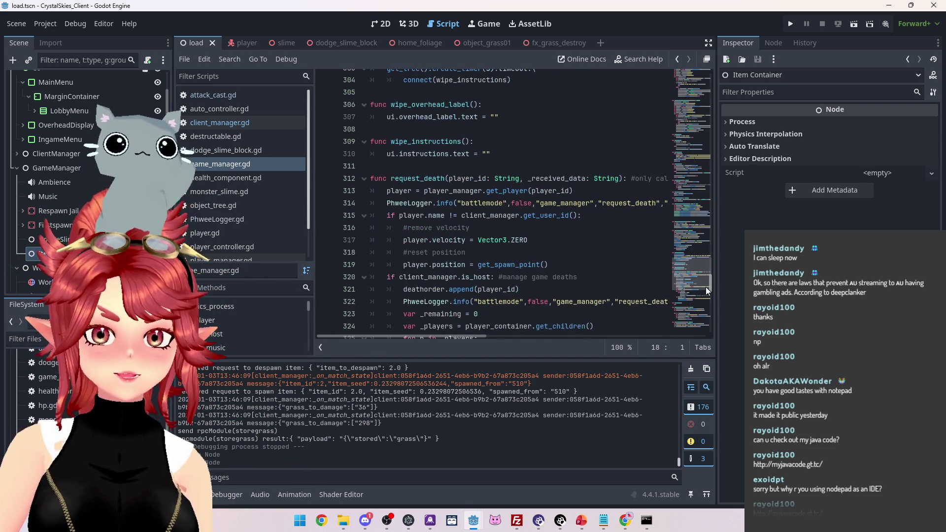
{"action": "left_click_drag", "start_coordinate": [708, 290], "coordinate": [711, 325]}
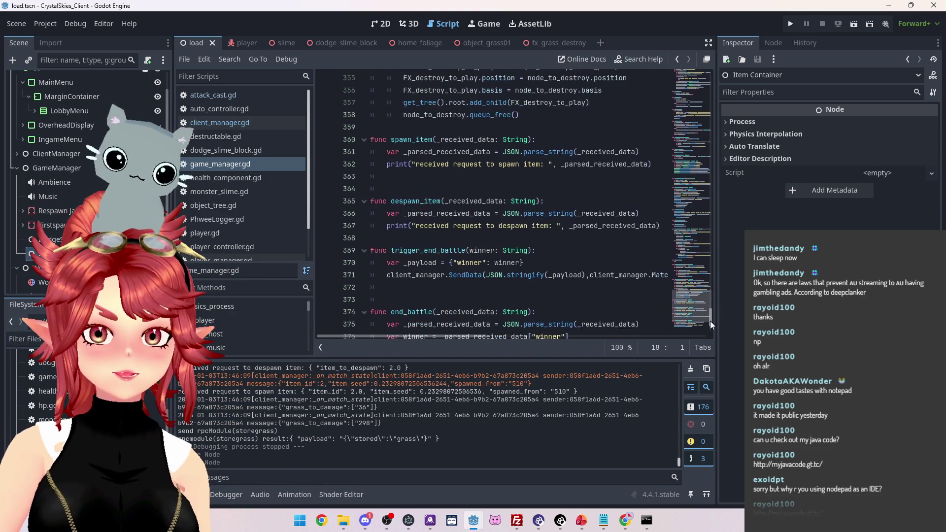
{"action": "left_click", "coordinate": [450, 185]}
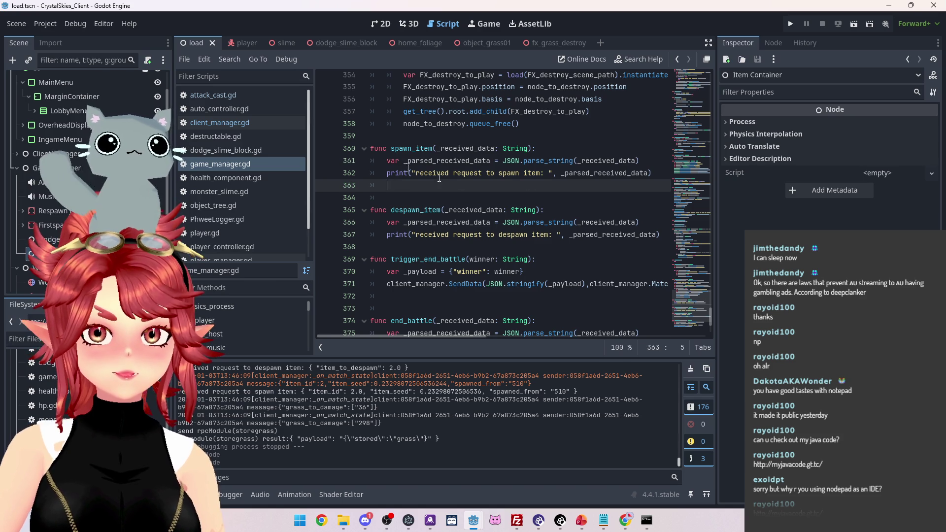
{"action": "mouse_move", "coordinate": [528, 208]}
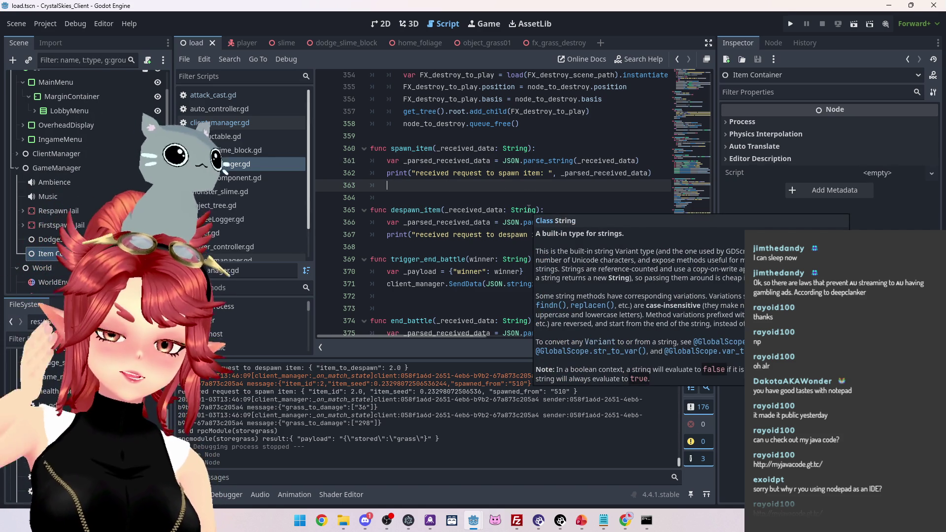
{"action": "scroll", "coordinate": [454, 221], "scroll_direction": "up", "scroll_amount": 2}
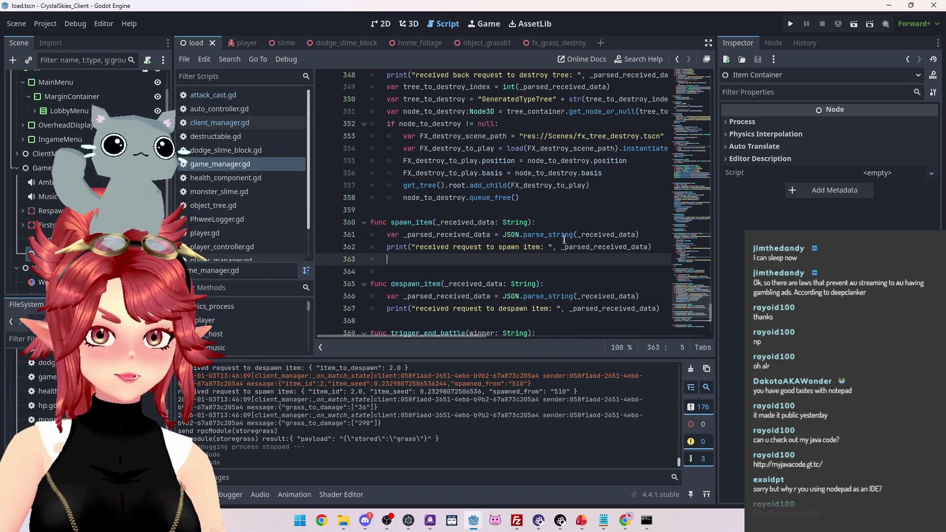
{"action": "scroll", "coordinate": [555, 251], "scroll_direction": "up", "scroll_amount": 1}
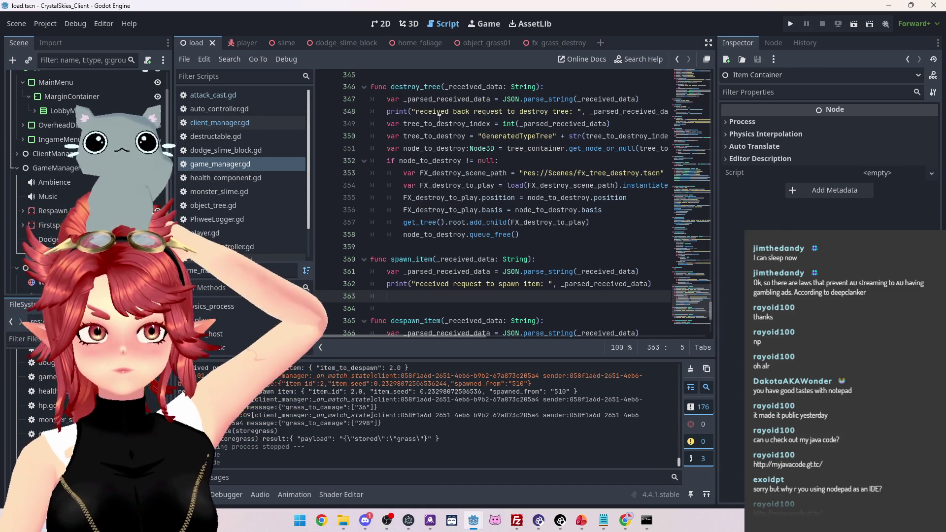
{"action": "scroll", "coordinate": [501, 250], "scroll_direction": "down", "scroll_amount": 6}
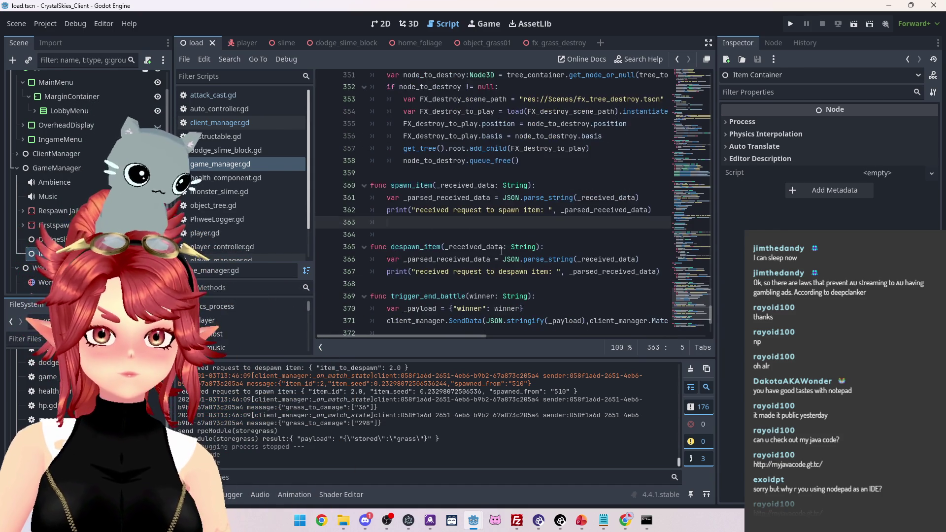
{"action": "scroll", "coordinate": [501, 250], "scroll_direction": "up", "scroll_amount": 5}
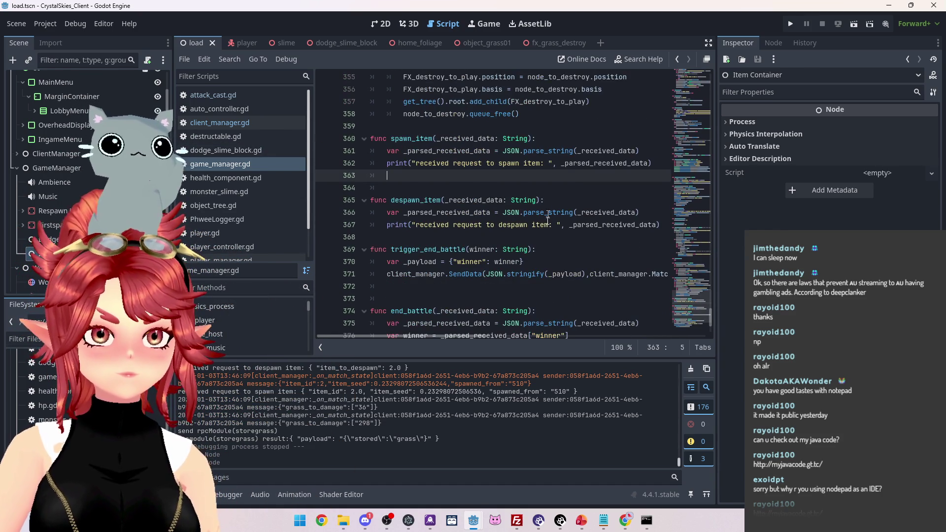
{"action": "scroll", "coordinate": [703, 292], "scroll_direction": "up", "scroll_amount": 10}
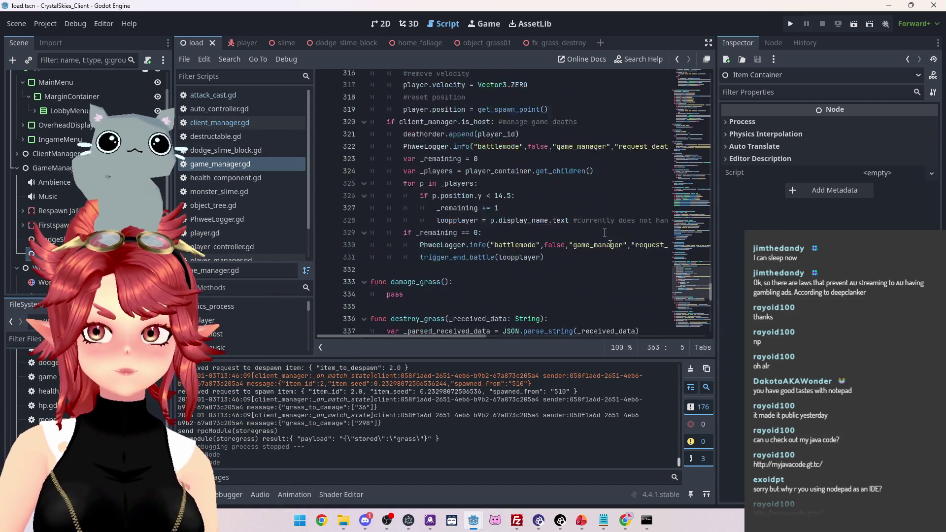
{"action": "mouse_move", "coordinate": [703, 292]}
{"action": "left_mouse_down"}
{"action": "mouse_move", "coordinate": [713, 78]}
{"action": "mouse_move", "coordinate": [709, 184]}
{"action": "left_mouse_up"}
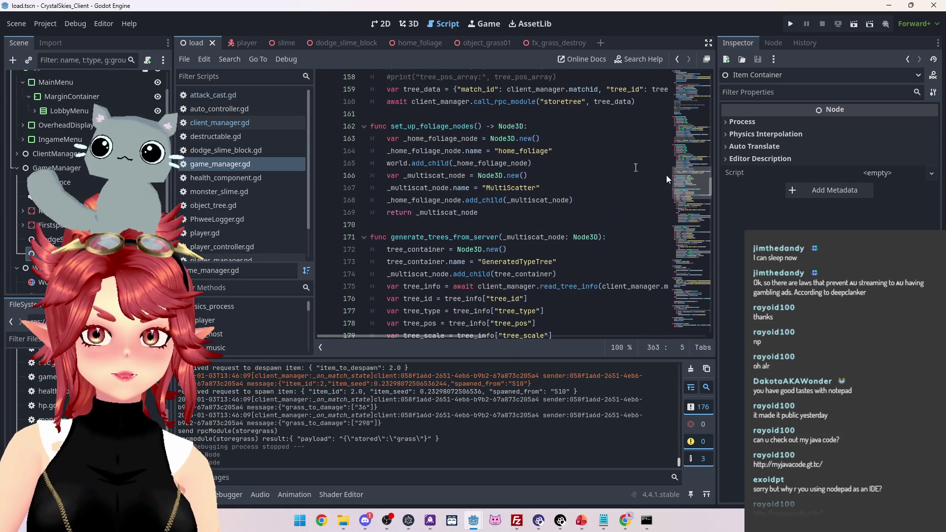
{"action": "scroll", "coordinate": [505, 127], "scroll_direction": "down", "scroll_amount": 3}
{"action": "scroll", "coordinate": [500, 133], "scroll_direction": "down", "scroll_amount": 1}
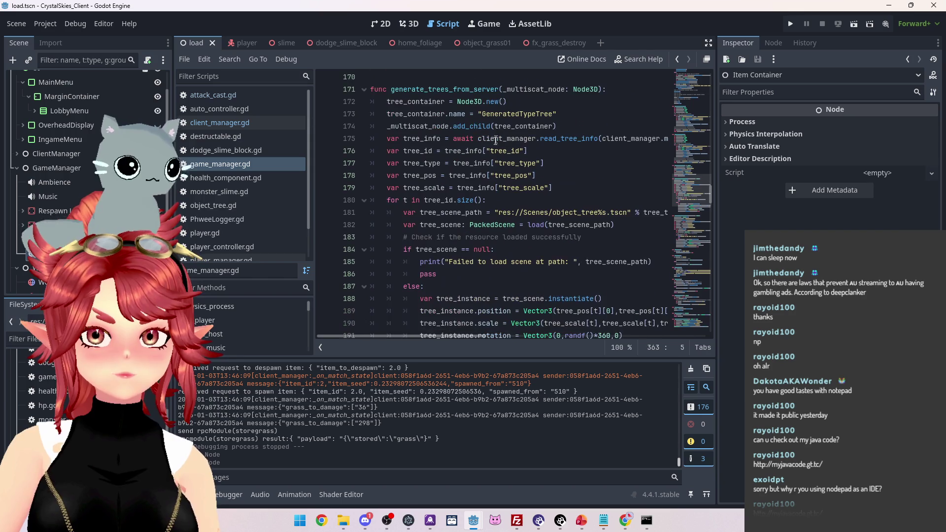
{"action": "scroll", "coordinate": [454, 149], "scroll_direction": "up", "scroll_amount": 1}
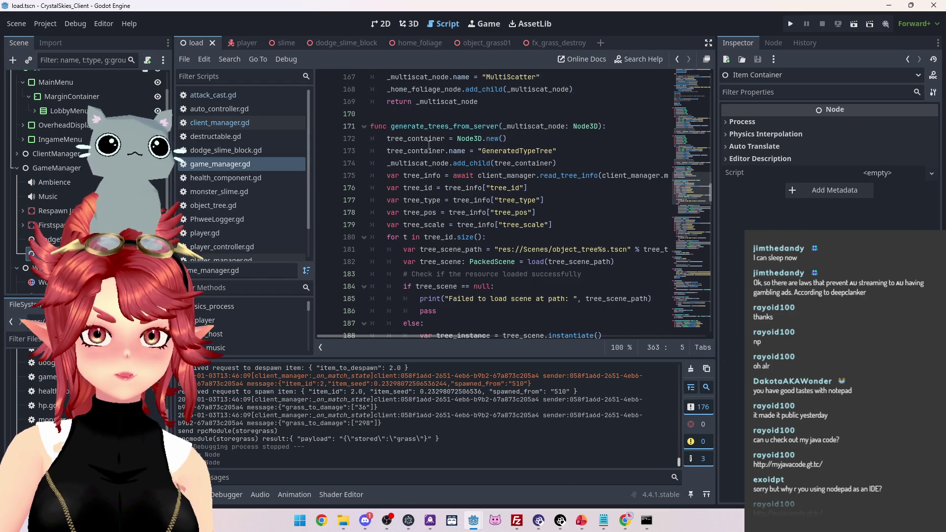
{"action": "mouse_move", "coordinate": [457, 338]}
{"action": "left_mouse_down"}
{"action": "mouse_move", "coordinate": [532, 341]}
{"action": "mouse_move", "coordinate": [429, 339]}
{"action": "left_mouse_up"}
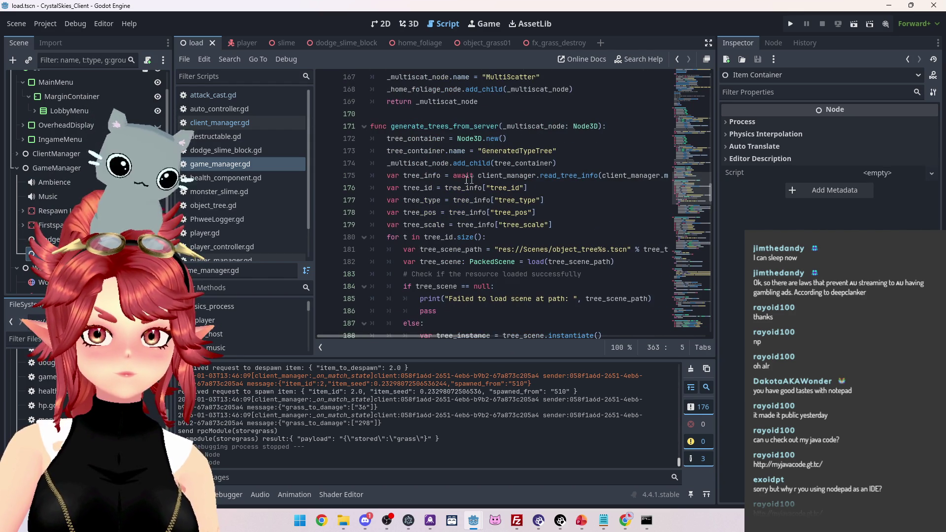
{"action": "scroll", "coordinate": [466, 283], "scroll_direction": "down", "scroll_amount": 2}
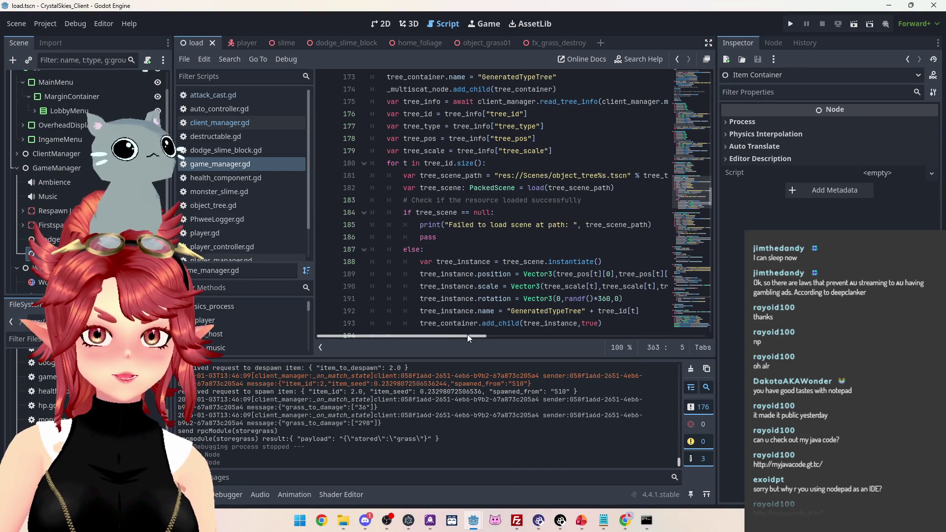
{"action": "mouse_move", "coordinate": [463, 337]}
{"action": "left_mouse_down"}
{"action": "mouse_move", "coordinate": [503, 336]}
{"action": "mouse_move", "coordinate": [440, 335]}
{"action": "left_mouse_up"}
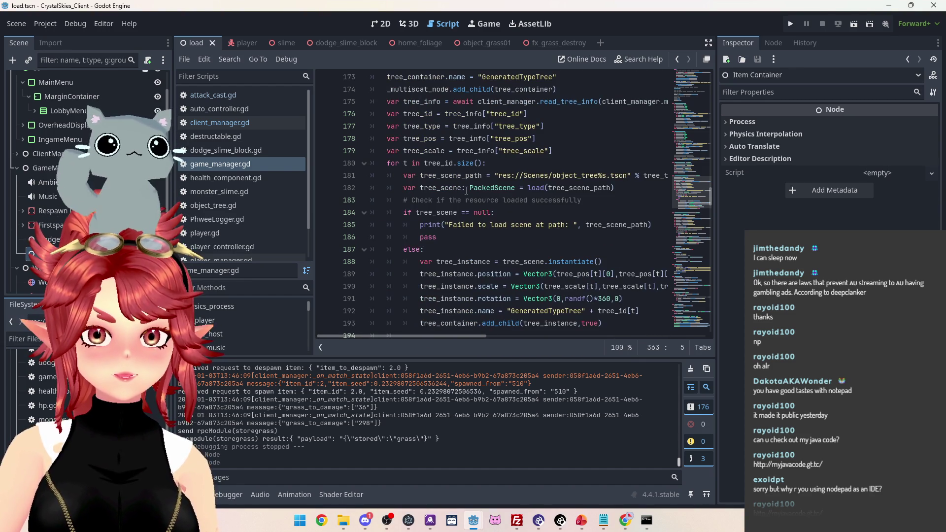
{"action": "scroll", "coordinate": [466, 190], "scroll_direction": "down", "scroll_amount": 1}
{"action": "scroll", "coordinate": [438, 232], "scroll_direction": "up", "scroll_amount": 1}
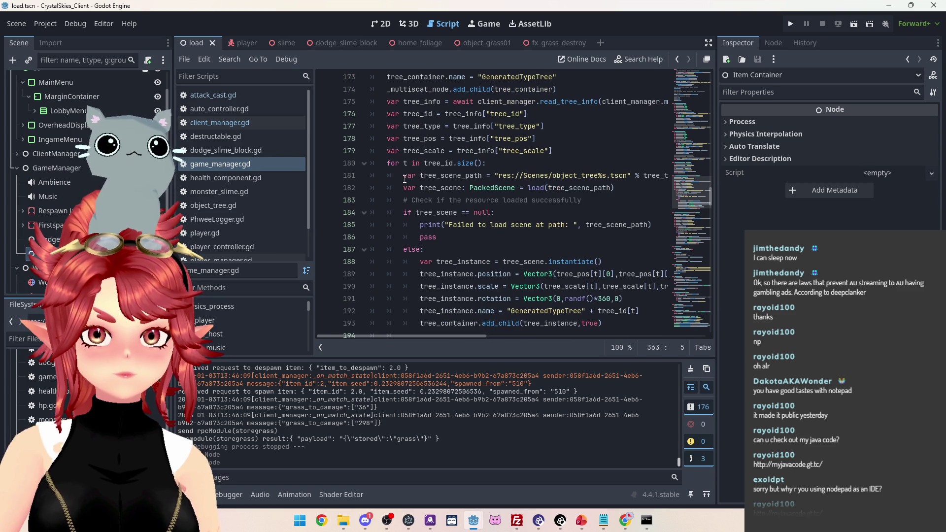
Select the tree-loading and instancing block, lines 181–193
{"action": "left_click_drag", "start_coordinate": [403, 177], "coordinate": [633, 186]}
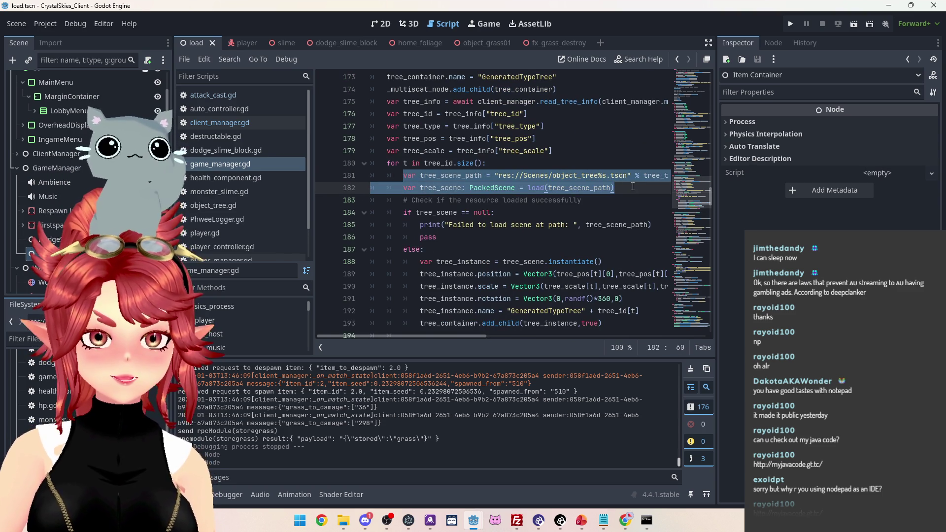
{"action": "left_click", "coordinate": [570, 200]}
{"action": "mouse_move", "coordinate": [406, 177]}
{"action": "left_mouse_down"}
{"action": "mouse_move", "coordinate": [567, 195]}
{"action": "mouse_move", "coordinate": [605, 317]}
{"action": "left_mouse_up"}
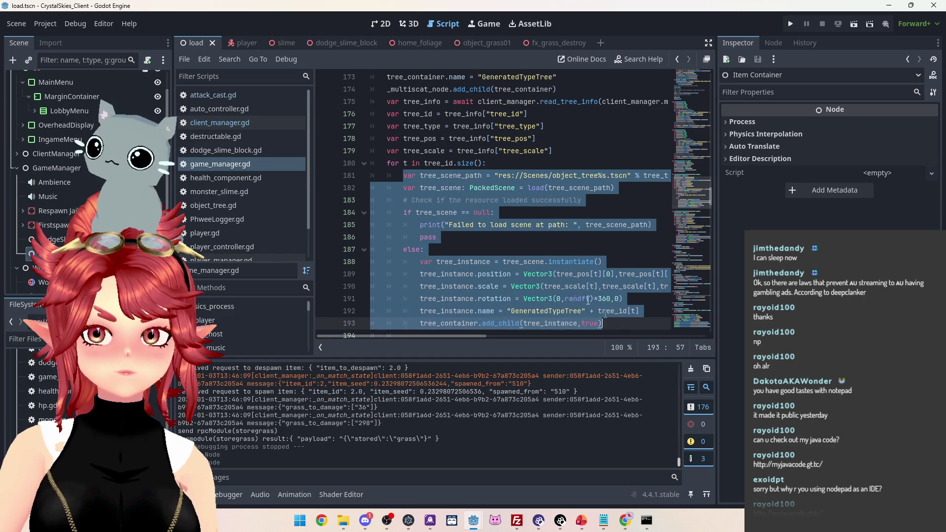
{"action": "scroll", "coordinate": [587, 298], "scroll_direction": "down", "scroll_amount": 2}
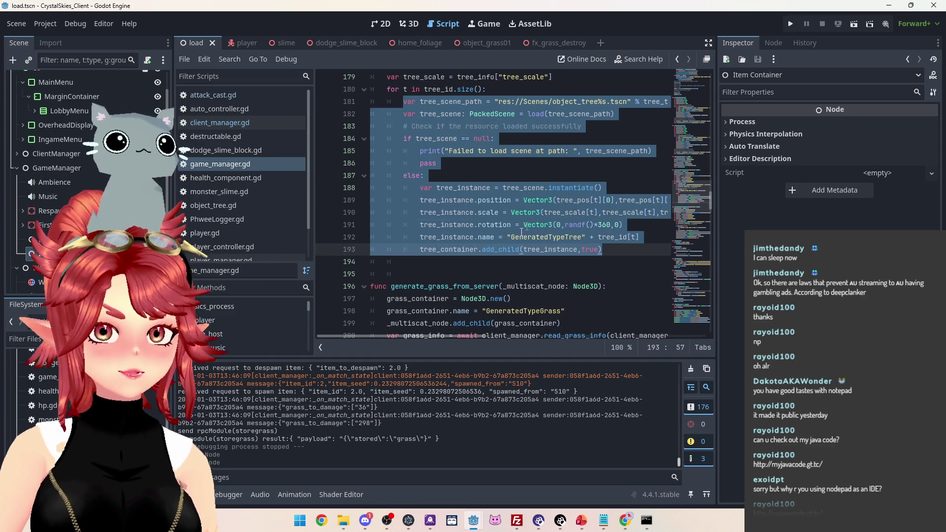
{"action": "scroll", "coordinate": [522, 231], "scroll_direction": "down", "scroll_amount": 20}
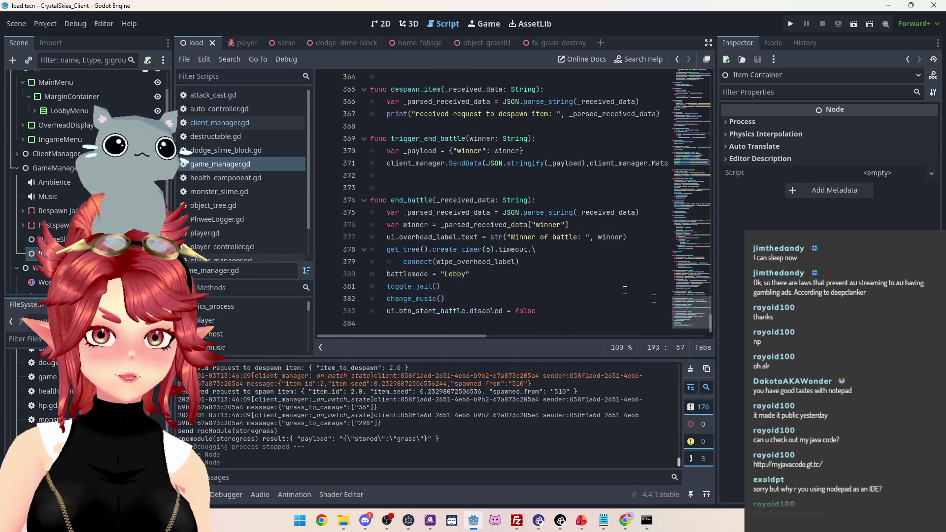
Paste the tree-loading block onto empty line 363 in spawn_item
{"action": "scroll", "coordinate": [625, 291], "scroll_direction": "up", "scroll_amount": 3}
{"action": "left_click", "coordinate": [417, 174]}
{"action": "key", "text": "ctrl+v"}
{"action": "scroll", "coordinate": [405, 134], "scroll_direction": "down", "scroll_amount": 1}
Rename the pasted tree_scene_path variable to item_scene_path
{"action": "left_click", "coordinate": [419, 138]}
{"action": "key", "text": "BackSpace"}
{"action": "key", "text": "BackSpace"}
{"action": "key", "text": "BackSpace"}
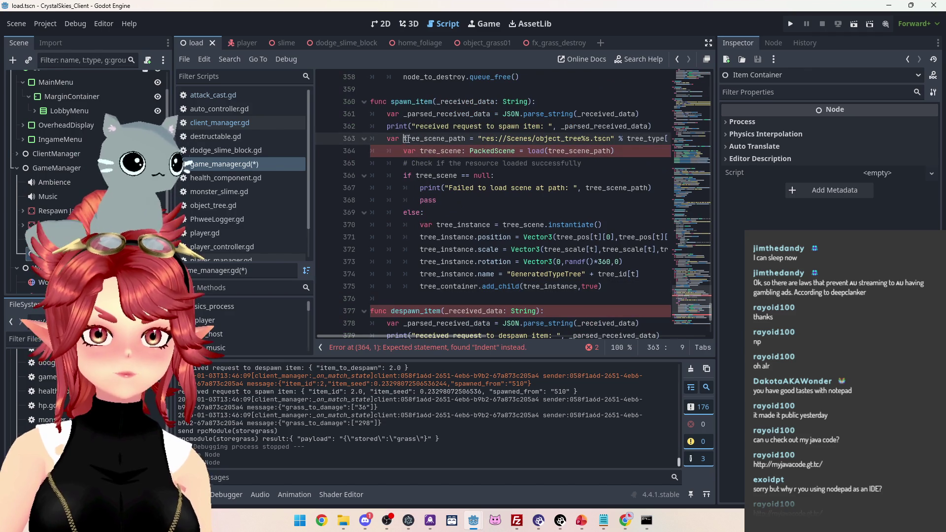
{"action": "type", "text": "item"}
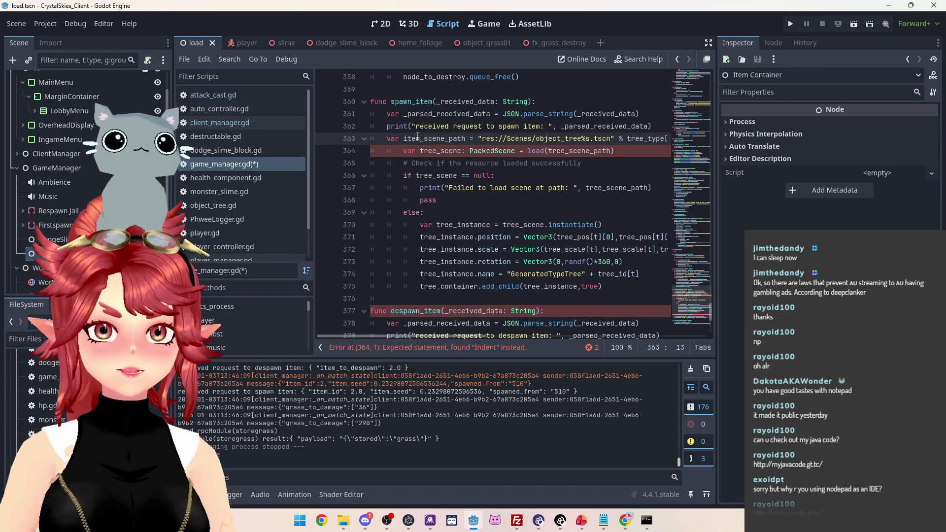
{"action": "left_click", "coordinate": [566, 188]}
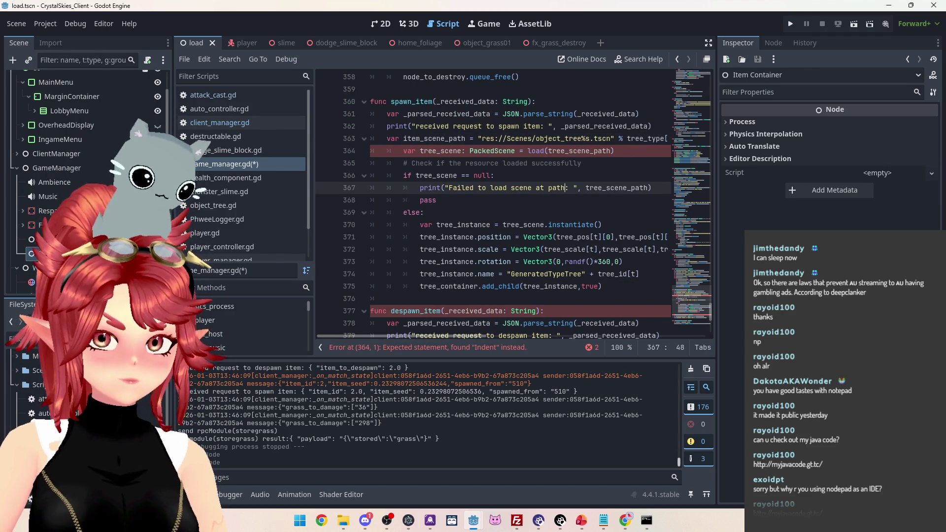
{"action": "scroll", "coordinate": [14, 388], "scroll_direction": "up", "scroll_amount": 10}
{"action": "scroll", "coordinate": [40, 406], "scroll_direction": "up", "scroll_amount": 3}
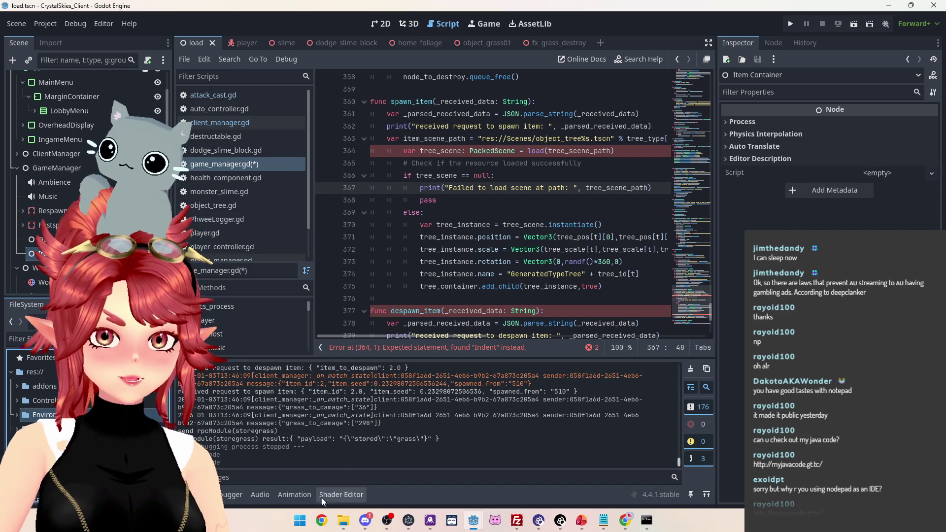
{"action": "key", "text": "alt+Tab"}
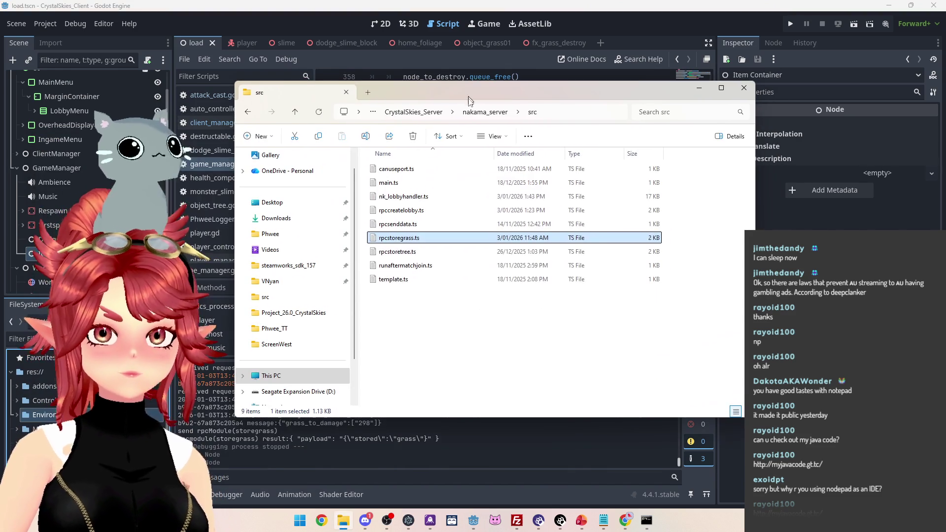
Browse to the client's CrystalSkies_Client\crystalskies_client\Scenes folder
{"action": "left_click", "coordinate": [422, 114]}
{"action": "key", "text": "Escape"}
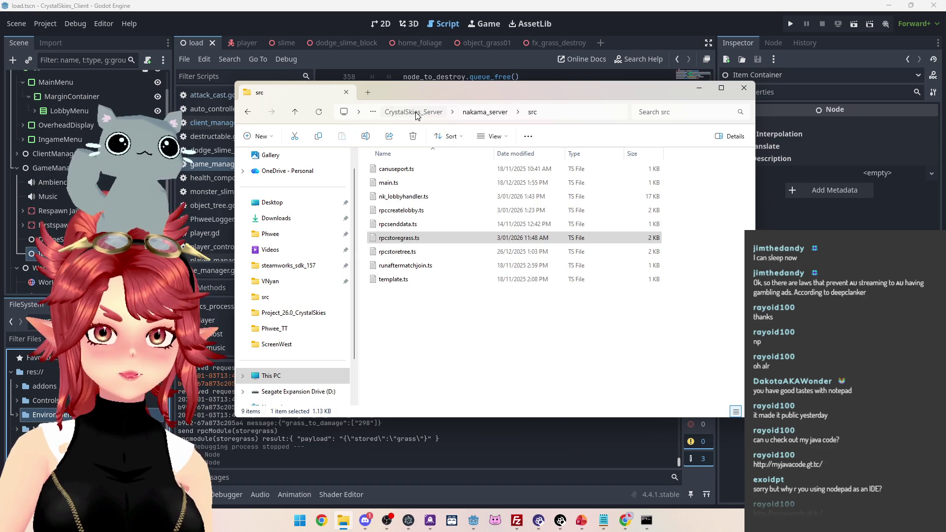
{"action": "left_click", "coordinate": [415, 112]}
{"action": "left_click", "coordinate": [422, 111]}
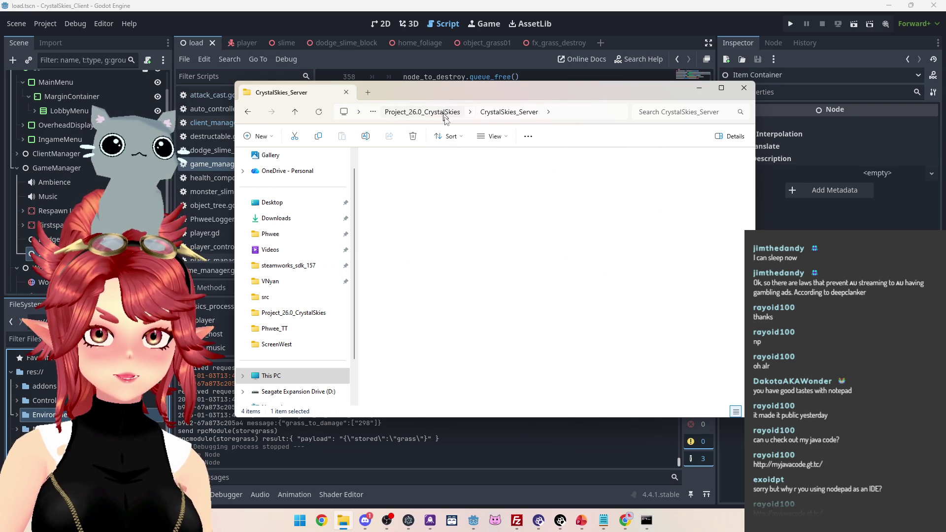
{"action": "double_click", "coordinate": [402, 211]}
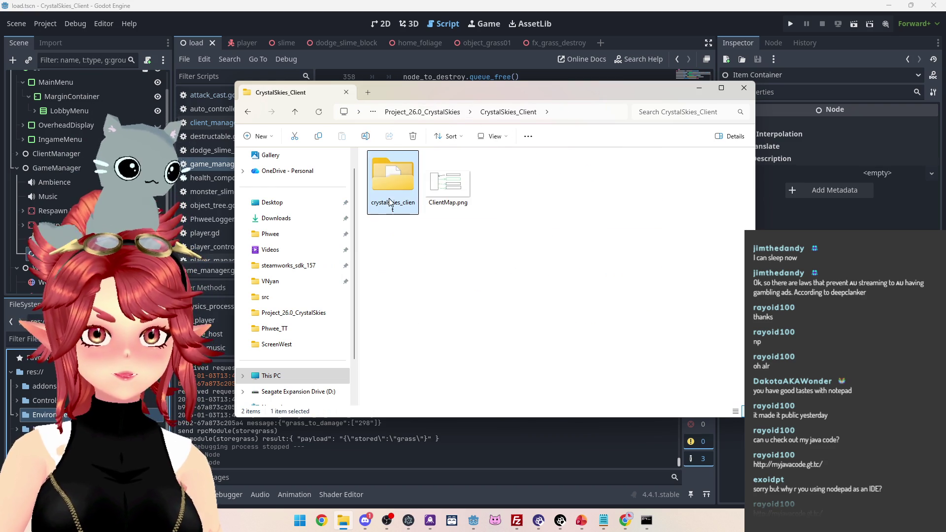
{"action": "double_click", "coordinate": [391, 189]}
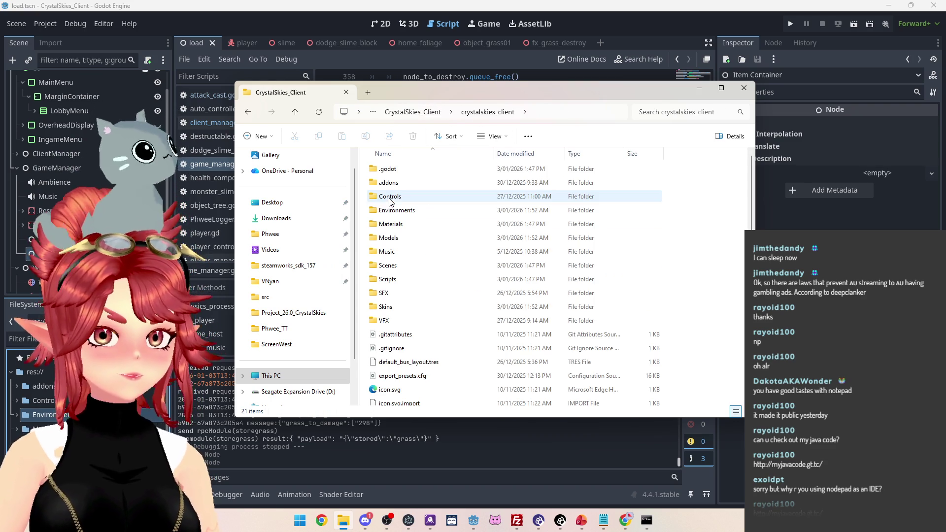
{"action": "double_click", "coordinate": [389, 265]}
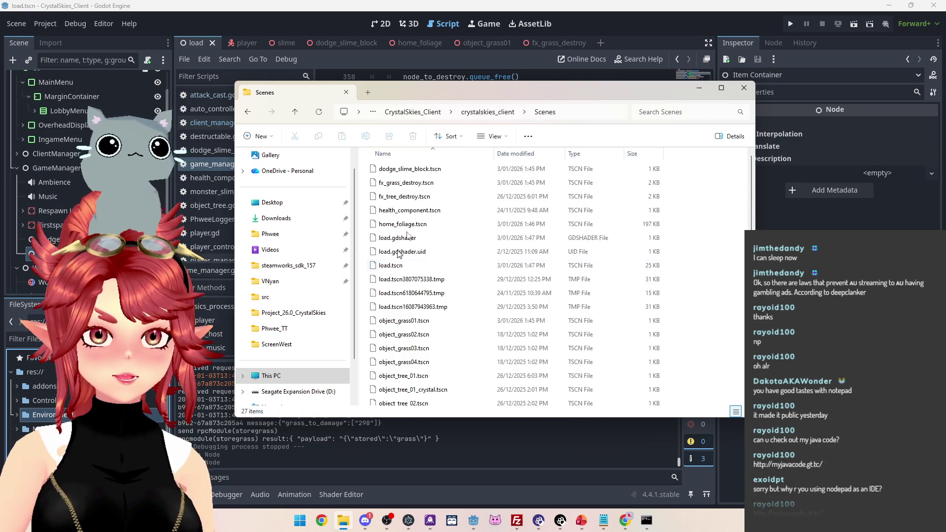
{"action": "scroll", "coordinate": [420, 342], "scroll_direction": "down", "scroll_amount": 3}
{"action": "scroll", "coordinate": [420, 343], "scroll_direction": "up", "scroll_amount": 3}
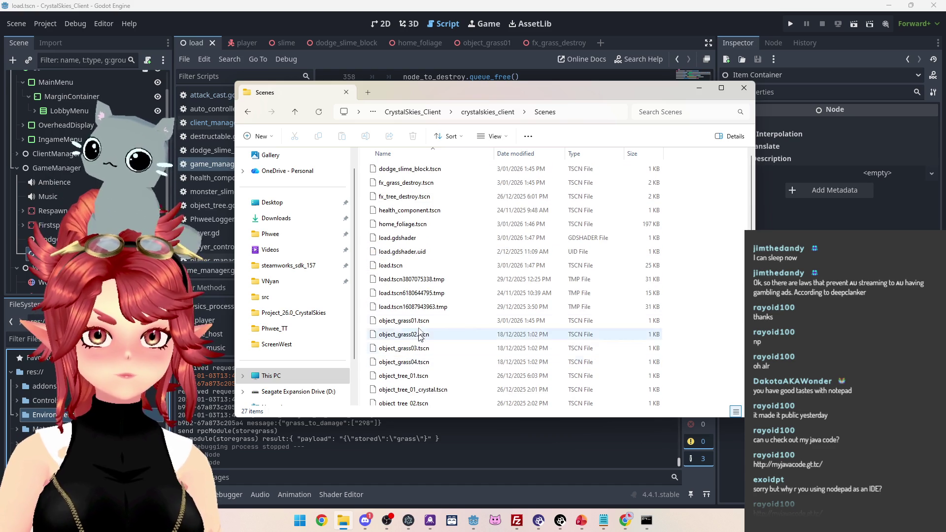
{"action": "scroll", "coordinate": [420, 336], "scroll_direction": "up", "scroll_amount": 1}
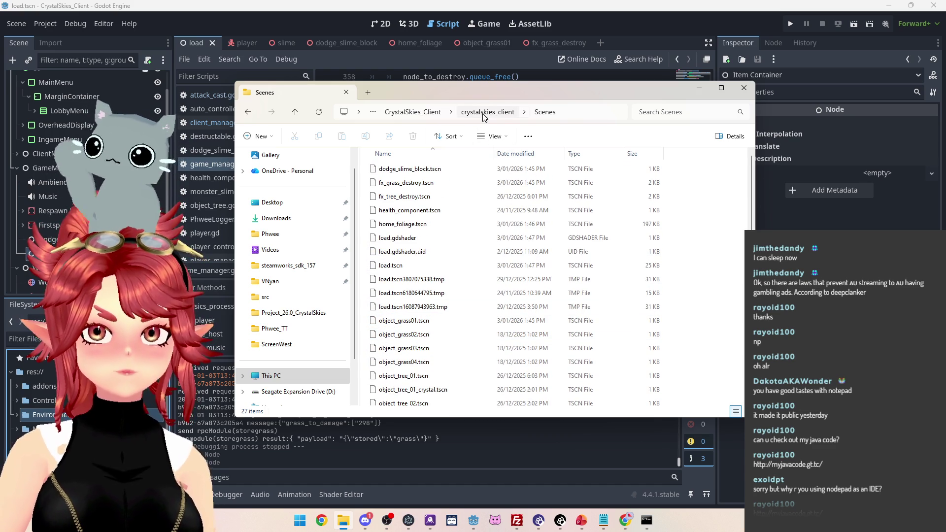
Select item_grass.tscn in CrystalSkies\Assets\Item\Item Scenes
{"action": "left_click", "coordinate": [432, 113]}
{"action": "left_click", "coordinate": [455, 116]}
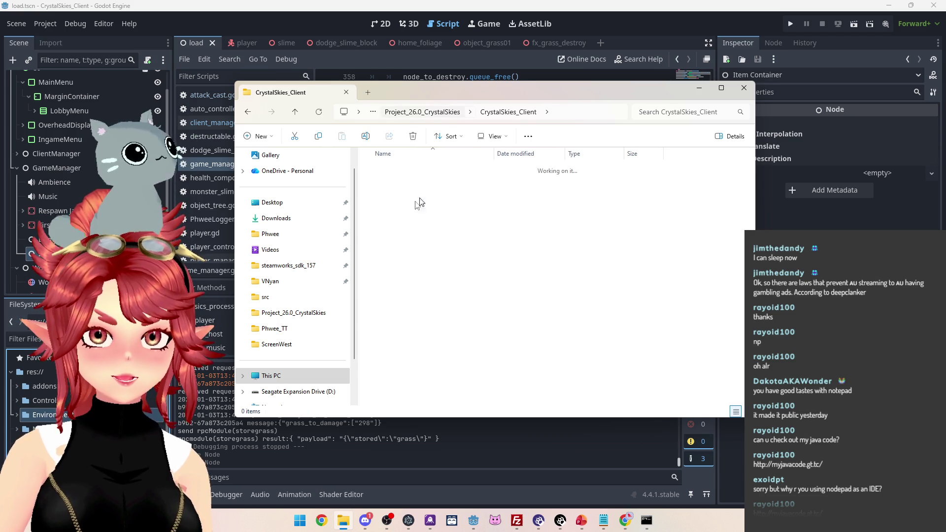
{"action": "double_click", "coordinate": [393, 184]}
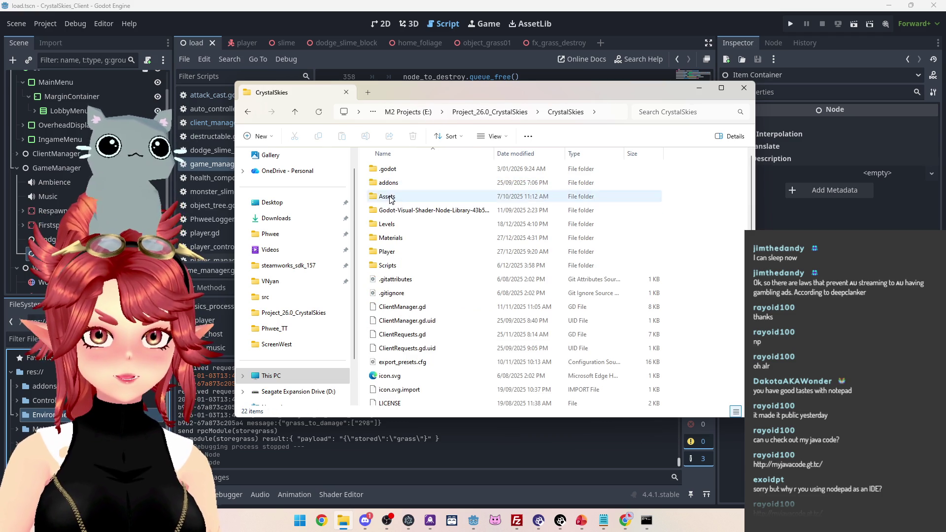
{"action": "double_click", "coordinate": [388, 196]}
{"action": "left_click", "coordinate": [393, 253]}
{"action": "double_click", "coordinate": [393, 253]}
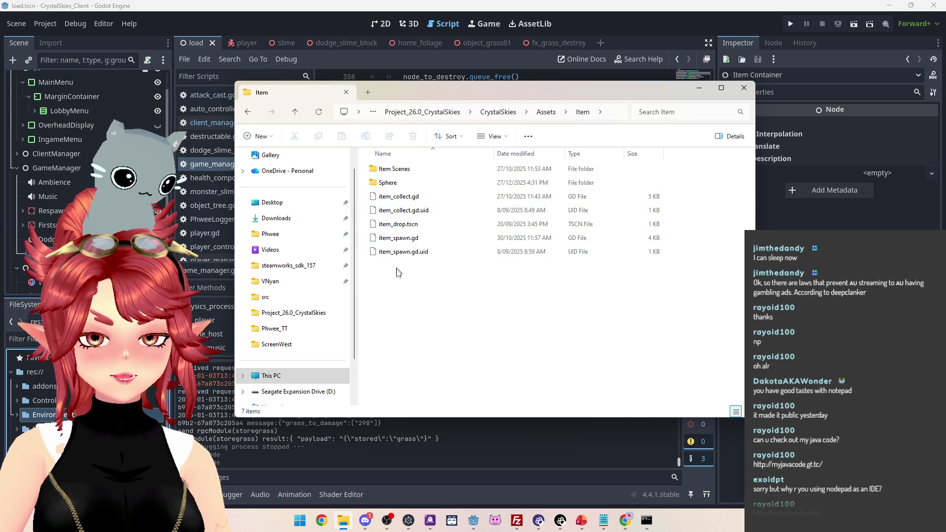
{"action": "double_click", "coordinate": [392, 170]}
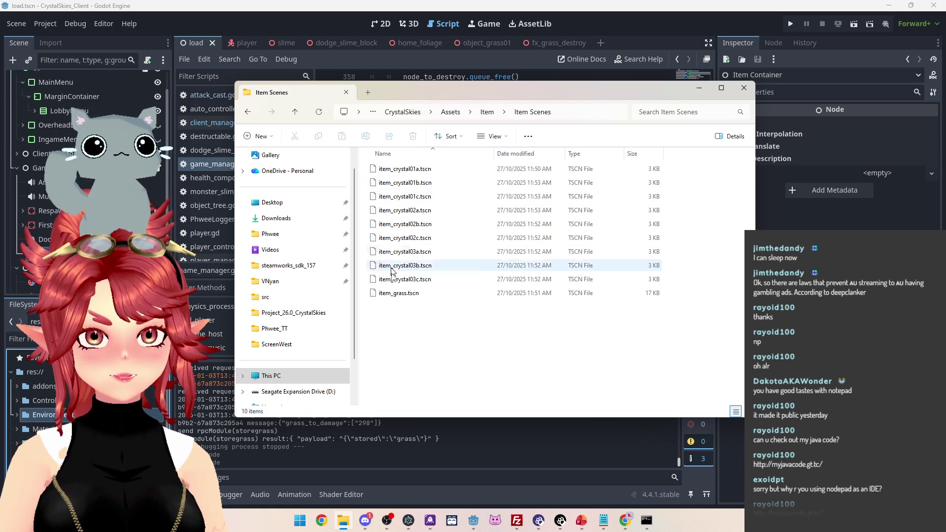
{"action": "left_click", "coordinate": [394, 295]}
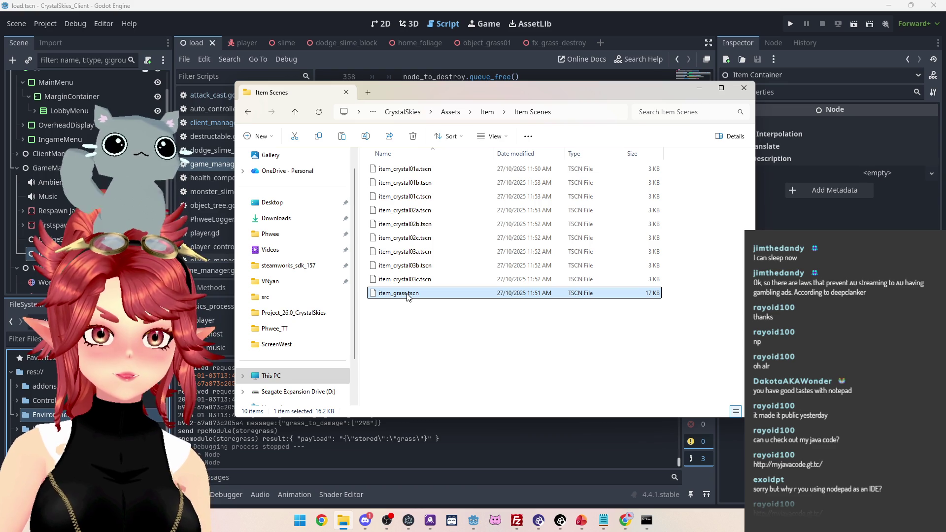
Paste item_grass.tscn into the client project's Scenes folder
{"action": "left_click", "coordinate": [389, 112]}
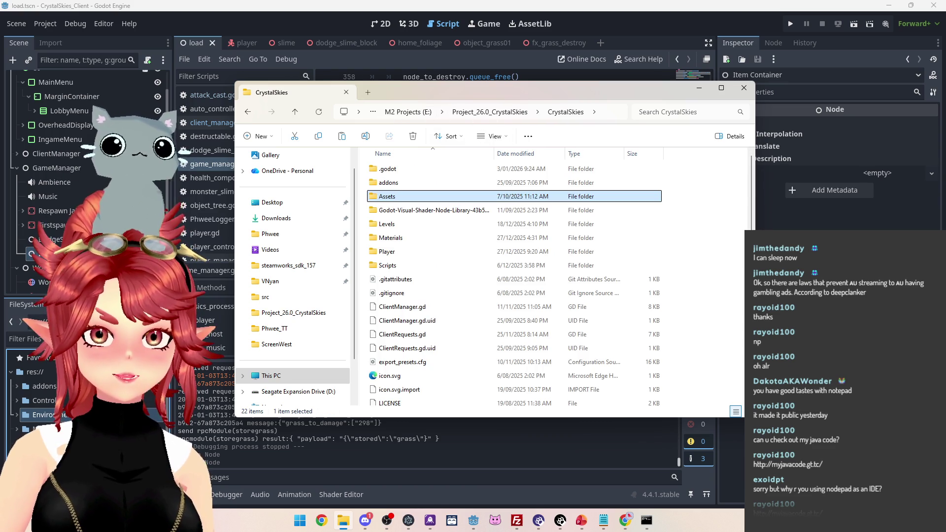
{"action": "left_click", "coordinate": [468, 112]}
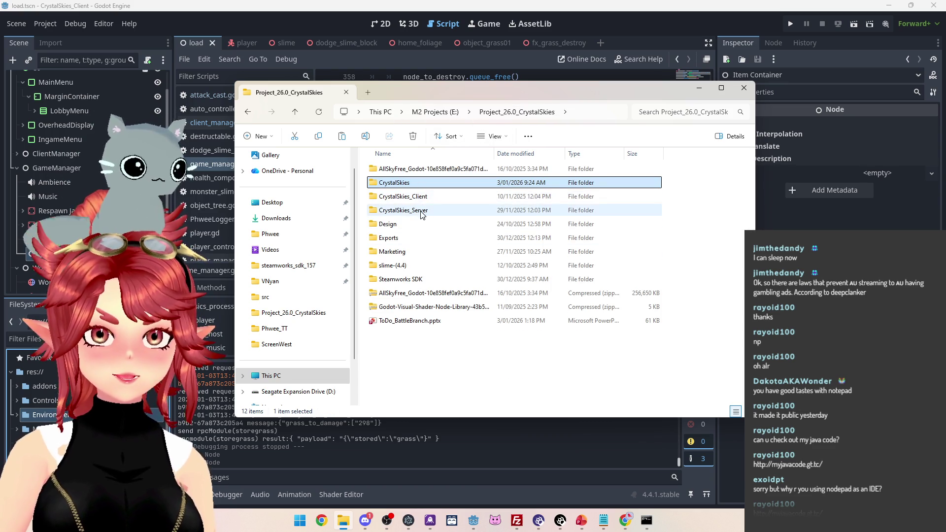
{"action": "double_click", "coordinate": [400, 196]}
{"action": "double_click", "coordinate": [394, 189]}
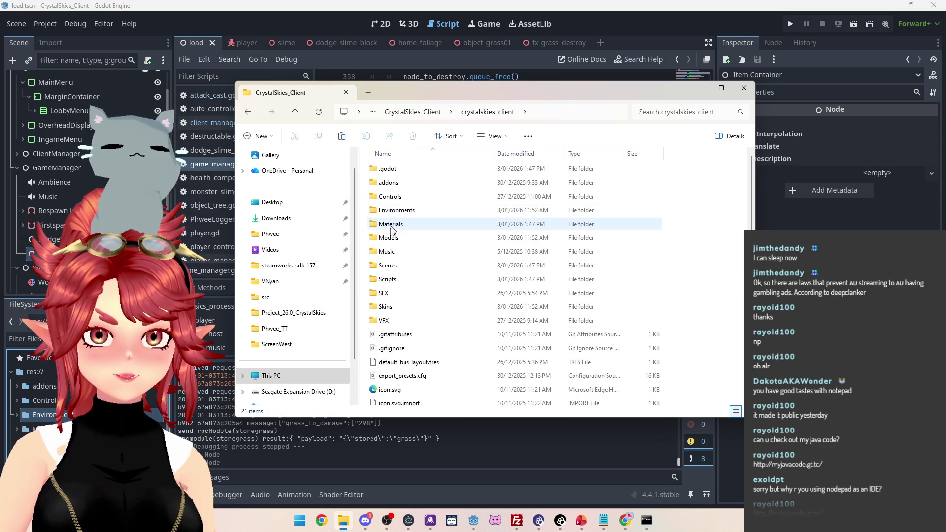
{"action": "double_click", "coordinate": [407, 279]}
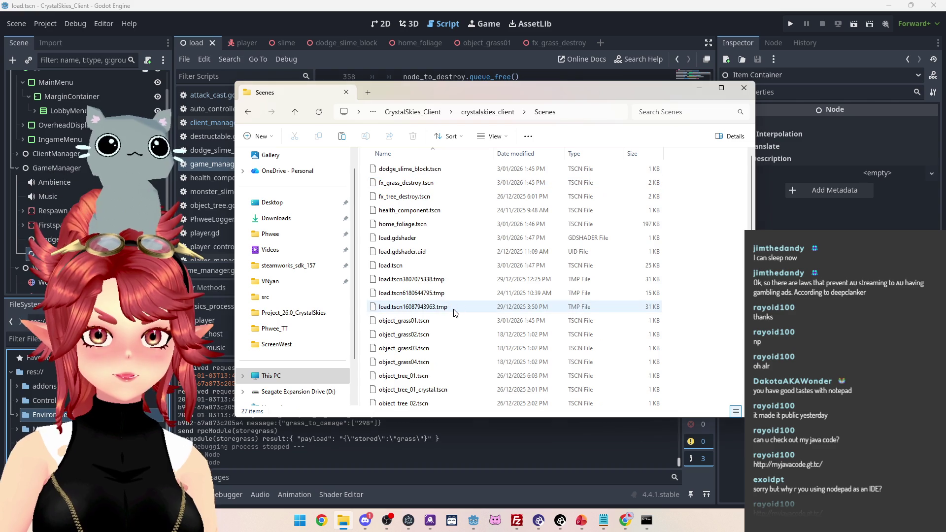
{"action": "key", "text": "ctrl+v"}
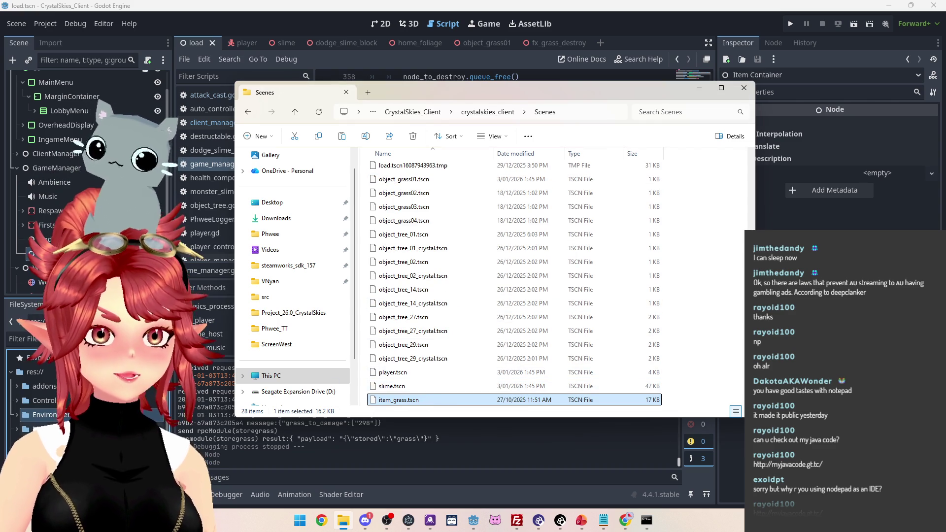
{"action": "left_click", "coordinate": [420, 430]}
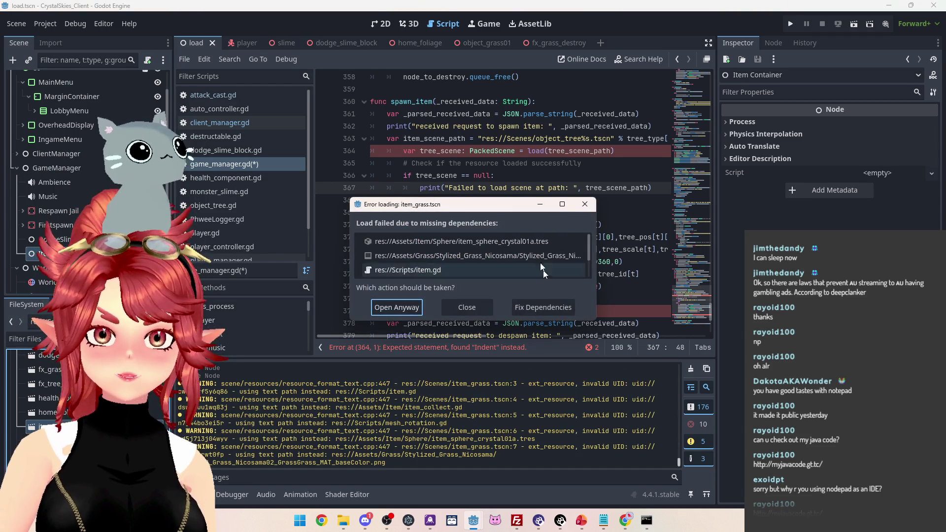
Open Fix Dependencies for item_grass.tscn and select the item_sphere_crystal01a.tres entry
{"action": "scroll", "coordinate": [517, 267], "scroll_direction": "down", "scroll_amount": 2}
{"action": "scroll", "coordinate": [518, 267], "scroll_direction": "up", "scroll_amount": 3}
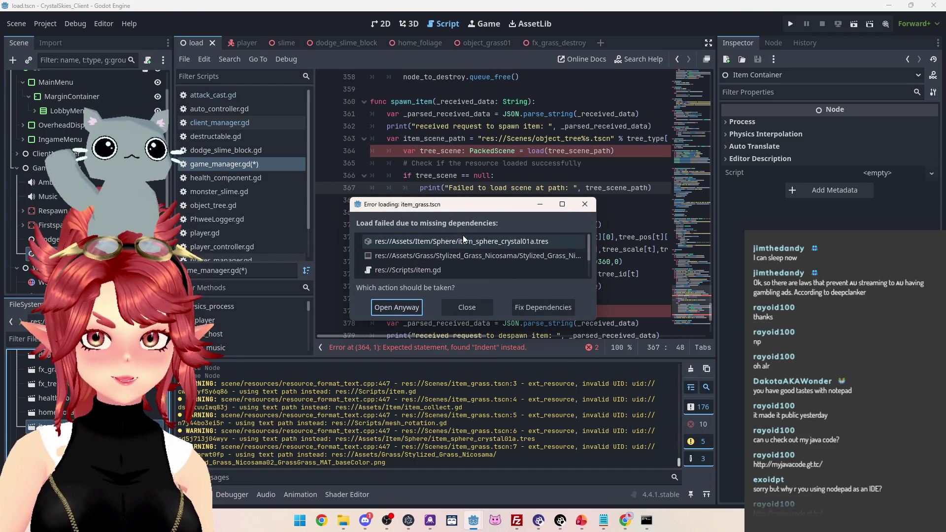
{"action": "left_click", "coordinate": [547, 305]}
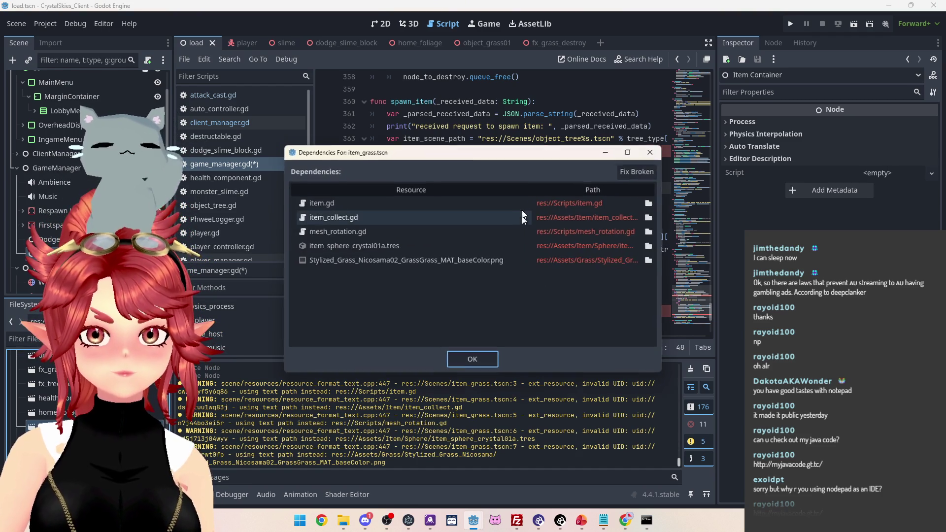
{"action": "left_click", "coordinate": [353, 203]}
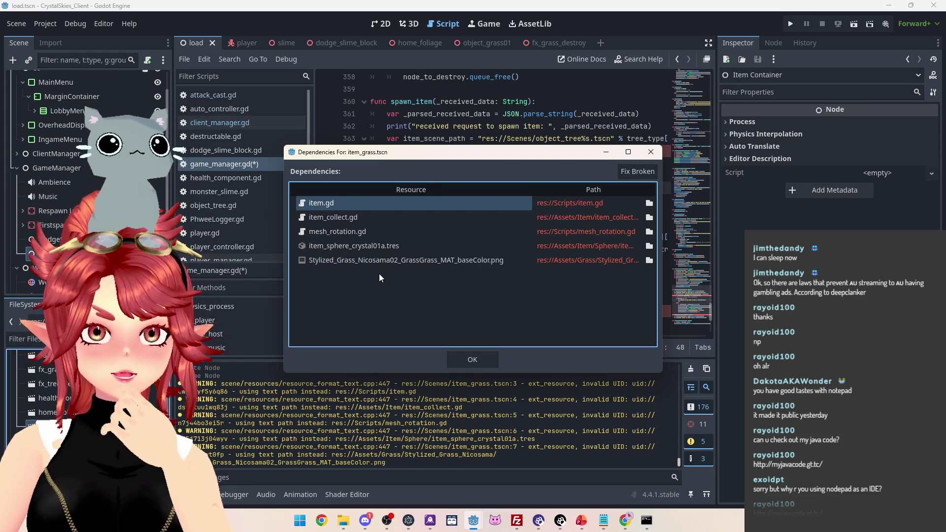
{"action": "left_click", "coordinate": [348, 249]}
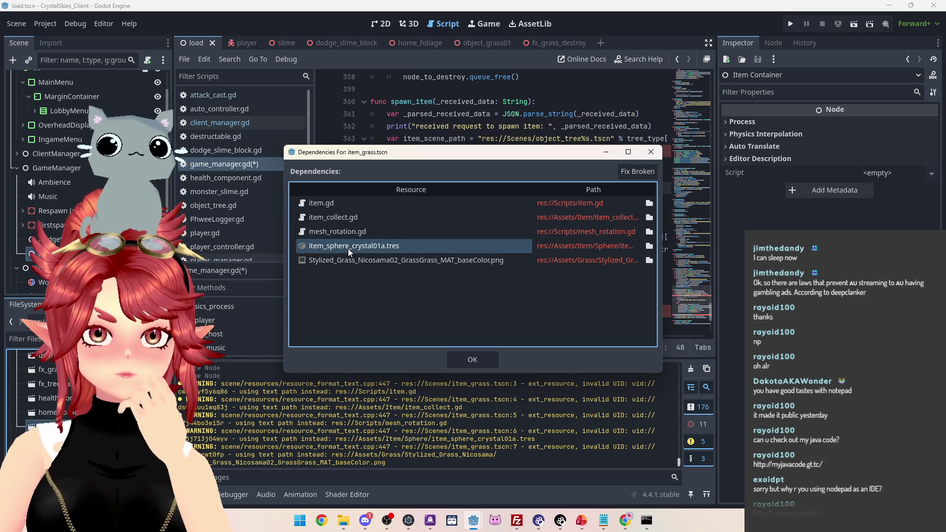
{"action": "left_click", "coordinate": [343, 526]}
Locate and select item_sphere.tres in CrystalSkies\Assets\Item\Sphere
{"action": "mouse_move", "coordinate": [542, 94]}
{"action": "left_mouse_down"}
{"action": "mouse_move", "coordinate": [539, 402]}
{"action": "mouse_move", "coordinate": [545, 270]}
{"action": "left_mouse_up"}
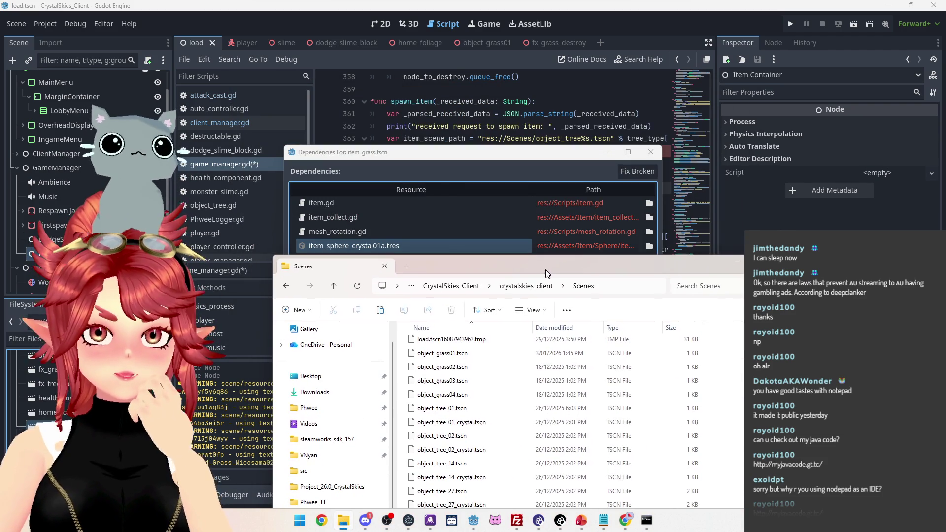
{"action": "left_click", "coordinate": [451, 286]}
{"action": "left_click", "coordinate": [481, 287]}
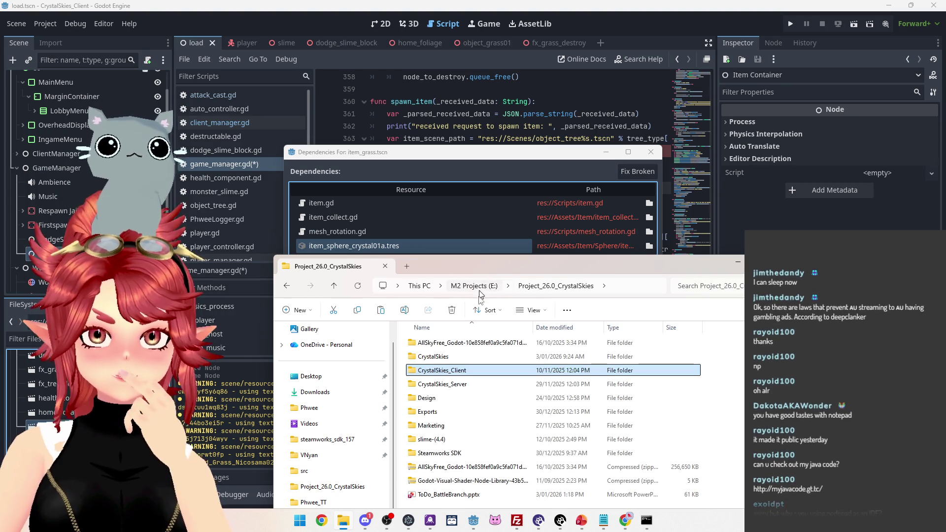
{"action": "double_click", "coordinate": [443, 357]}
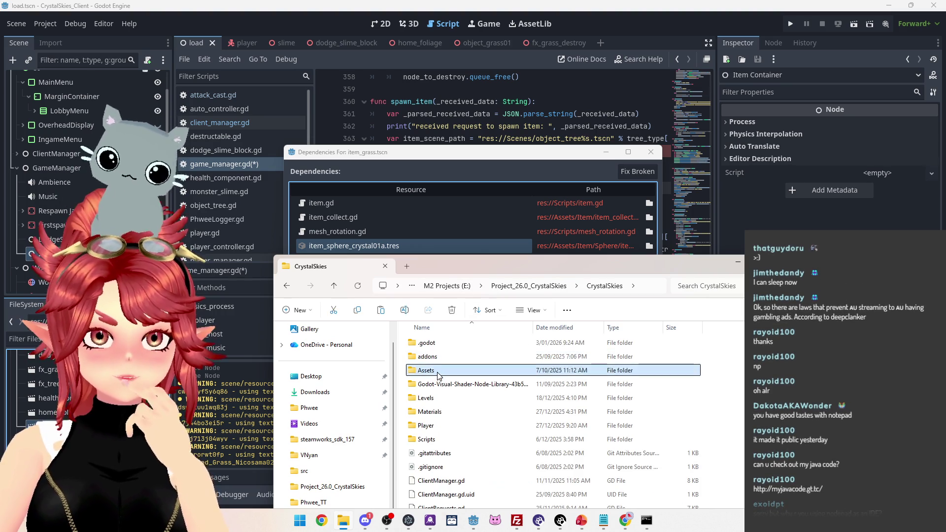
{"action": "double_click", "coordinate": [439, 370]}
{"action": "double_click", "coordinate": [435, 426]}
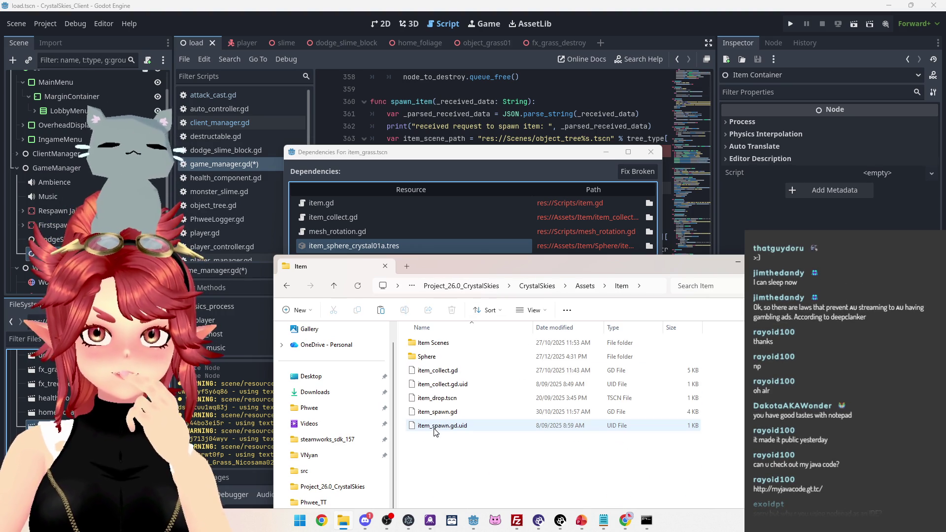
{"action": "double_click", "coordinate": [429, 357]}
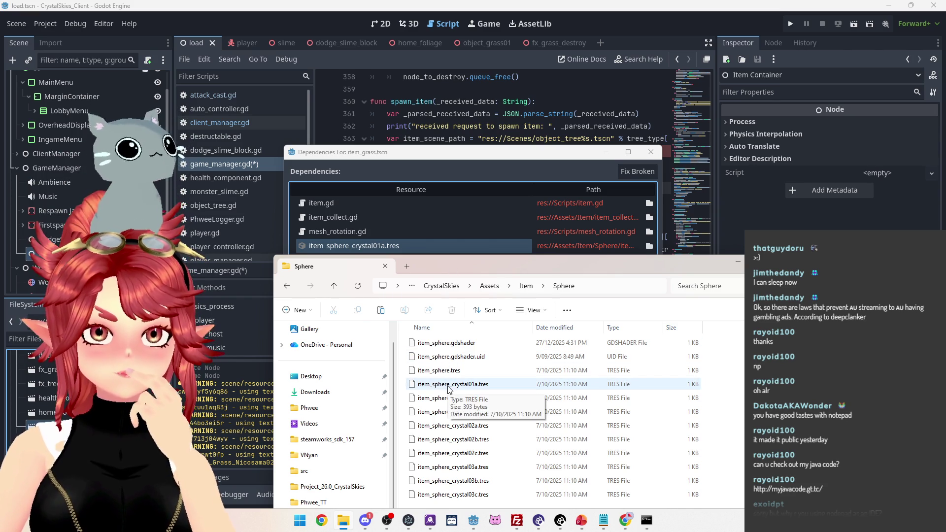
{"action": "left_click", "coordinate": [479, 387]}
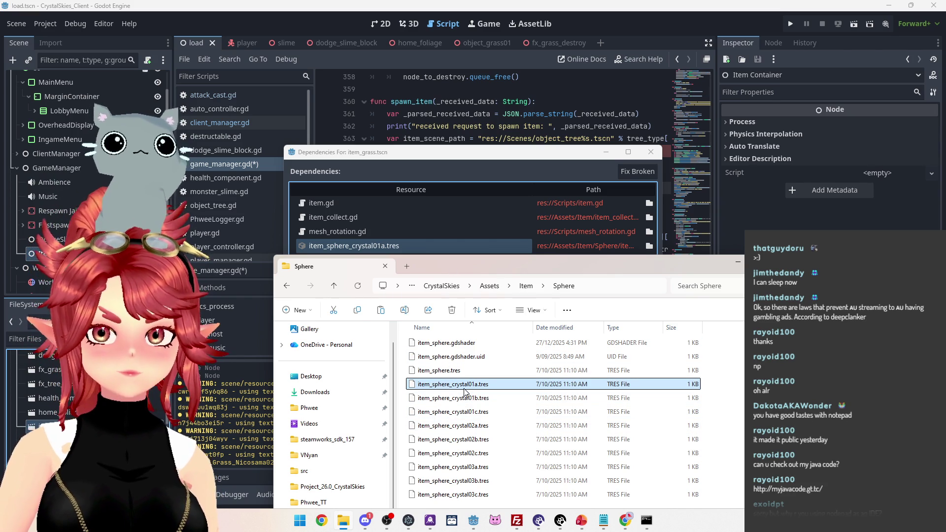
{"action": "key", "text": "Up"}
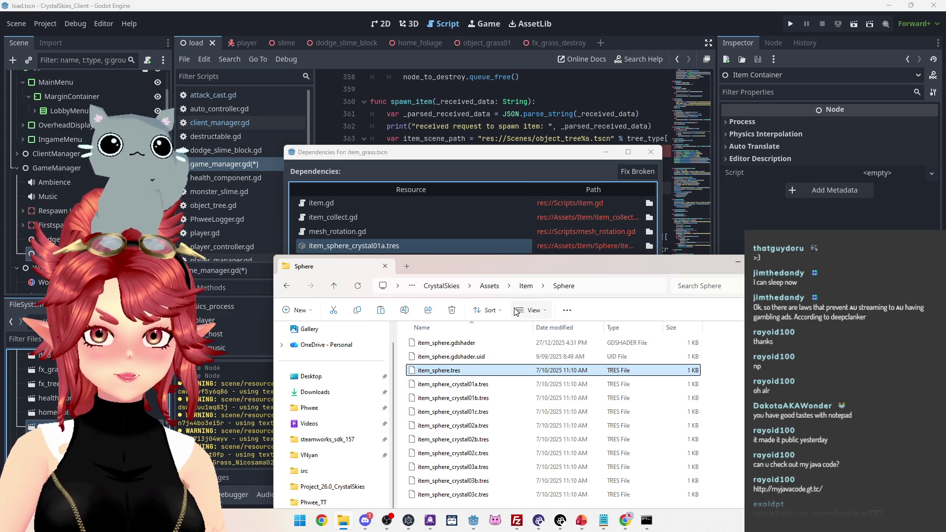
Put item_sphere.tres into the client project's Models folder
{"action": "left_click", "coordinate": [441, 286]}
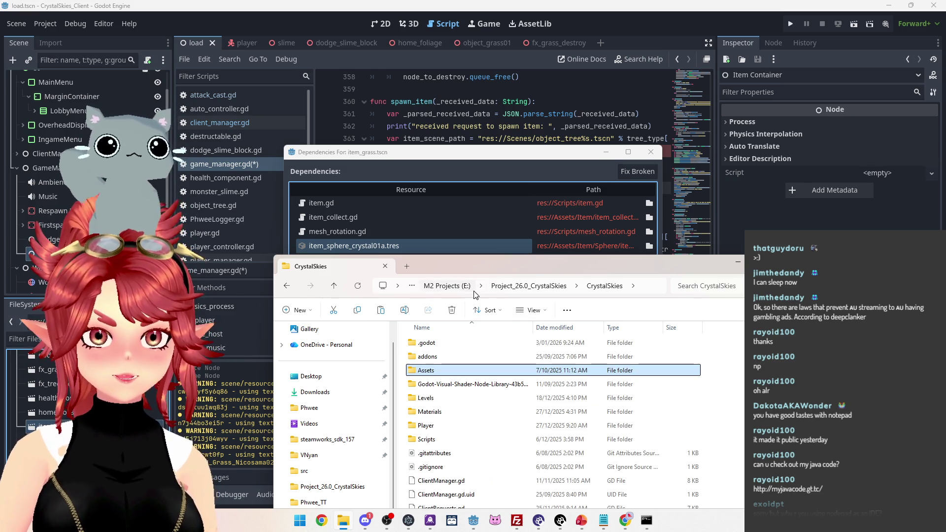
{"action": "left_click", "coordinate": [493, 287]}
{"action": "double_click", "coordinate": [426, 371]}
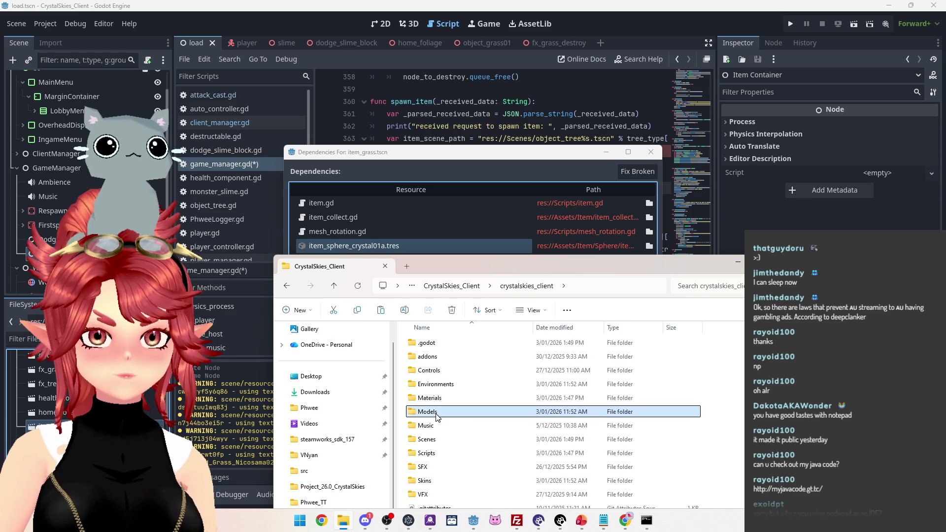
{"action": "double_click", "coordinate": [427, 411]}
{"action": "scroll", "coordinate": [453, 432], "scroll_direction": "down", "scroll_amount": 3}
{"action": "scroll", "coordinate": [453, 431], "scroll_direction": "up", "scroll_amount": 3}
{"action": "scroll", "coordinate": [485, 428], "scroll_direction": "down", "scroll_amount": 3}
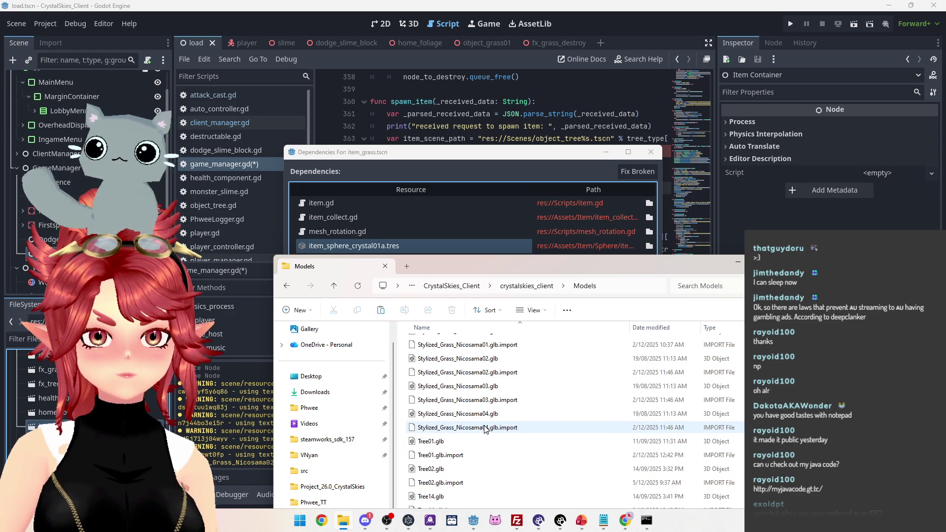
{"action": "scroll", "coordinate": [511, 451], "scroll_direction": "up", "scroll_amount": 4}
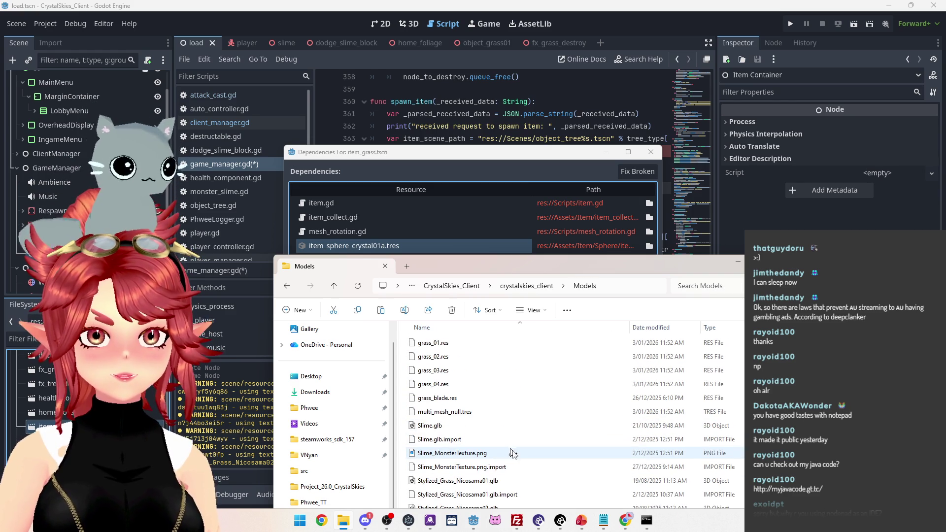
{"action": "scroll", "coordinate": [513, 453], "scroll_direction": "down", "scroll_amount": 5}
{"action": "mouse_move", "coordinate": [536, 264]}
{"action": "left_mouse_down"}
{"action": "mouse_move", "coordinate": [545, 96]}
{"action": "mouse_move", "coordinate": [563, 121]}
{"action": "mouse_move", "coordinate": [621, 113]}
{"action": "left_mouse_up"}
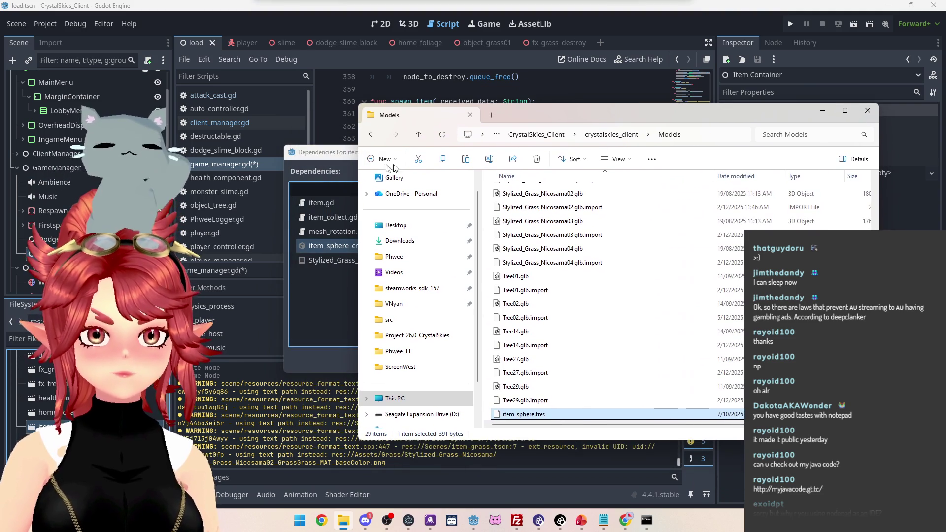
{"action": "left_click", "coordinate": [336, 156]}
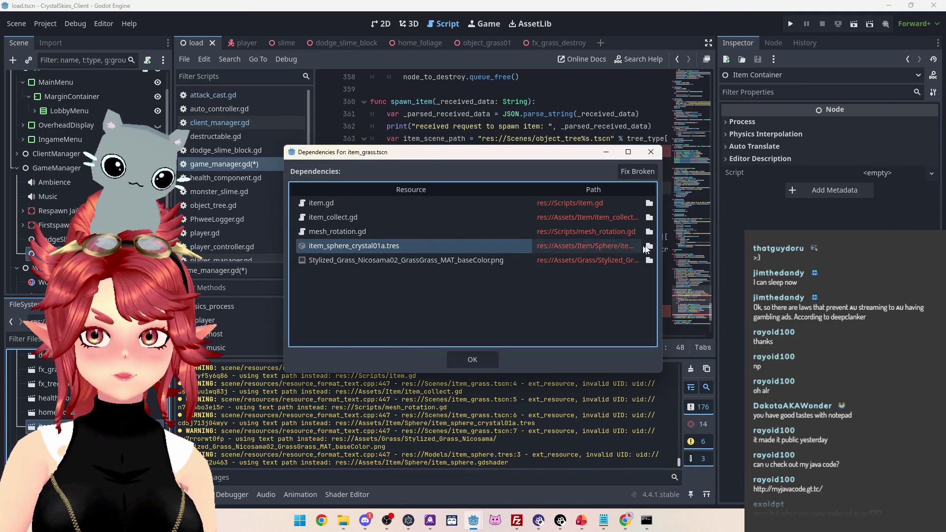
Replace the missing crystal01a material with res://Models/item_sphere.tres
{"action": "left_click", "coordinate": [649, 246]}
{"action": "double_click", "coordinate": [523, 156]}
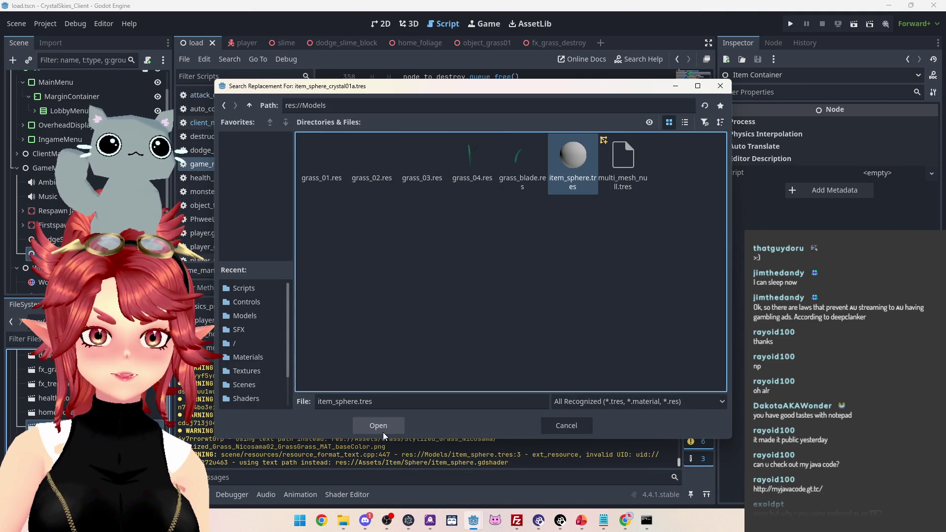
{"action": "left_click", "coordinate": [383, 430]}
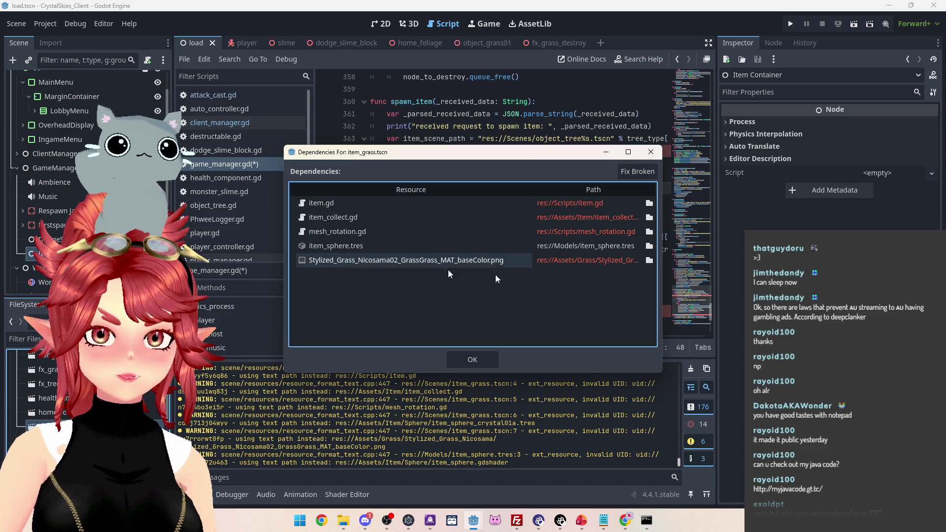
Replace the missing Stylized_Grass texture with Materials/Textures/texture_grass.png
{"action": "left_click", "coordinate": [651, 261]}
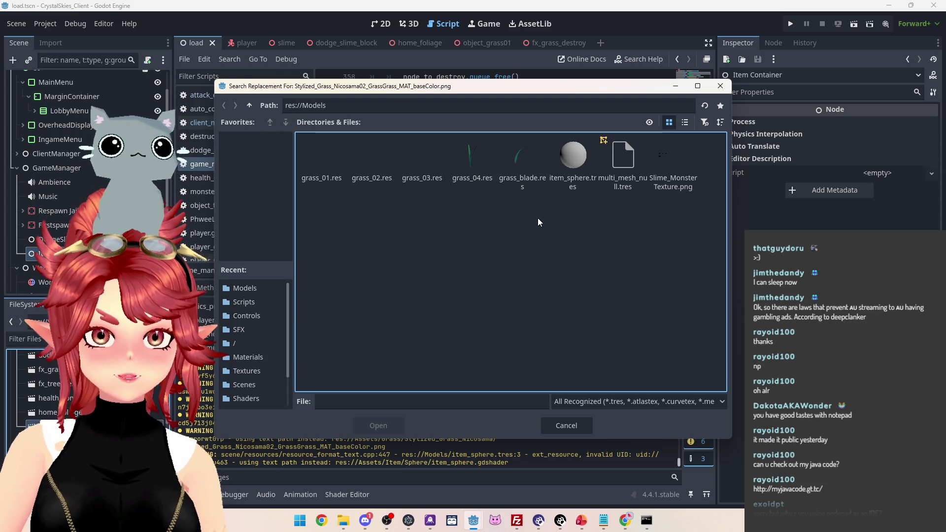
{"action": "left_click", "coordinate": [250, 106]}
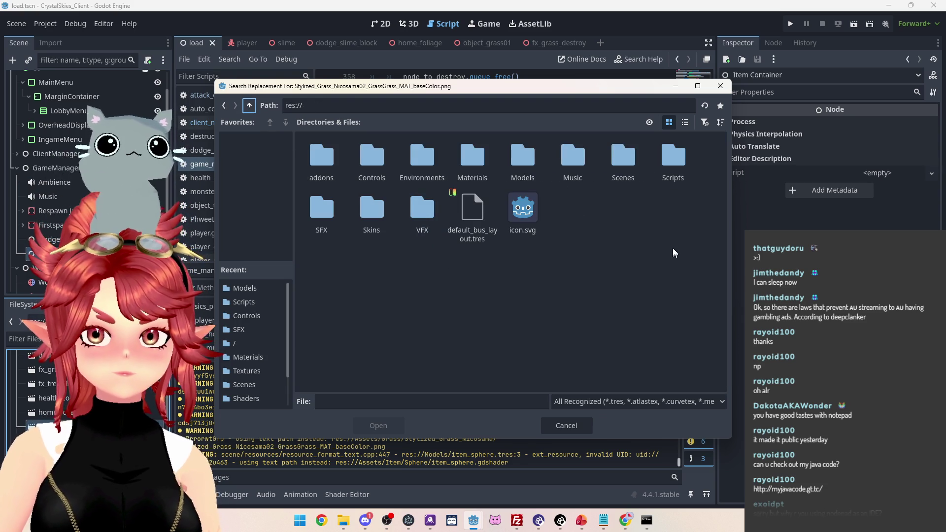
{"action": "double_click", "coordinate": [471, 156]}
{"action": "double_click", "coordinate": [372, 158]}
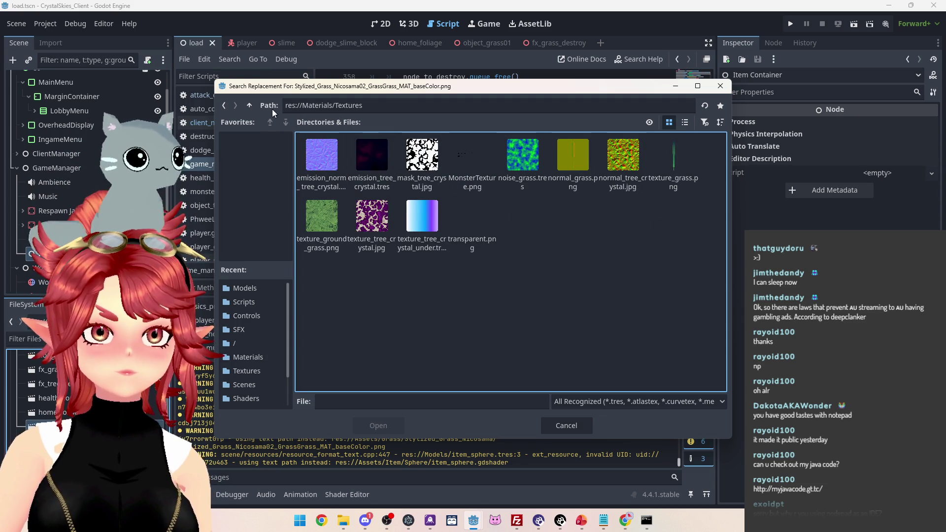
{"action": "left_click_drag", "start_coordinate": [366, 88], "coordinate": [398, 278]}
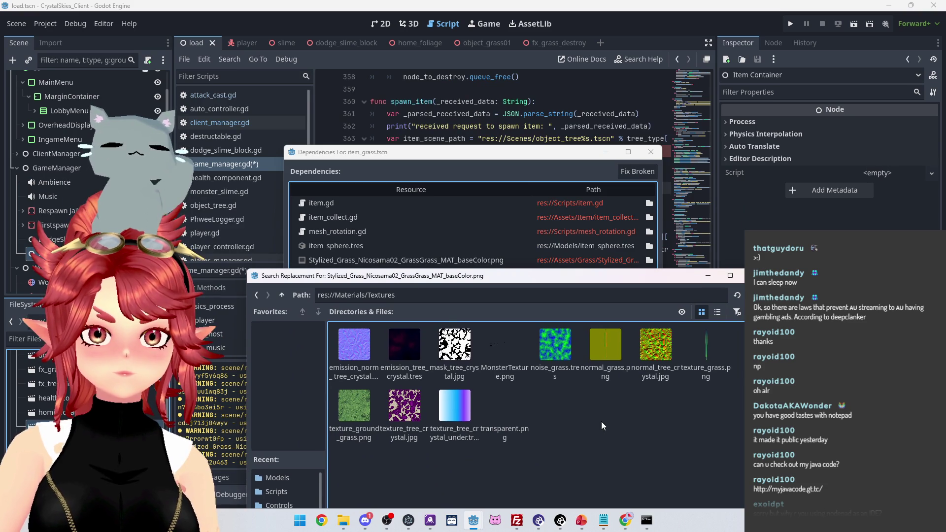
{"action": "left_click", "coordinate": [702, 351]}
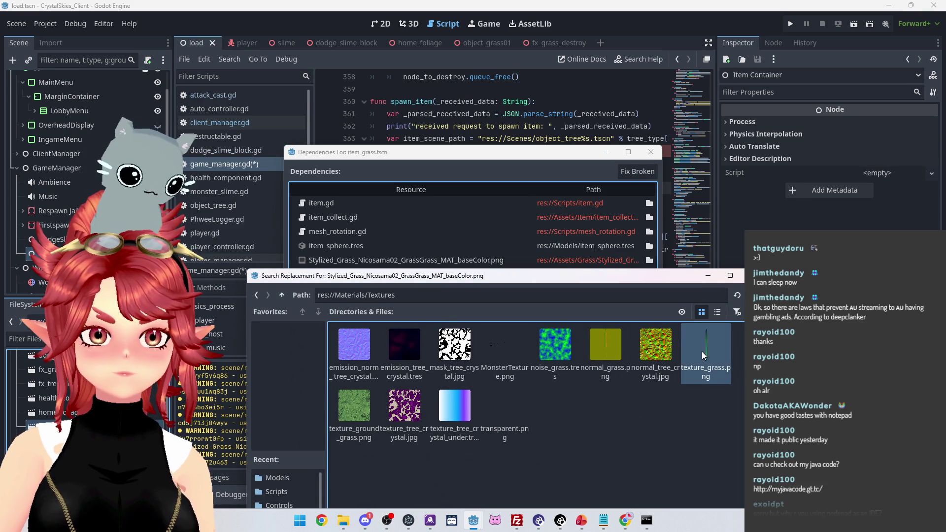
{"action": "left_click_drag", "start_coordinate": [602, 274], "coordinate": [570, 93]}
{"action": "left_click", "coordinate": [384, 437]}
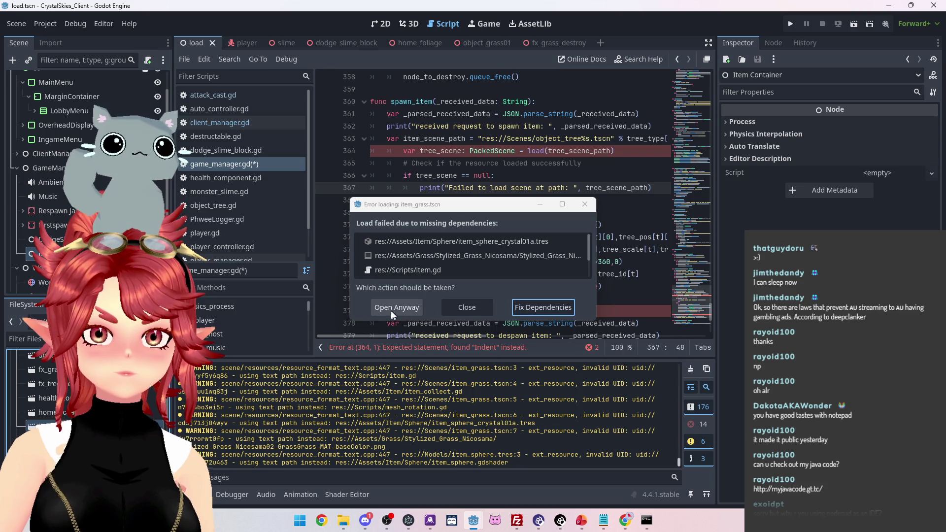
Open item_grass anyway, dismiss the load errors, and view it in 3D
{"action": "left_click", "coordinate": [391, 309]}
{"action": "left_click", "coordinate": [472, 386]}
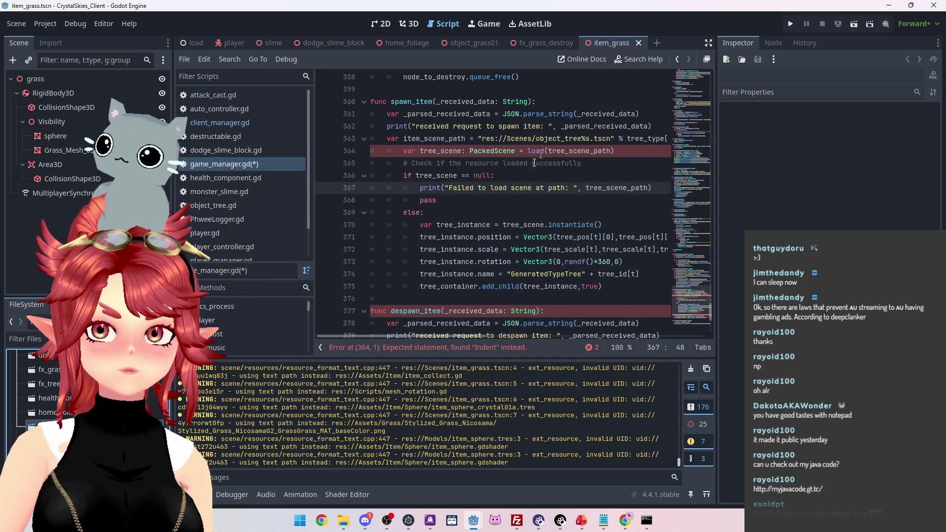
{"action": "left_click", "coordinate": [412, 27]}
{"action": "scroll", "coordinate": [471, 247], "scroll_direction": "up", "scroll_amount": 5}
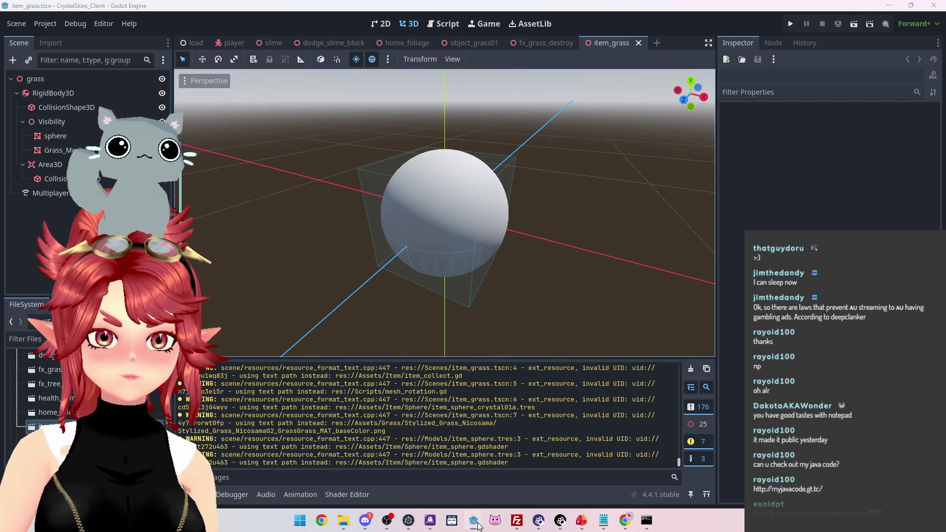
{"action": "mouse_move", "coordinate": [474, 520]}
{"action": "left_click", "coordinate": [512, 474]}
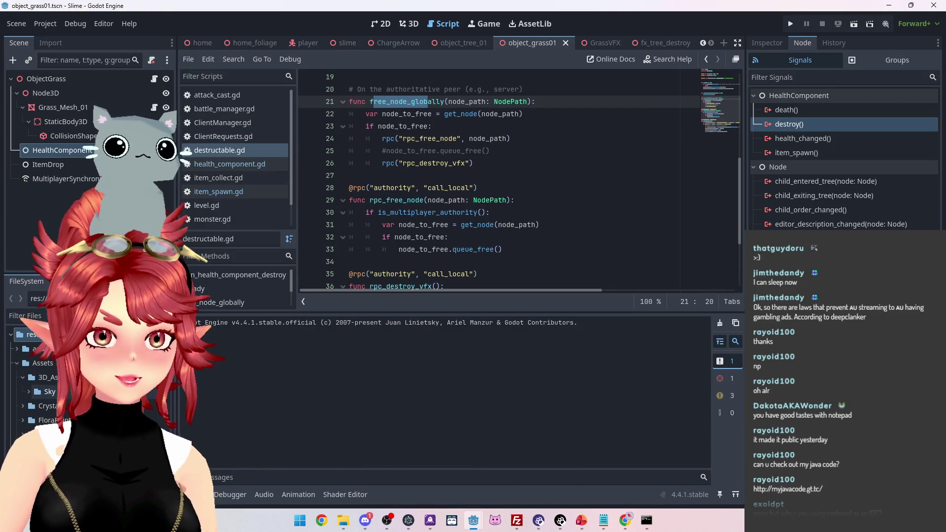
Browse into the Item and sphere asset folders, then inspect the Node3D and Grass_Mesh_01 nodes
{"action": "scroll", "coordinate": [40, 390], "scroll_direction": "down", "scroll_amount": 3}
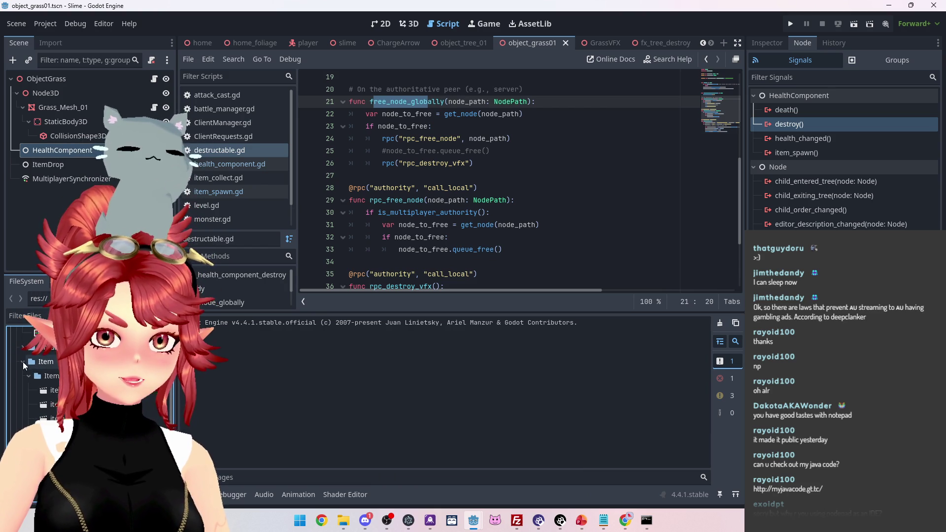
{"action": "left_click", "coordinate": [22, 362]}
{"action": "scroll", "coordinate": [39, 394], "scroll_direction": "down", "scroll_amount": 1}
{"action": "left_click", "coordinate": [29, 403]}
{"action": "scroll", "coordinate": [40, 394], "scroll_direction": "down", "scroll_amount": 1}
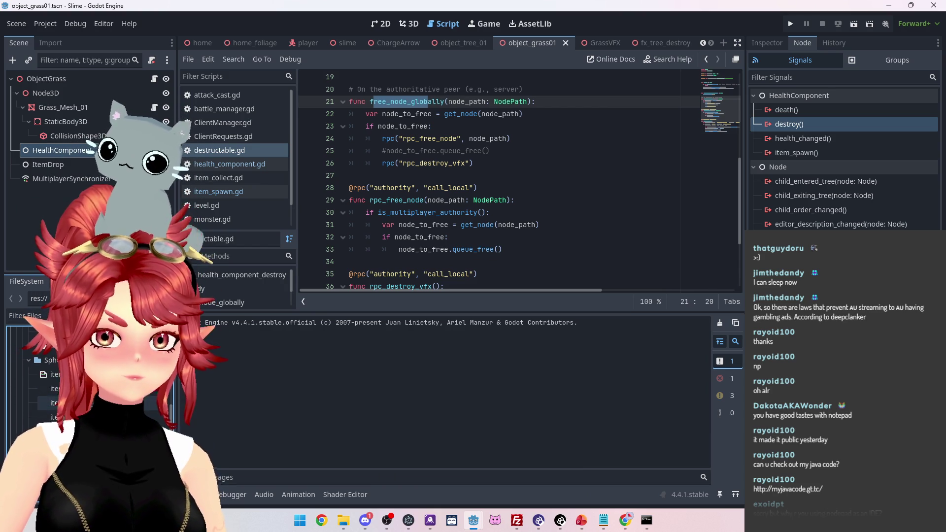
{"action": "left_click", "coordinate": [55, 403]}
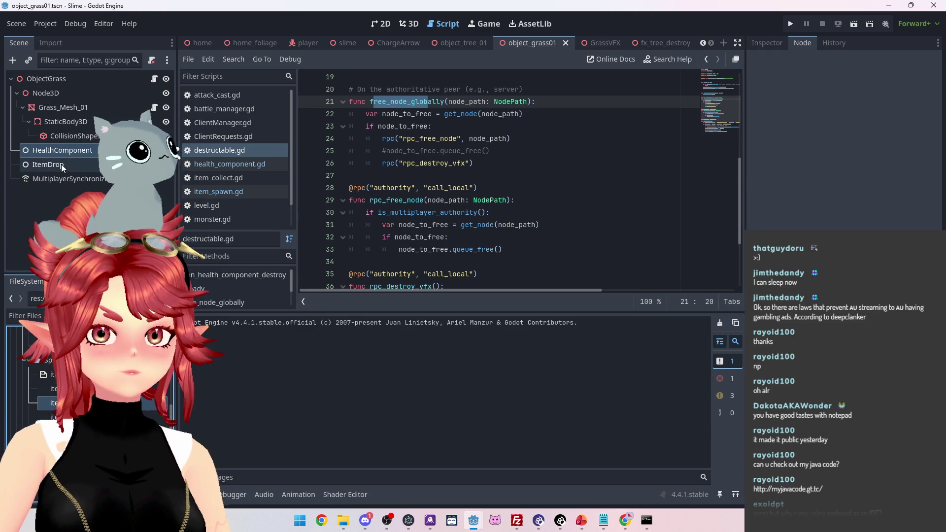
{"action": "left_click", "coordinate": [47, 93]}
{"action": "left_click", "coordinate": [56, 107]}
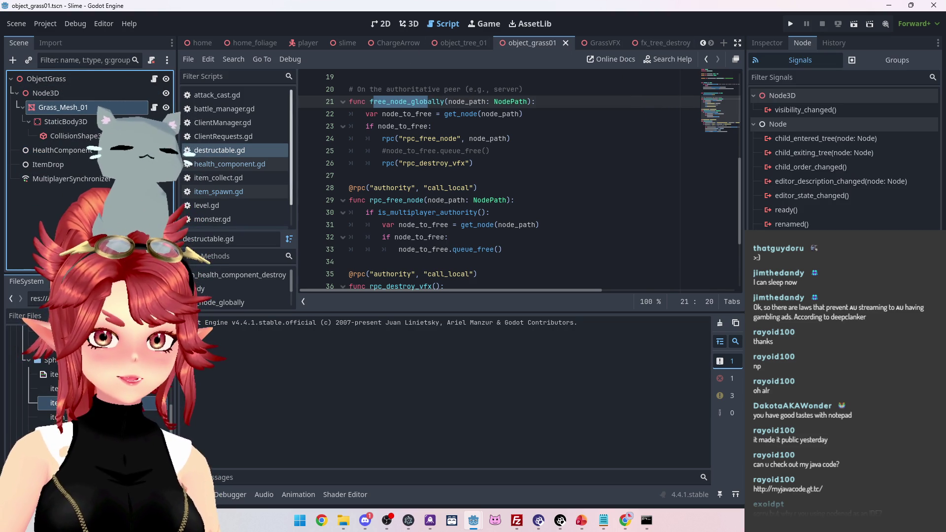
Show the item_sphere_crystal01a.tres material in the Inspector and bring up File Explorer at the client's Models folder
{"action": "left_click", "coordinate": [31, 364]}
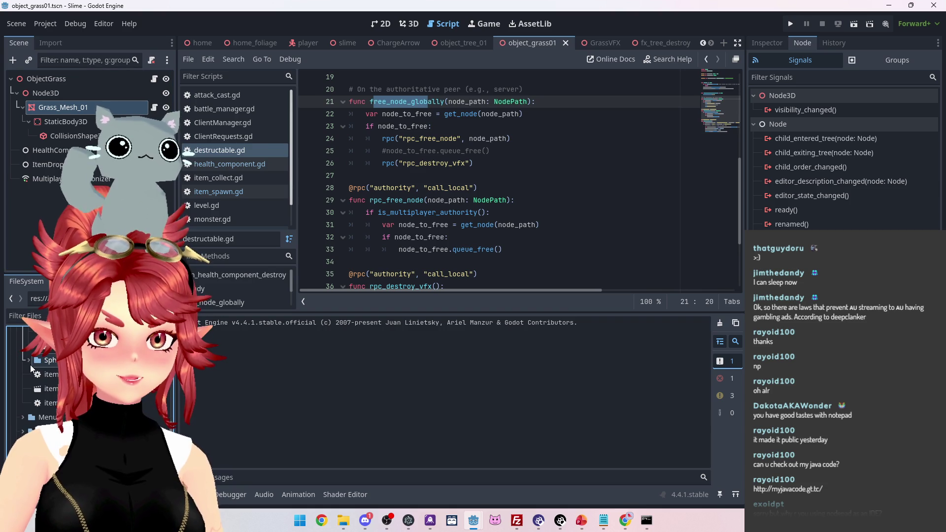
{"action": "left_click", "coordinate": [28, 360]}
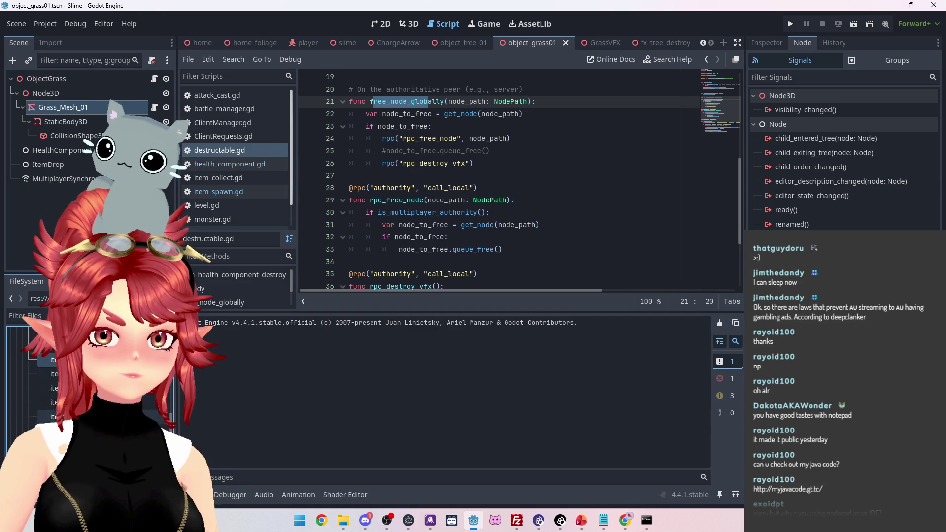
{"action": "scroll", "coordinate": [49, 384], "scroll_direction": "down", "scroll_amount": 1}
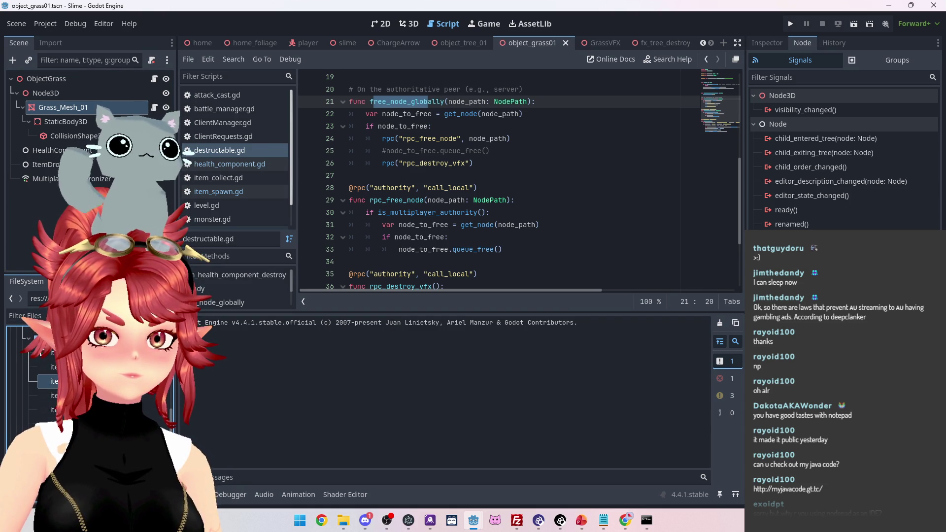
{"action": "left_click", "coordinate": [765, 44]}
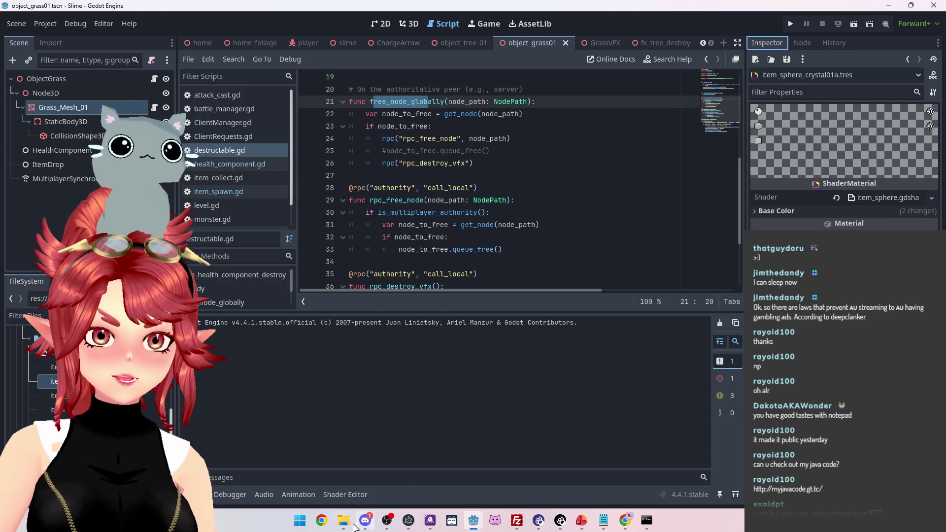
{"action": "left_click", "coordinate": [353, 526]}
{"action": "scroll", "coordinate": [575, 371], "scroll_direction": "down", "scroll_amount": 4}
Go to the server's CrystalSkies/Assets/Item/Sphere folder and copy item_sphere.gdshader
{"action": "left_click", "coordinate": [611, 134]}
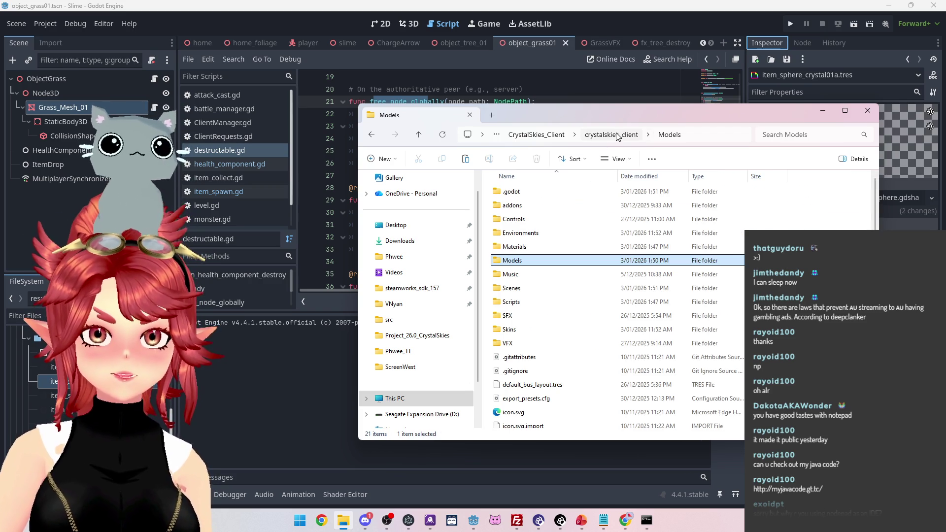
{"action": "left_click", "coordinate": [533, 135]}
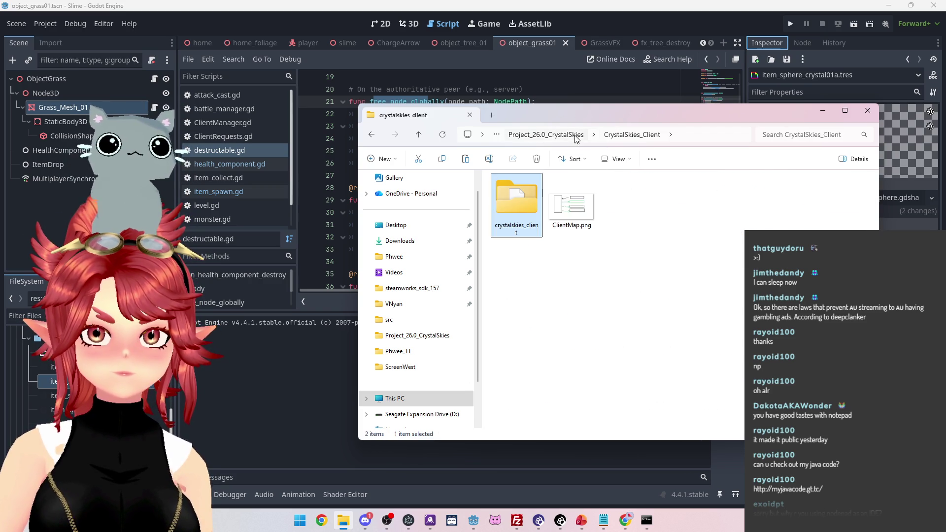
{"action": "left_click", "coordinate": [552, 134]}
{"action": "double_click", "coordinate": [525, 207]}
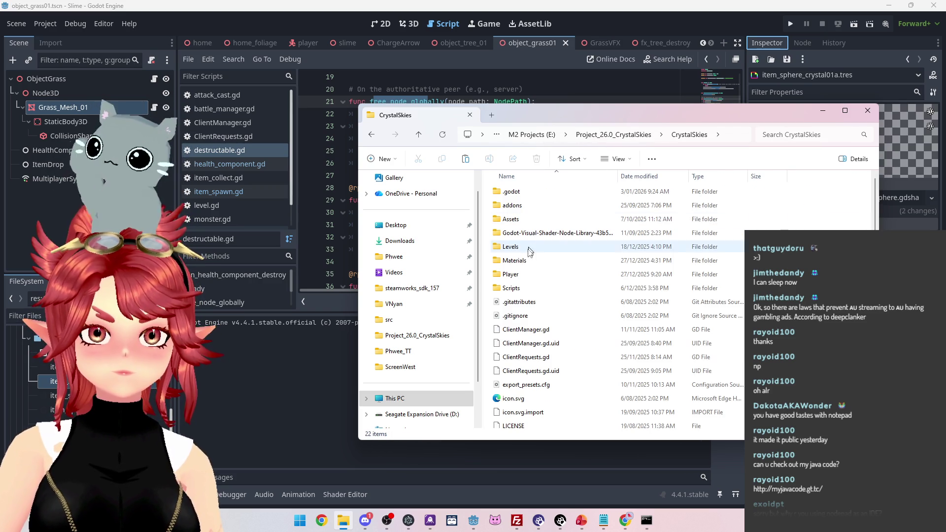
{"action": "double_click", "coordinate": [516, 220]}
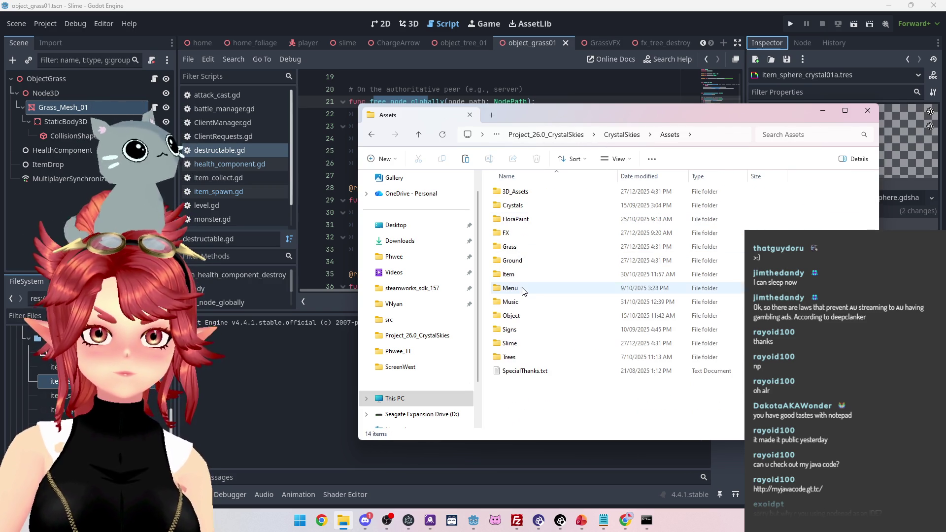
{"action": "double_click", "coordinate": [513, 275]}
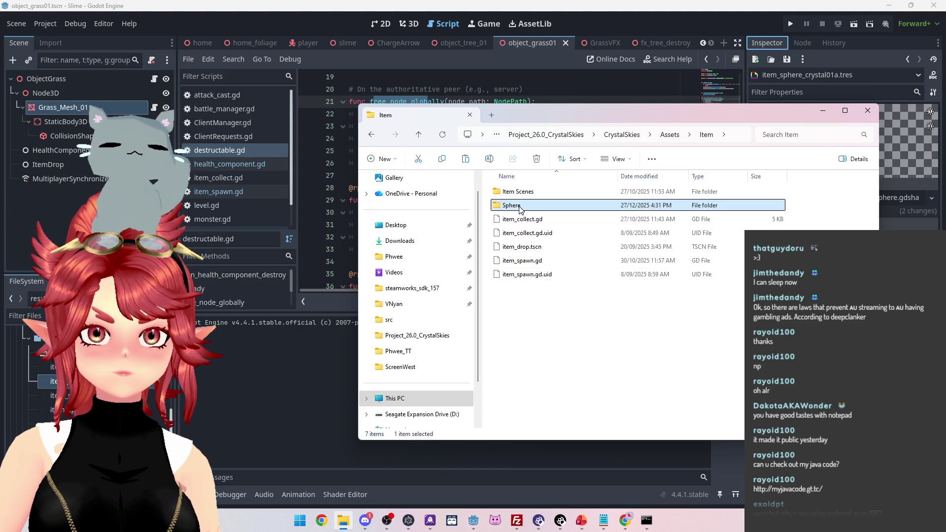
{"action": "double_click", "coordinate": [520, 209]}
{"action": "key", "text": "Down"}
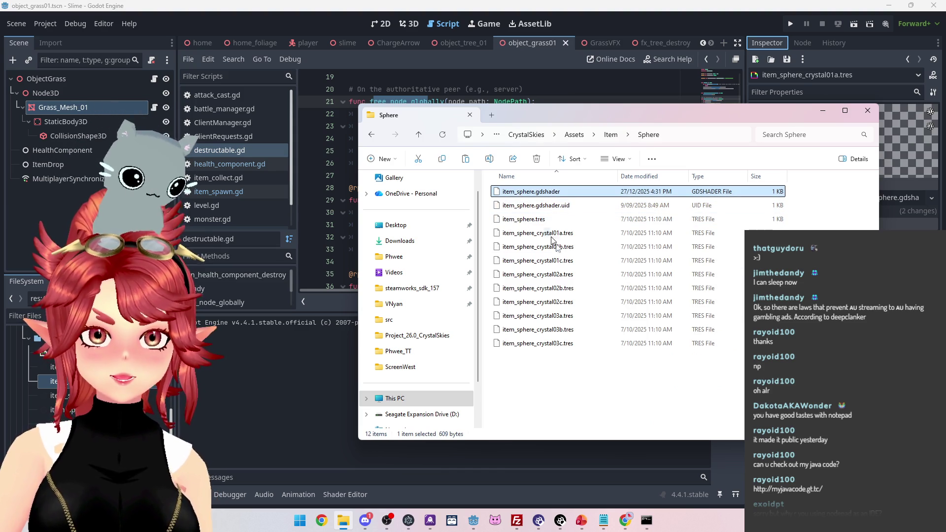
Paste item_sphere.gdshader into crystalskies_client/Materials/Shaders and return to Godot
{"action": "left_click", "coordinate": [527, 135]}
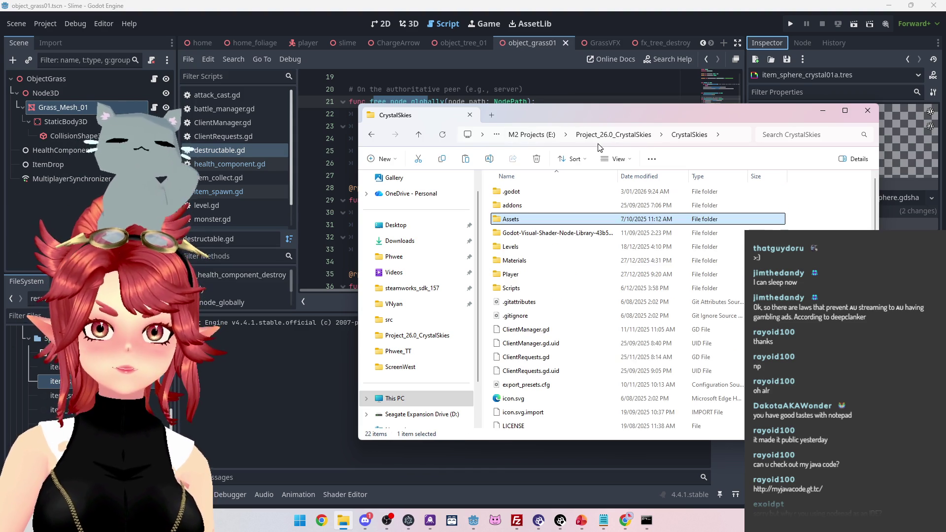
{"action": "left_click", "coordinate": [600, 143]}
{"action": "double_click", "coordinate": [527, 222]}
{"action": "double_click", "coordinate": [518, 218]}
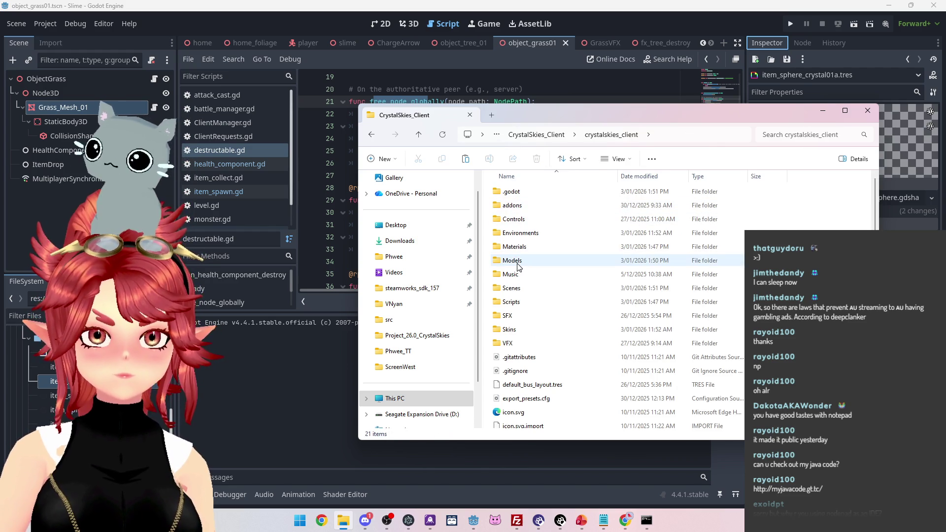
{"action": "double_click", "coordinate": [515, 246]}
{"action": "double_click", "coordinate": [517, 202]}
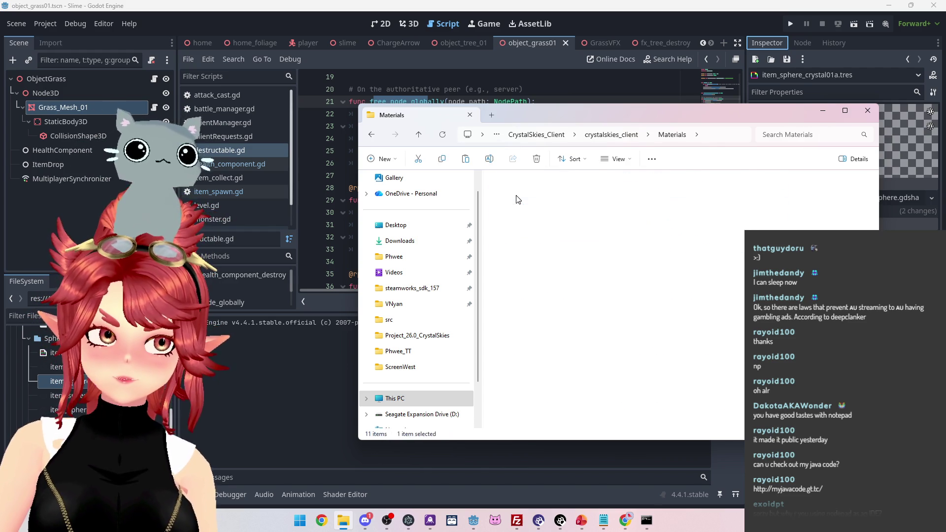
{"action": "key", "text": "ctrl+v"}
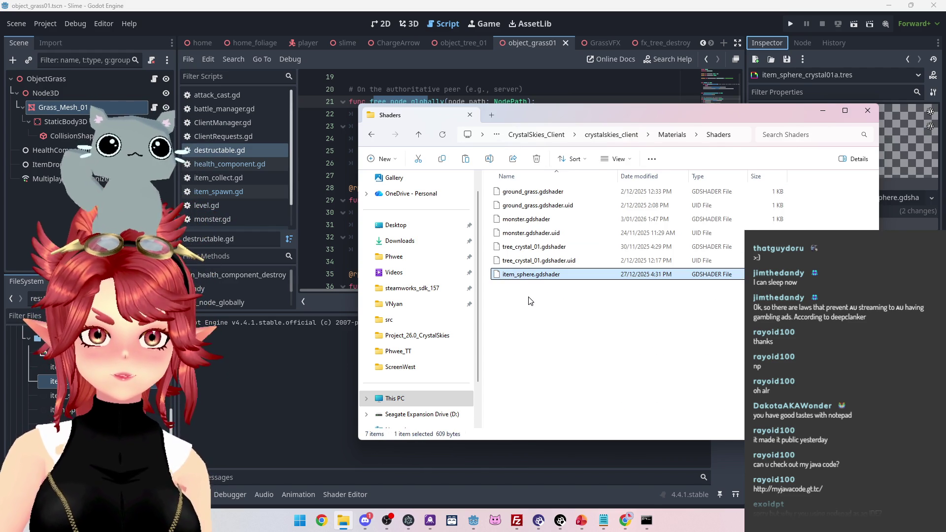
{"action": "left_click", "coordinate": [597, 19]}
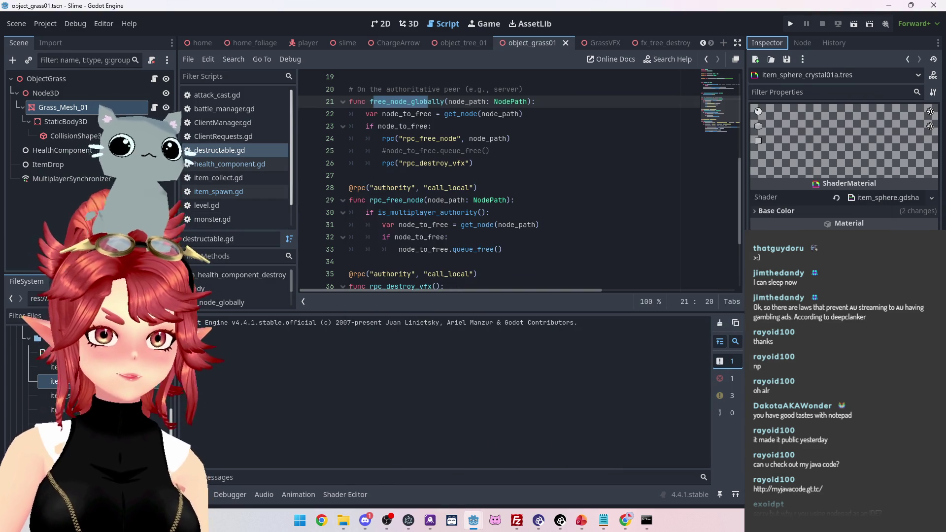
In the client project window, select the sphere node and look over its mesh settings
{"action": "left_click", "coordinate": [476, 524]}
{"action": "left_click", "coordinate": [522, 463]}
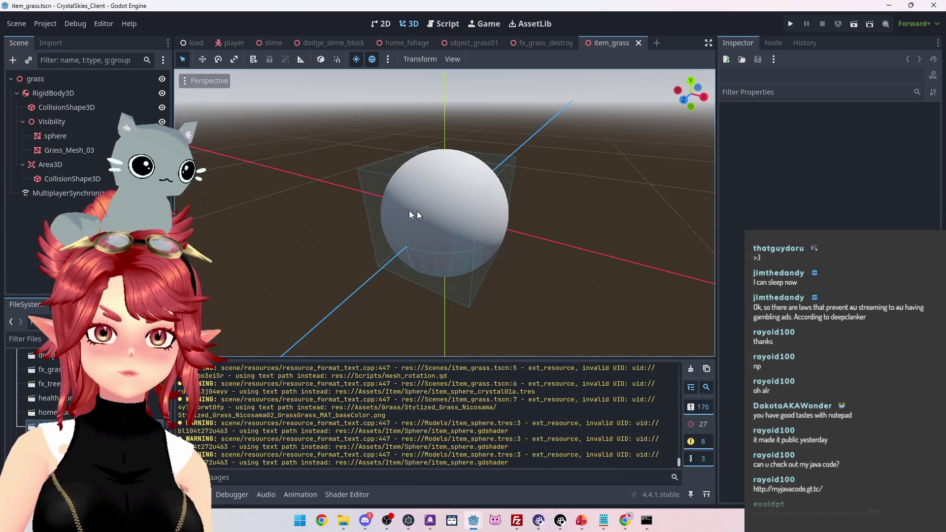
{"action": "left_click", "coordinate": [427, 246]}
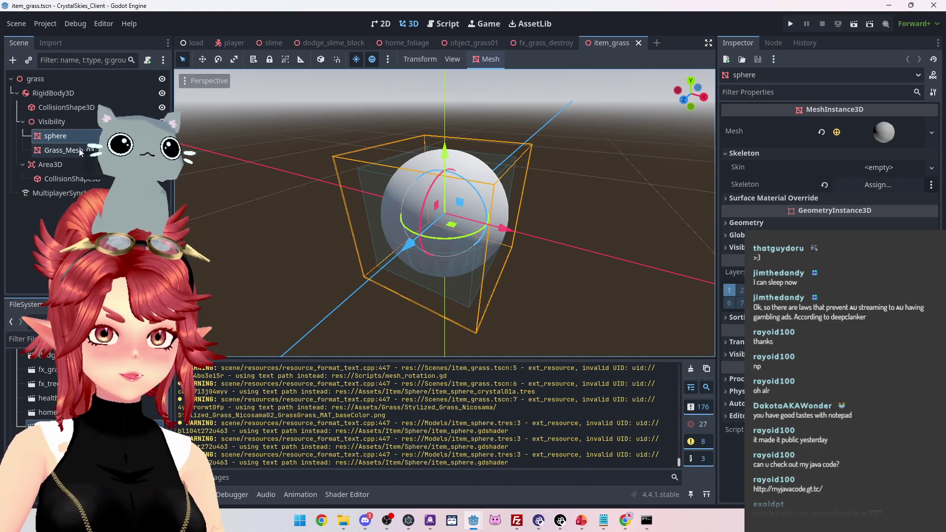
{"action": "left_click", "coordinate": [69, 121]}
{"action": "left_click", "coordinate": [59, 136]}
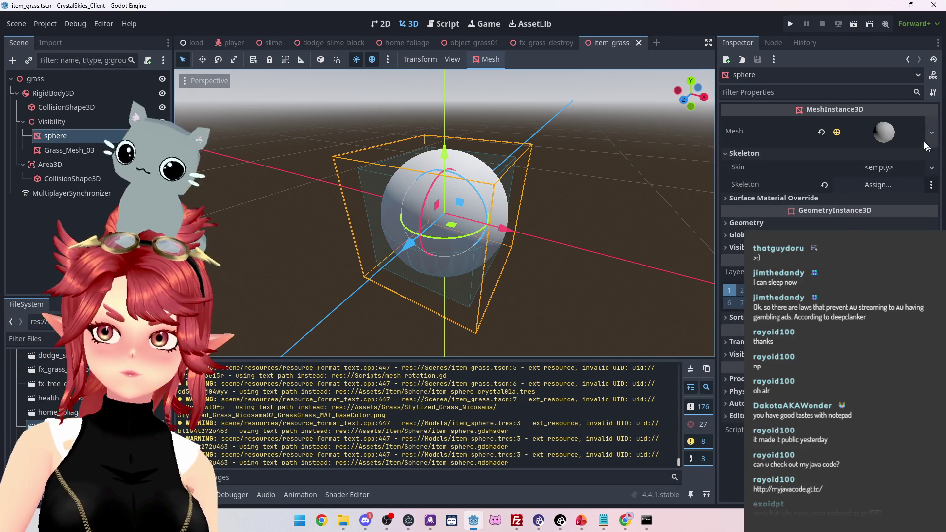
{"action": "left_click", "coordinate": [887, 134]}
{"action": "left_click", "coordinate": [892, 133]}
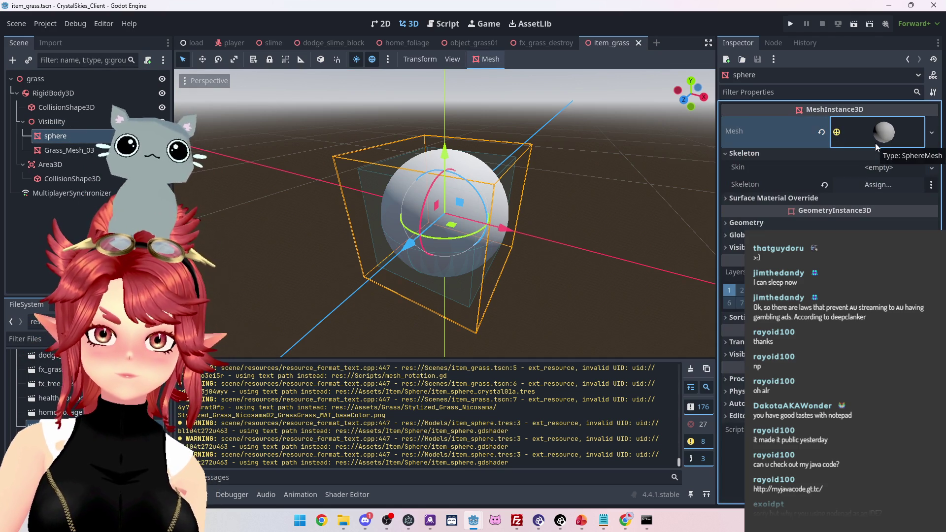
{"action": "left_click", "coordinate": [933, 138]}
{"action": "left_click", "coordinate": [935, 142]}
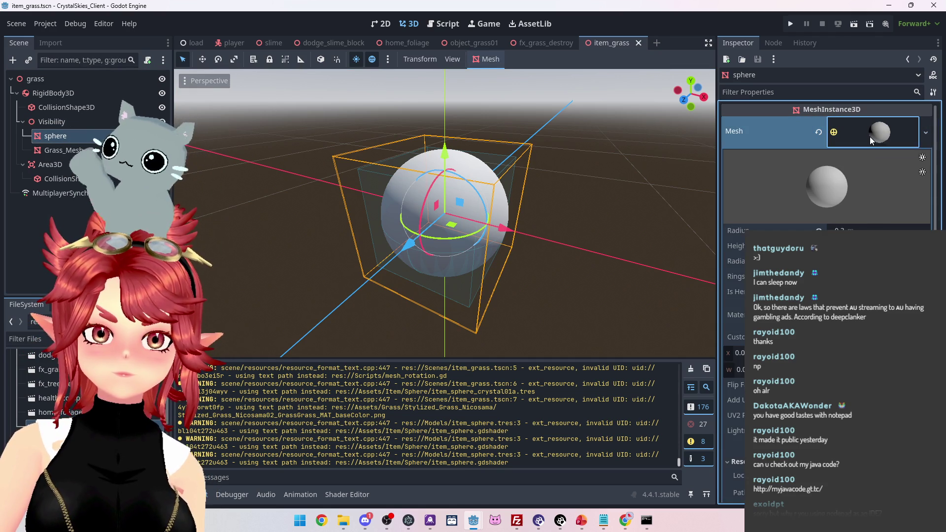
In the Slime project, open item_grass.tscn and expand the sphere node's Mesh, then go back to the client window
{"action": "mouse_move", "coordinate": [473, 520]}
{"action": "left_click", "coordinate": [528, 469]}
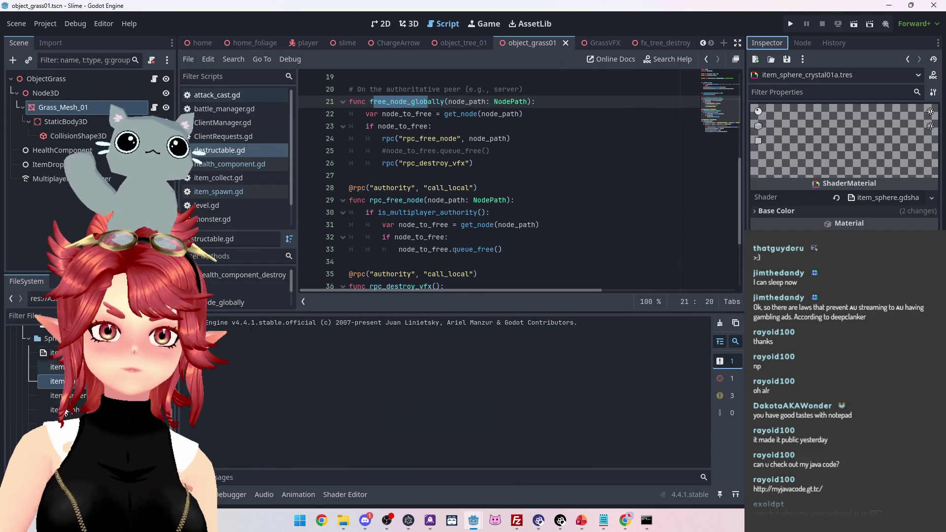
{"action": "scroll", "coordinate": [89, 385], "scroll_direction": "down", "scroll_amount": 1}
{"action": "scroll", "coordinate": [28, 368], "scroll_direction": "up", "scroll_amount": 3}
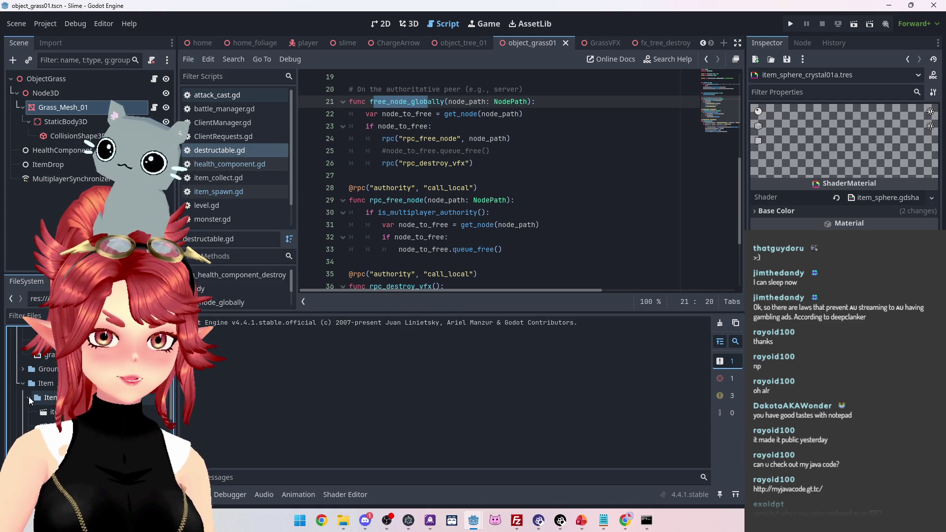
{"action": "scroll", "coordinate": [30, 401], "scroll_direction": "down", "scroll_amount": 2}
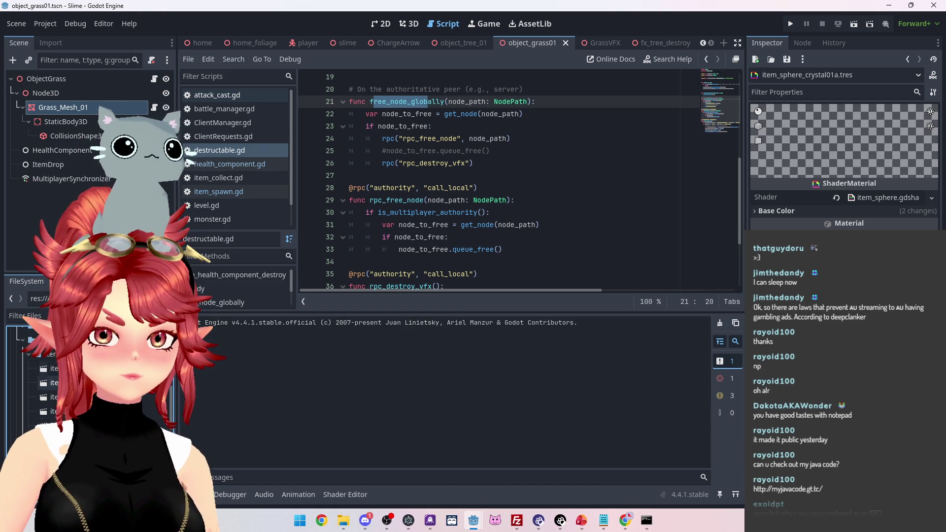
{"action": "double_click", "coordinate": [54, 383]}
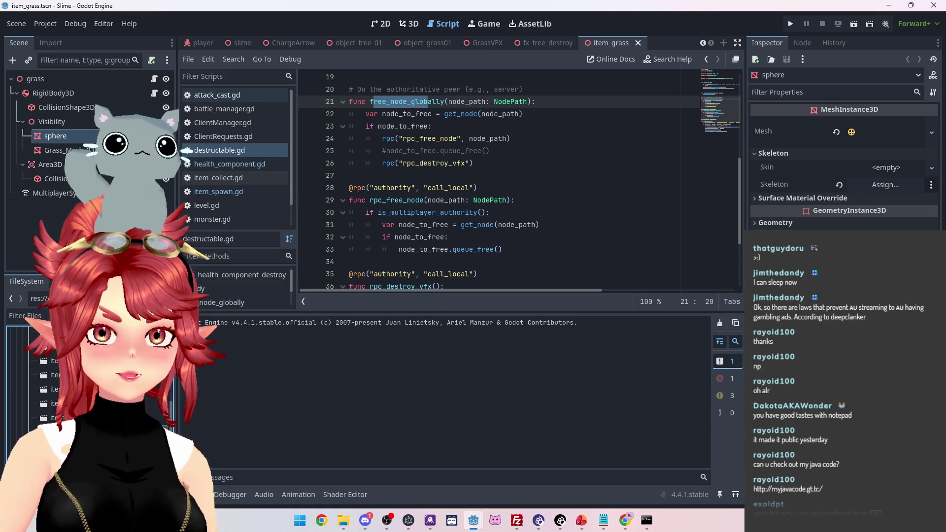
{"action": "left_click", "coordinate": [51, 121]}
{"action": "left_click", "coordinate": [55, 136]}
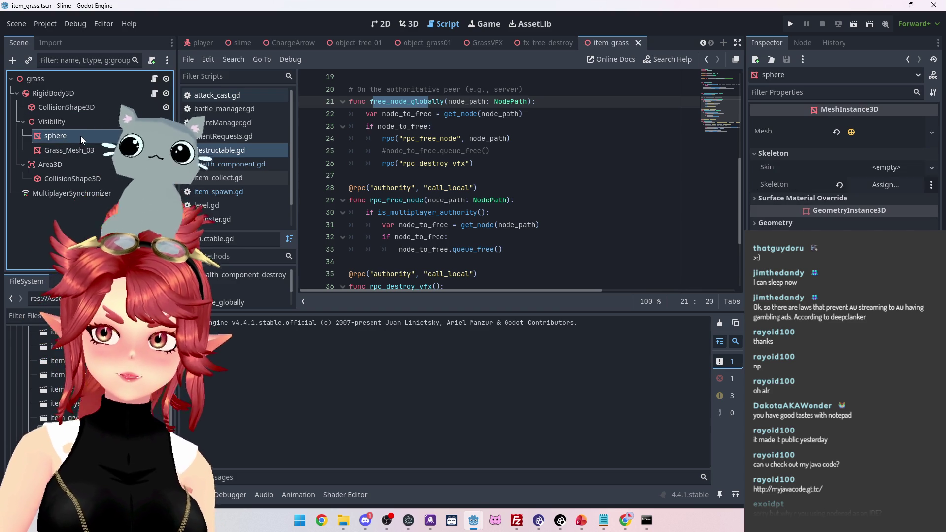
{"action": "left_click", "coordinate": [895, 131]}
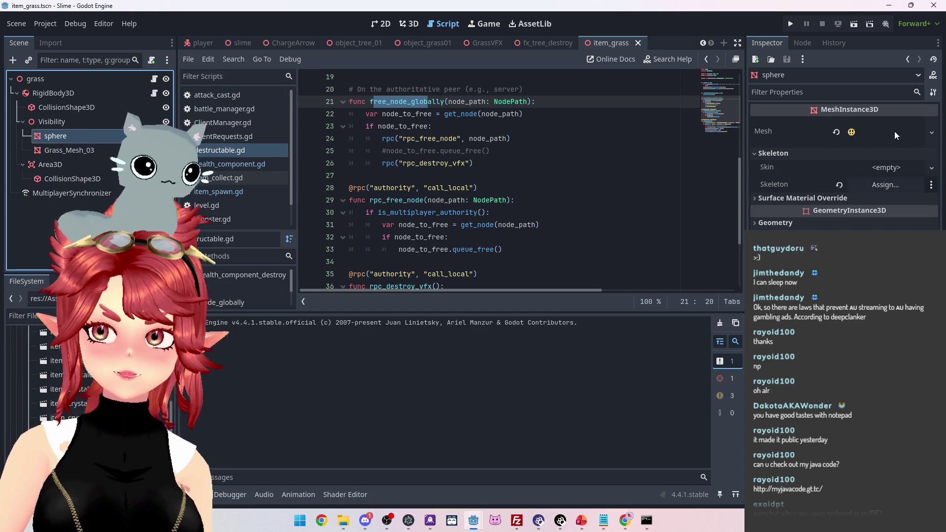
{"action": "mouse_move", "coordinate": [474, 521]}
{"action": "left_click", "coordinate": [420, 463]}
Assign res://Materials/Shaders/item_sphere.gdshader as the shader of the sphere mesh's material
{"action": "left_click", "coordinate": [869, 137]}
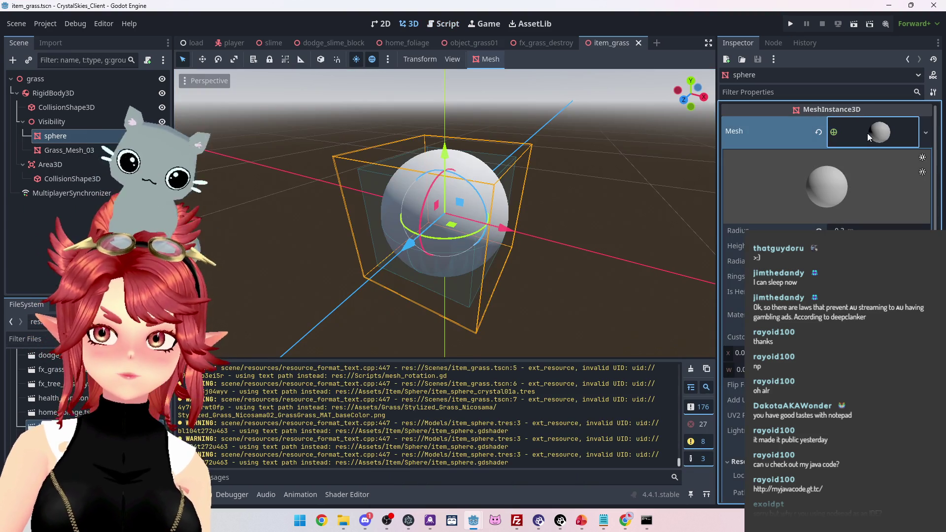
{"action": "scroll", "coordinate": [828, 168], "scroll_direction": "down", "scroll_amount": 2}
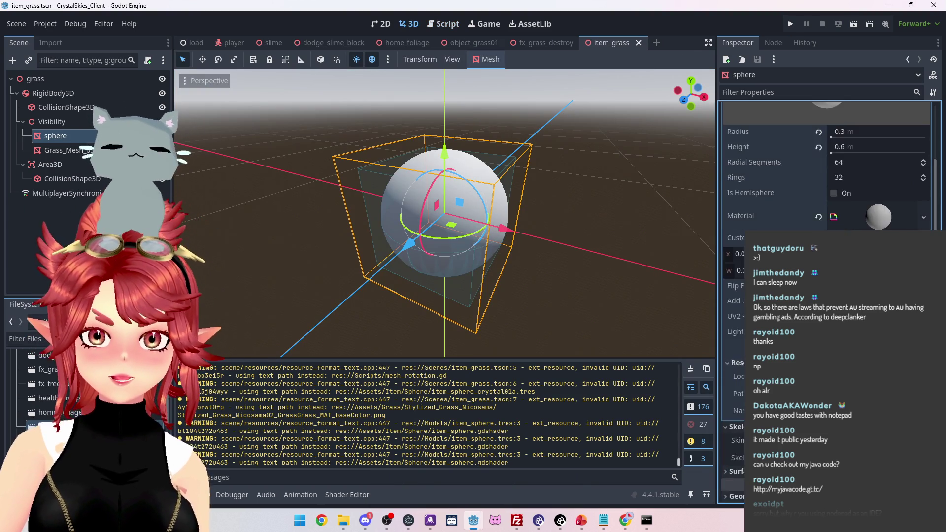
{"action": "left_click", "coordinate": [878, 266]}
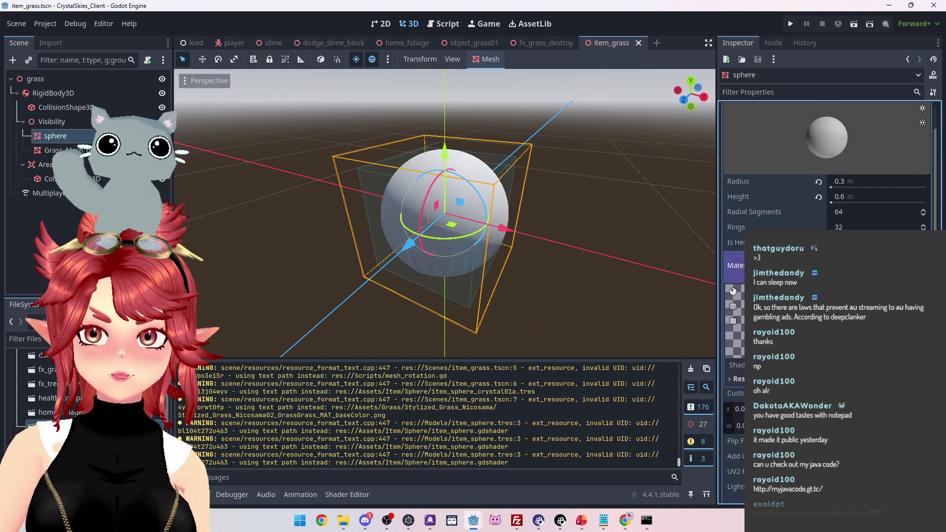
{"action": "scroll", "coordinate": [828, 167], "scroll_direction": "down", "scroll_amount": 2}
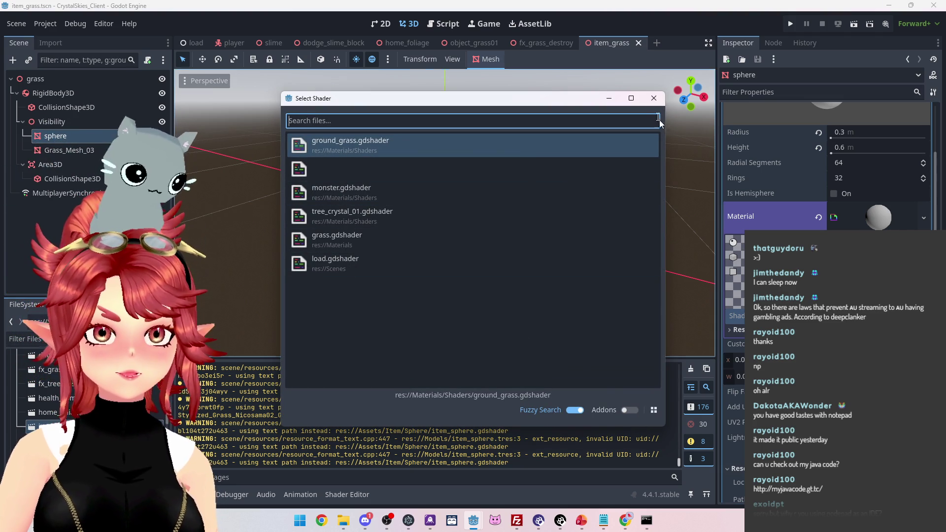
{"action": "left_click", "coordinate": [654, 98]}
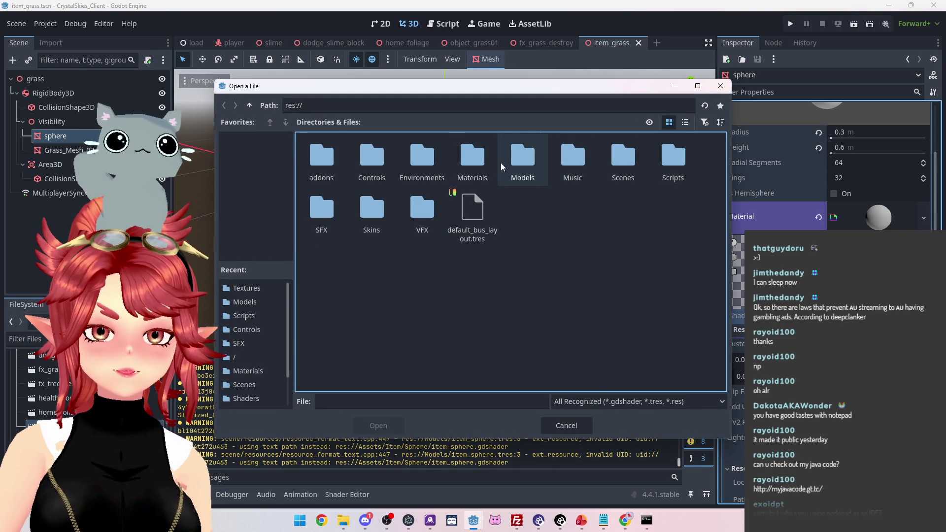
{"action": "double_click", "coordinate": [472, 158]}
{"action": "double_click", "coordinate": [322, 157]}
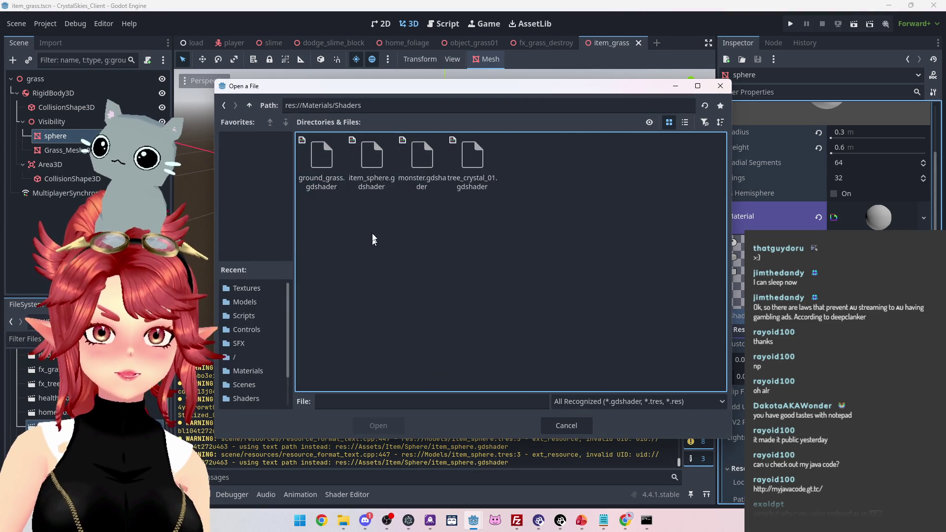
{"action": "left_click", "coordinate": [371, 157]}
{"action": "left_click", "coordinate": [375, 426]}
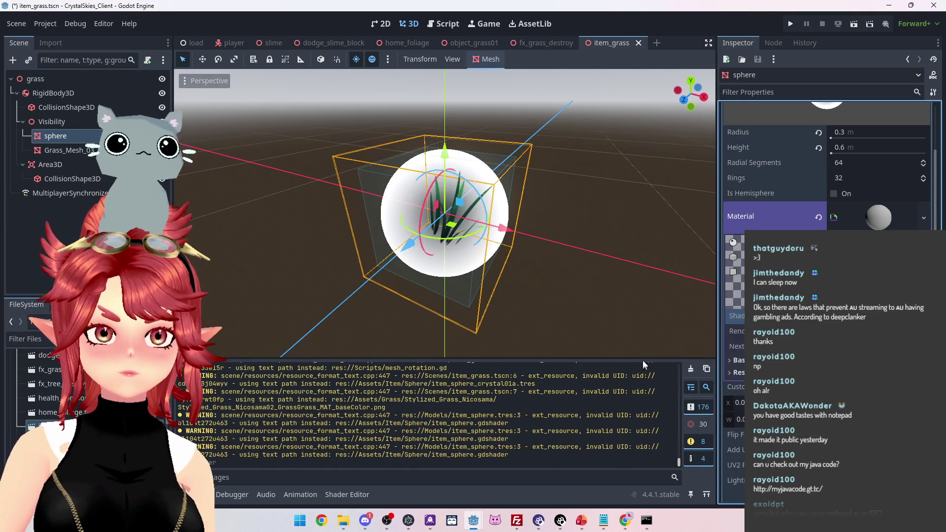
{"action": "mouse_move", "coordinate": [516, 304]}
{"action": "left_mouse_down"}
{"action": "mouse_move", "coordinate": [689, 260]}
{"action": "mouse_move", "coordinate": [586, 254]}
{"action": "mouse_move", "coordinate": [566, 265]}
{"action": "mouse_move", "coordinate": [240, 238]}
{"action": "mouse_move", "coordinate": [406, 309]}
{"action": "mouse_move", "coordinate": [582, 255]}
{"action": "mouse_move", "coordinate": [337, 252]}
{"action": "mouse_move", "coordinate": [611, 272]}
{"action": "mouse_move", "coordinate": [475, 271]}
{"action": "mouse_move", "coordinate": [496, 484]}
{"action": "left_mouse_up"}
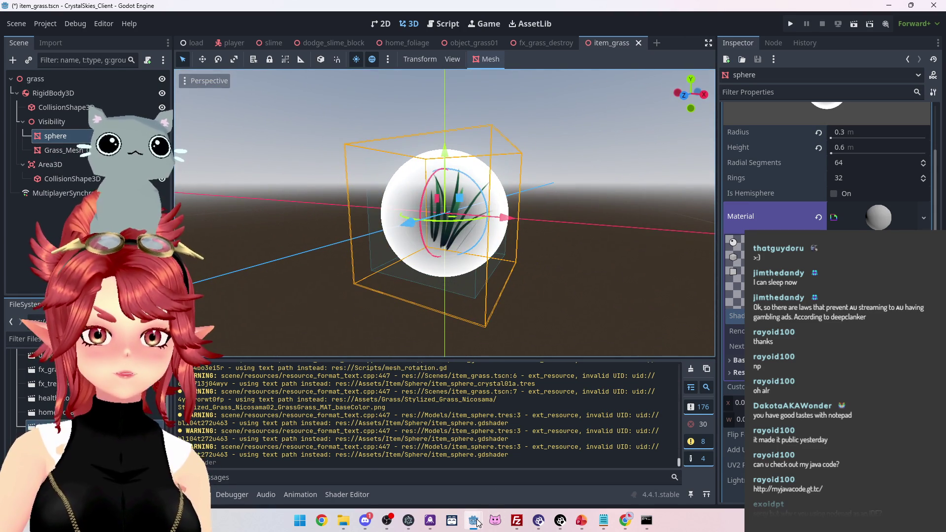
Compare with the other project, make the white sphere translucent, and save the item_grass scene
{"action": "mouse_move", "coordinate": [477, 524]}
{"action": "left_click", "coordinate": [538, 457]}
{"action": "scroll", "coordinate": [843, 166], "scroll_direction": "down", "scroll_amount": 3}
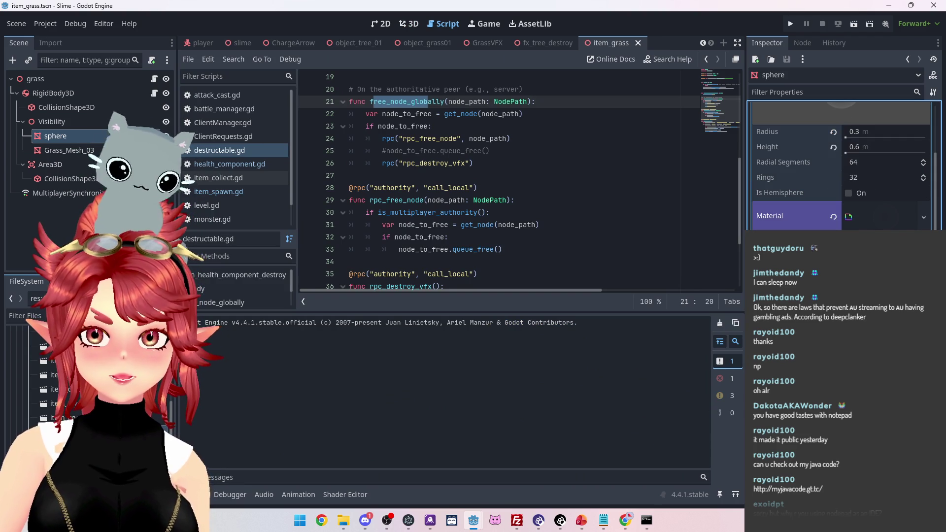
{"action": "scroll", "coordinate": [841, 166], "scroll_direction": "down", "scroll_amount": 3}
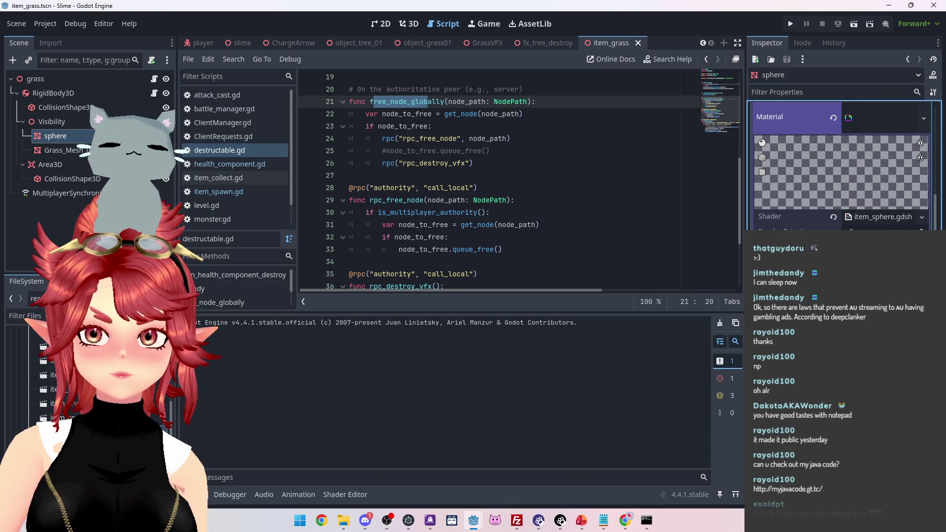
{"action": "scroll", "coordinate": [841, 166], "scroll_direction": "down", "scroll_amount": 2}
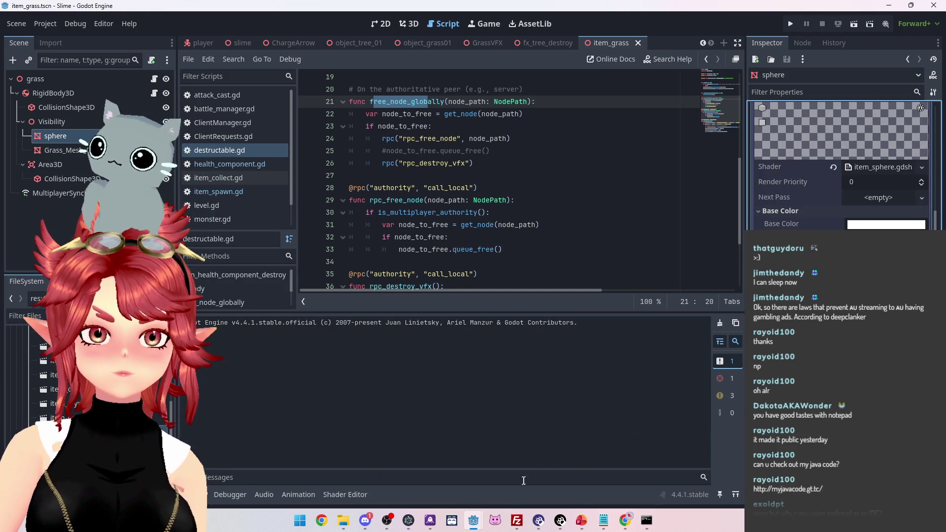
{"action": "mouse_move", "coordinate": [465, 513]}
{"action": "left_click", "coordinate": [431, 486]}
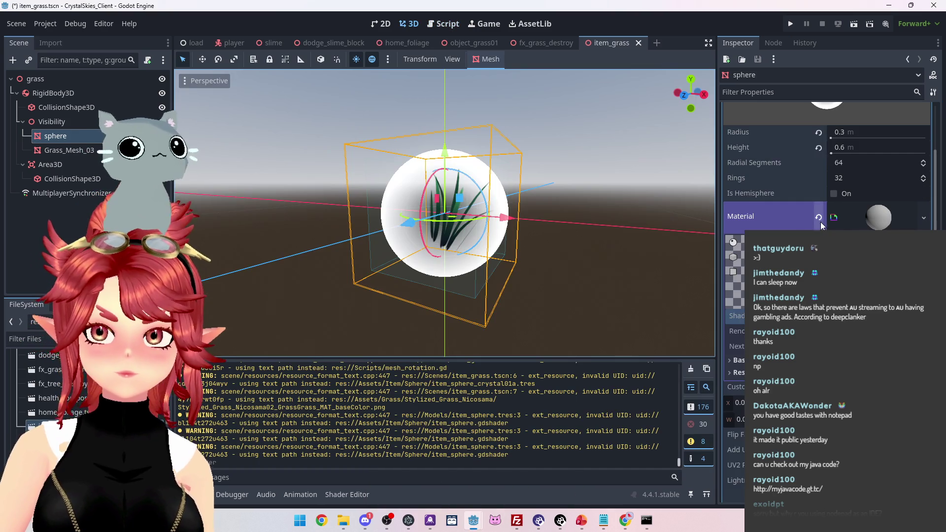
{"action": "scroll", "coordinate": [778, 173], "scroll_direction": "down", "scroll_amount": 2}
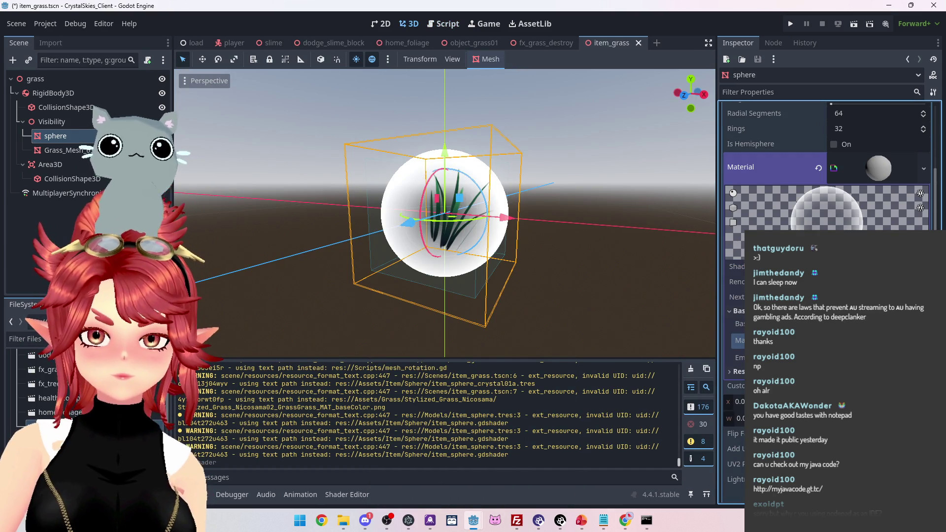
{"action": "left_click", "coordinate": [769, 357]}
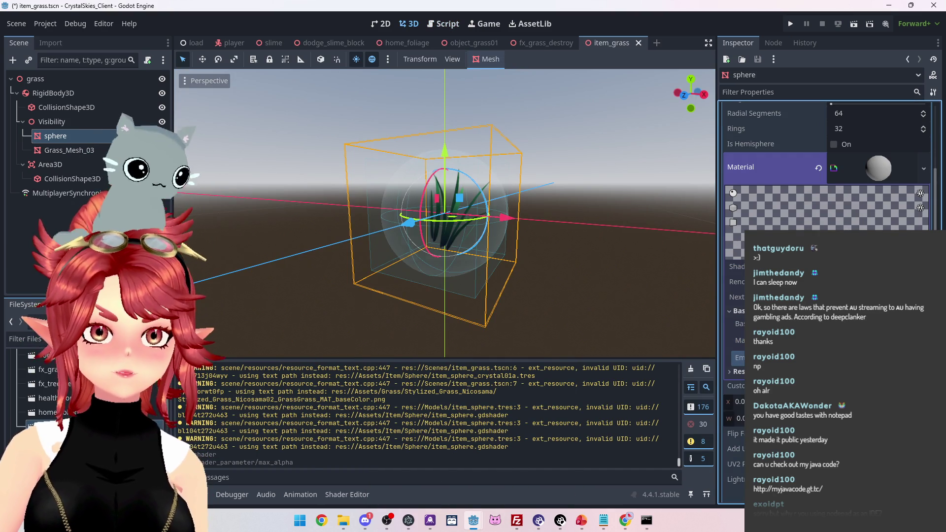
{"action": "mouse_move", "coordinate": [517, 269]}
{"action": "left_mouse_down"}
{"action": "mouse_move", "coordinate": [689, 277]}
{"action": "mouse_move", "coordinate": [355, 268]}
{"action": "mouse_move", "coordinate": [336, 247]}
{"action": "left_mouse_up"}
{"action": "key", "text": "ctrl+s"}
Delete the MultiplayerSynchronizer node from the item_grass scene
{"action": "mouse_move", "coordinate": [312, 166]}
{"action": "left_mouse_down"}
{"action": "mouse_move", "coordinate": [344, 238]}
{"action": "mouse_move", "coordinate": [321, 232]}
{"action": "left_mouse_up"}
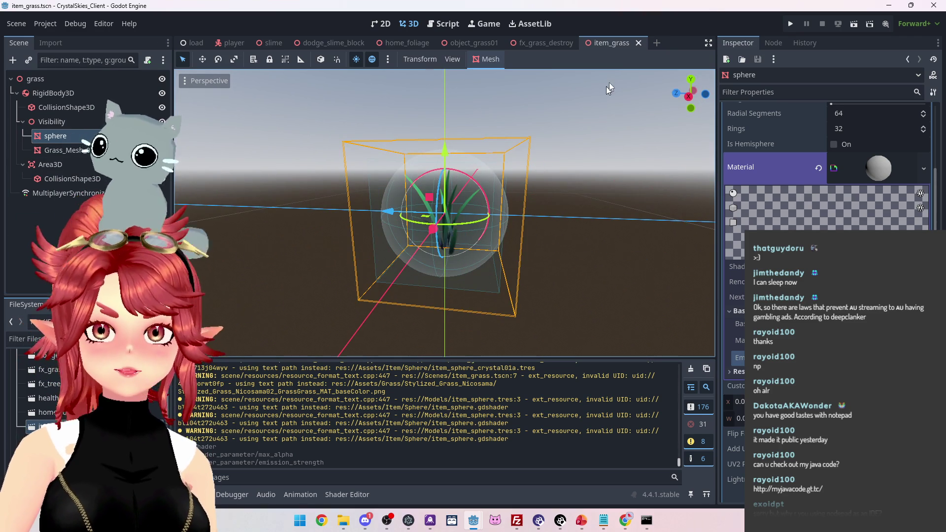
{"action": "left_click", "coordinate": [50, 194]}
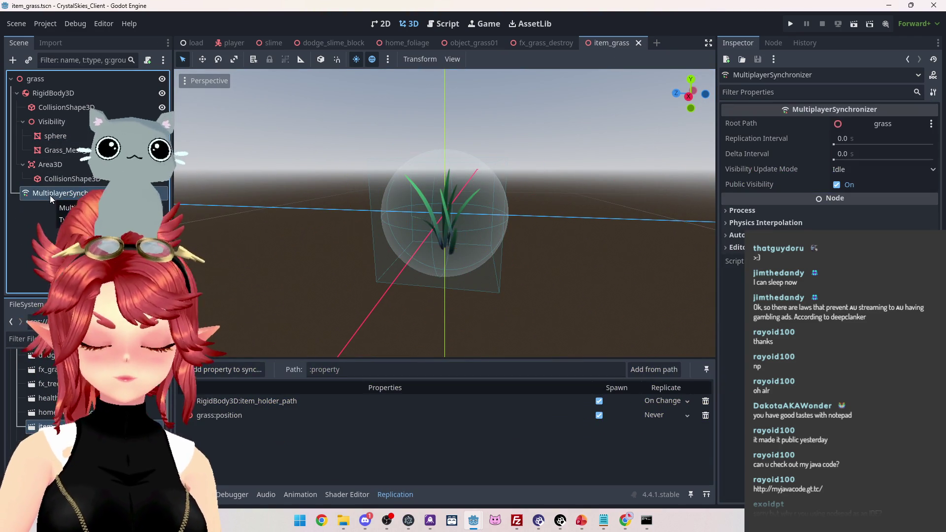
{"action": "key", "text": "Delete"}
{"action": "left_click", "coordinate": [433, 275]}
Inspect the Area3D node and its CollisionShape3D while orbiting around the grass
{"action": "left_click", "coordinate": [69, 178]}
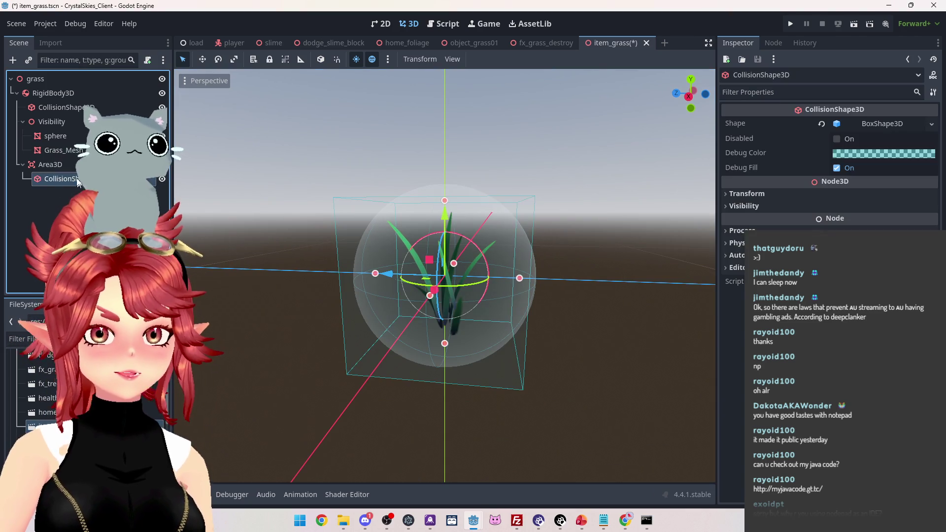
{"action": "left_click", "coordinate": [50, 164]}
{"action": "mouse_move", "coordinate": [360, 259]}
{"action": "left_mouse_down"}
{"action": "mouse_move", "coordinate": [588, 297]}
{"action": "mouse_move", "coordinate": [398, 299]}
{"action": "left_mouse_up"}
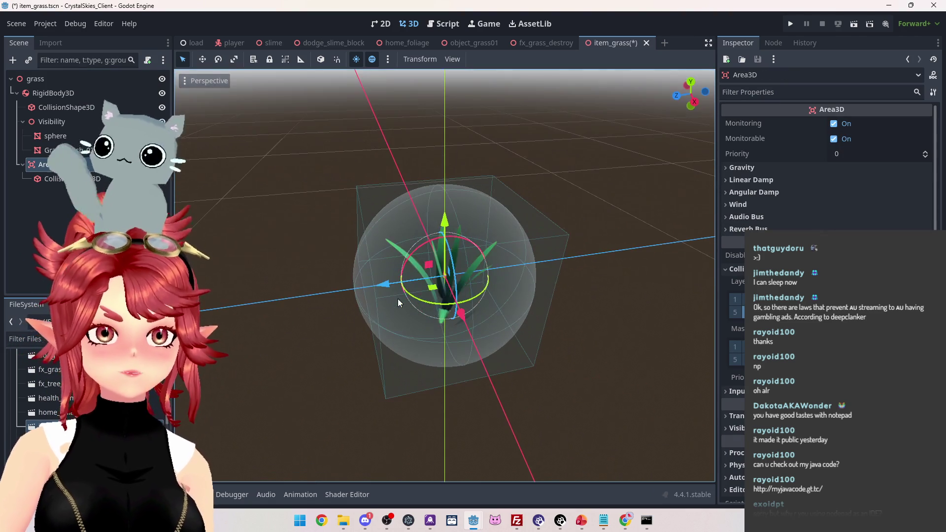
{"action": "left_click", "coordinate": [69, 178]}
{"action": "left_click", "coordinate": [46, 167]}
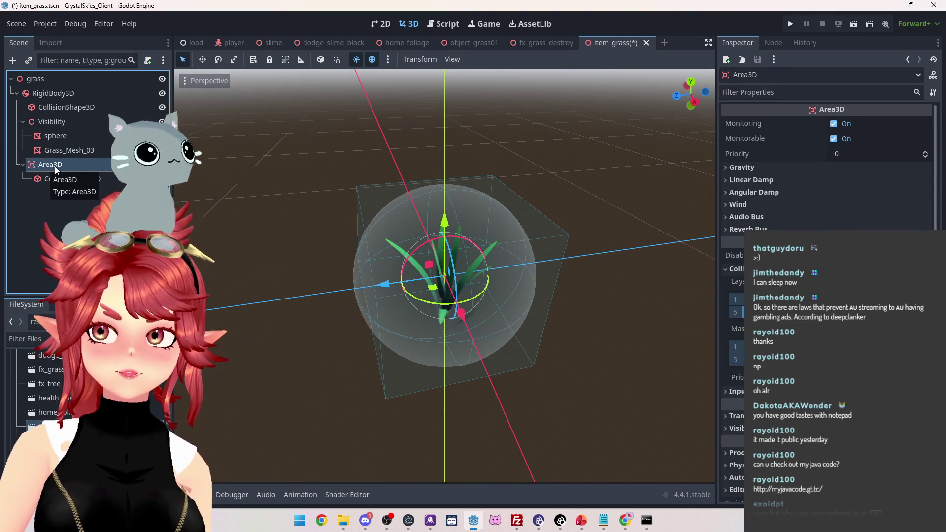
{"action": "mouse_move", "coordinate": [434, 266]}
{"action": "left_mouse_down"}
{"action": "mouse_move", "coordinate": [575, 205]}
{"action": "mouse_move", "coordinate": [515, 182]}
{"action": "mouse_move", "coordinate": [317, 246]}
{"action": "mouse_move", "coordinate": [196, 263]}
{"action": "mouse_move", "coordinate": [311, 300]}
{"action": "mouse_move", "coordinate": [239, 291]}
{"action": "mouse_move", "coordinate": [222, 246]}
{"action": "left_mouse_up"}
{"action": "left_click", "coordinate": [67, 180]}
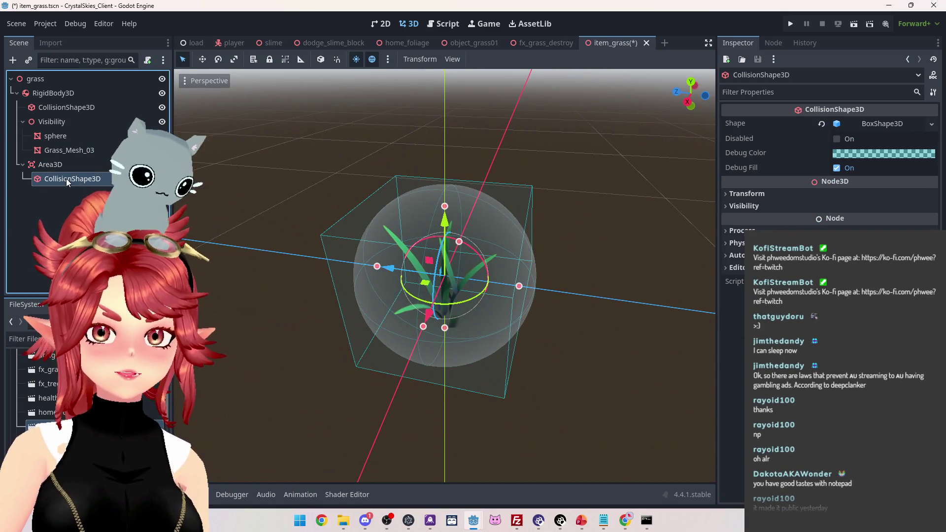
{"action": "mouse_move", "coordinate": [353, 276]}
{"action": "left_mouse_down"}
{"action": "mouse_move", "coordinate": [691, 256]}
{"action": "mouse_move", "coordinate": [510, 255]}
{"action": "mouse_move", "coordinate": [375, 273]}
{"action": "mouse_move", "coordinate": [551, 258]}
{"action": "left_mouse_up"}
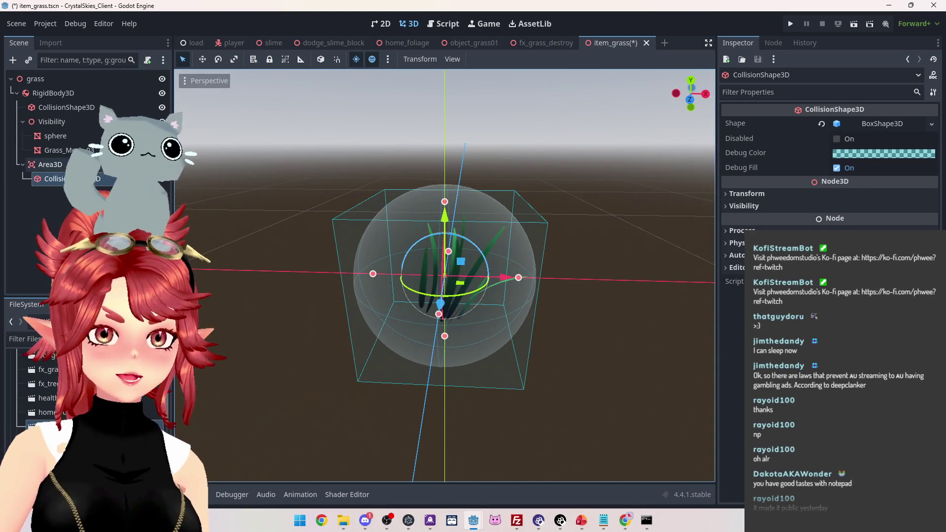
{"action": "left_click", "coordinate": [50, 164]}
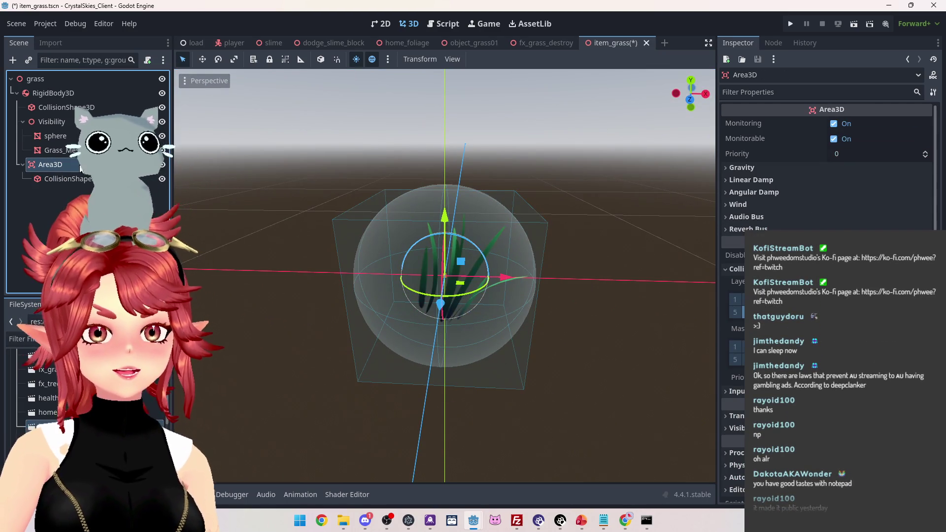
{"action": "mouse_move", "coordinate": [302, 258]}
{"action": "left_mouse_down"}
{"action": "mouse_move", "coordinate": [482, 260]}
{"action": "mouse_move", "coordinate": [522, 280]}
{"action": "left_mouse_up"}
{"action": "mouse_move", "coordinate": [306, 306]}
{"action": "left_mouse_down"}
{"action": "mouse_move", "coordinate": [492, 286]}
{"action": "mouse_move", "coordinate": [507, 270]}
{"action": "mouse_move", "coordinate": [172, 150]}
{"action": "left_mouse_up"}
Check the RigidBody3D's collision shape and the Area3D's box shape, ending on RigidBody3D
{"action": "left_click", "coordinate": [66, 105]}
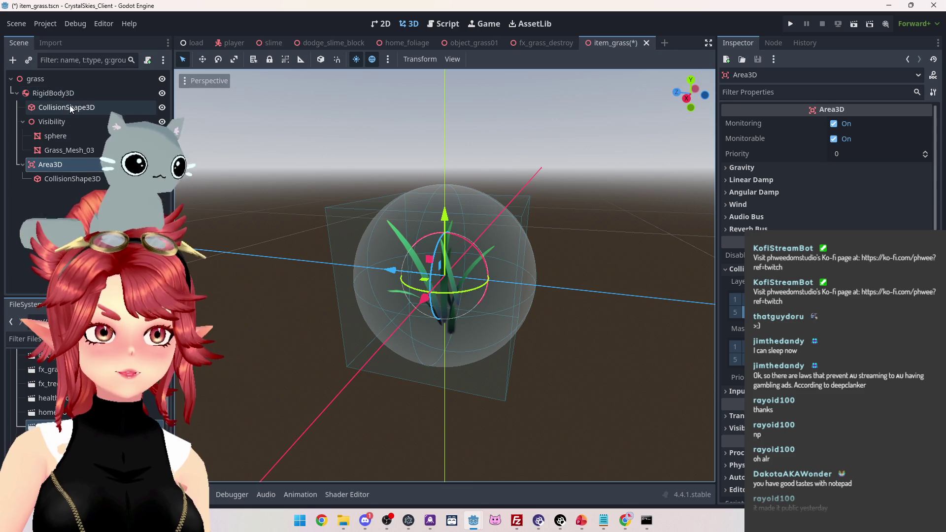
{"action": "left_click", "coordinate": [68, 94]}
{"action": "left_click", "coordinate": [67, 107]}
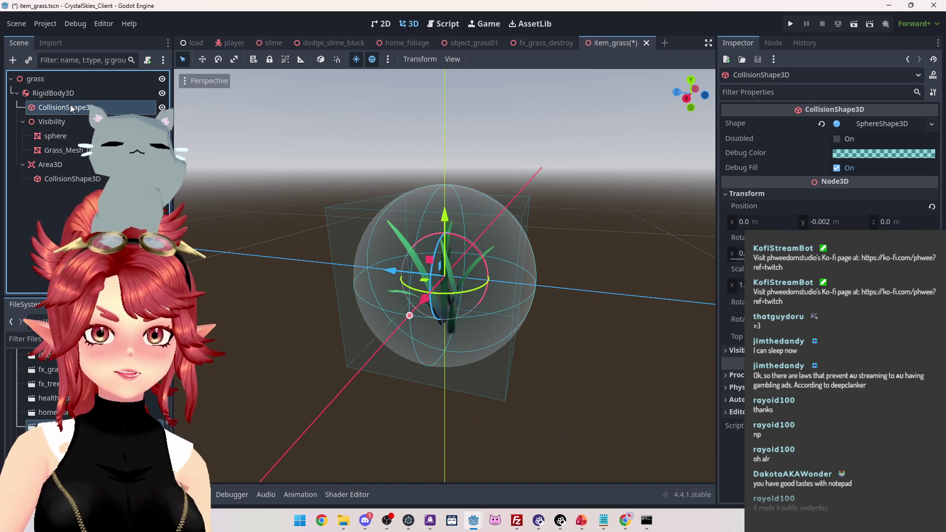
{"action": "mouse_move", "coordinate": [622, 218]}
{"action": "left_mouse_down"}
{"action": "mouse_move", "coordinate": [534, 197]}
{"action": "mouse_move", "coordinate": [296, 190]}
{"action": "mouse_move", "coordinate": [235, 202]}
{"action": "mouse_move", "coordinate": [215, 240]}
{"action": "mouse_move", "coordinate": [593, 176]}
{"action": "mouse_move", "coordinate": [405, 164]}
{"action": "mouse_move", "coordinate": [330, 173]}
{"action": "mouse_move", "coordinate": [294, 186]}
{"action": "mouse_move", "coordinate": [629, 189]}
{"action": "mouse_move", "coordinate": [203, 183]}
{"action": "mouse_move", "coordinate": [494, 176]}
{"action": "mouse_move", "coordinate": [305, 185]}
{"action": "mouse_move", "coordinate": [328, 168]}
{"action": "left_mouse_up"}
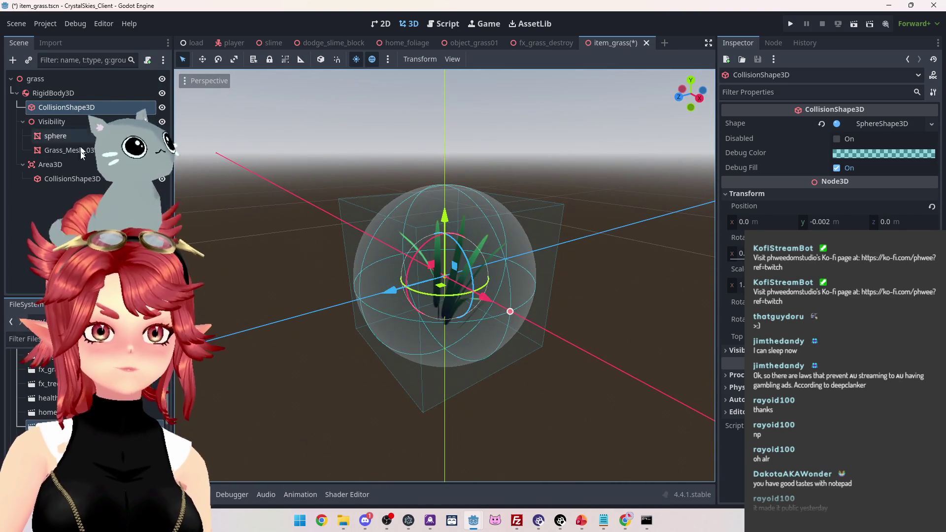
{"action": "left_click", "coordinate": [76, 181]}
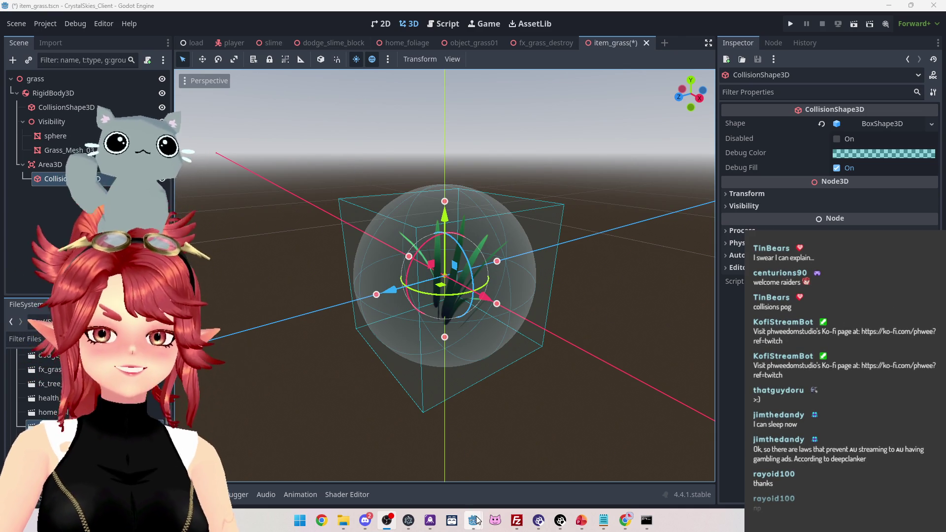
{"action": "key", "text": "Up"}
{"action": "key", "text": "Up"}
{"action": "key", "text": "Up"}
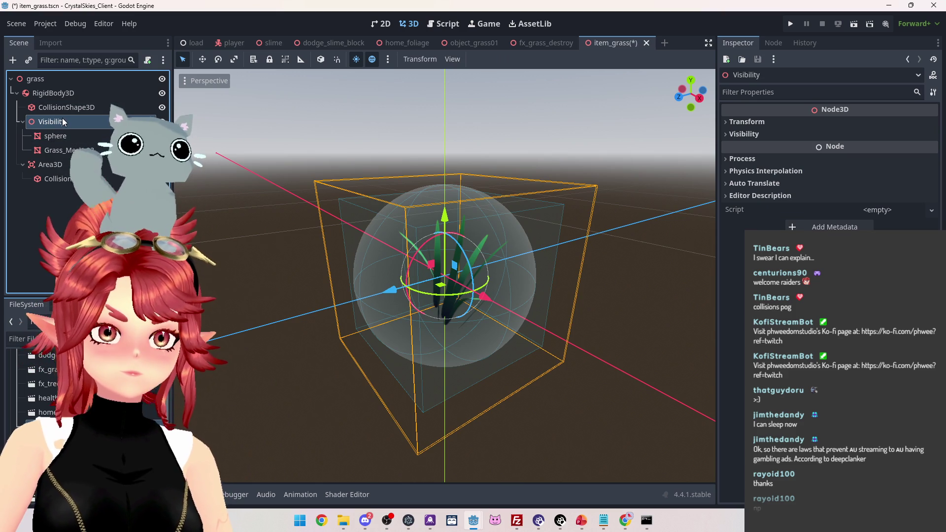
{"action": "left_click", "coordinate": [53, 101]}
{"action": "left_click", "coordinate": [53, 96]}
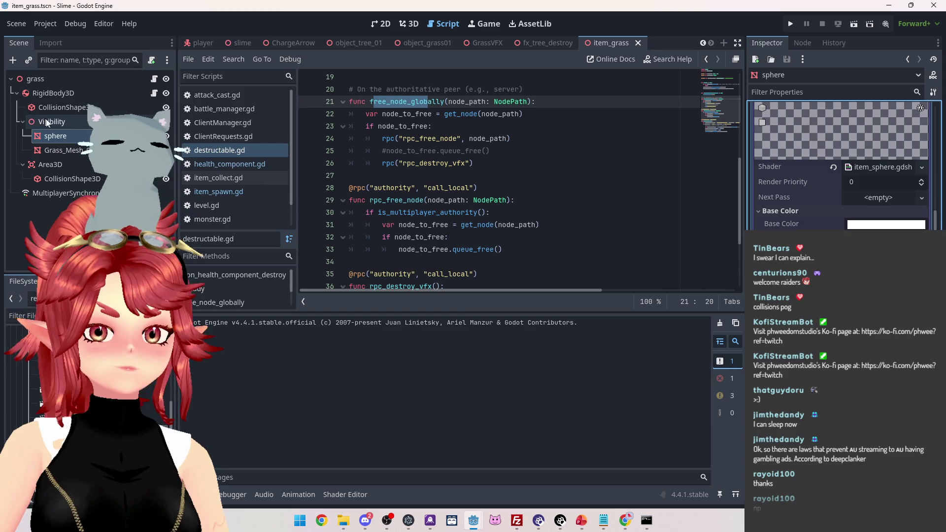
Open the grass root's item.gd and RigidBody3D's item_collect.gd, read through it, then open mesh_rotation.gd
{"action": "left_click", "coordinate": [60, 121]}
{"action": "left_click", "coordinate": [79, 93]}
{"action": "left_click", "coordinate": [154, 79]}
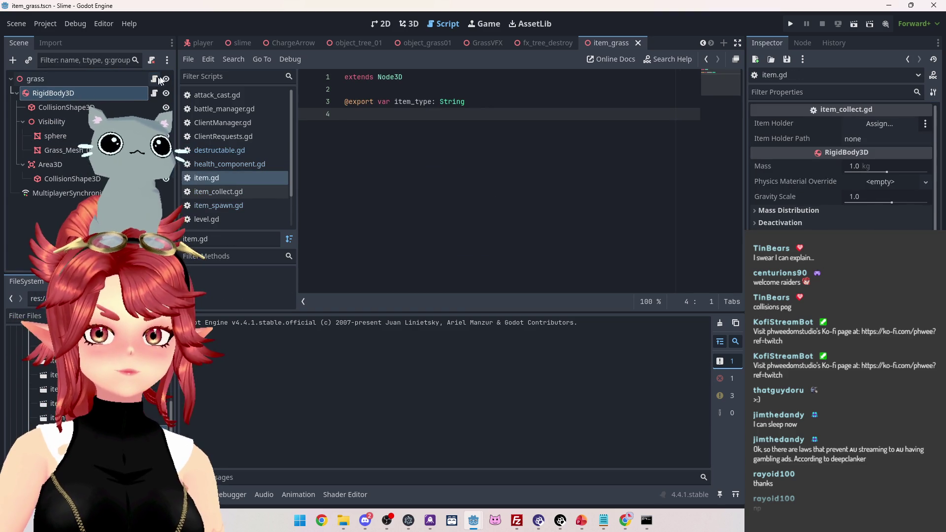
{"action": "left_click", "coordinate": [155, 94]}
{"action": "scroll", "coordinate": [547, 237], "scroll_direction": "up", "scroll_amount": 20}
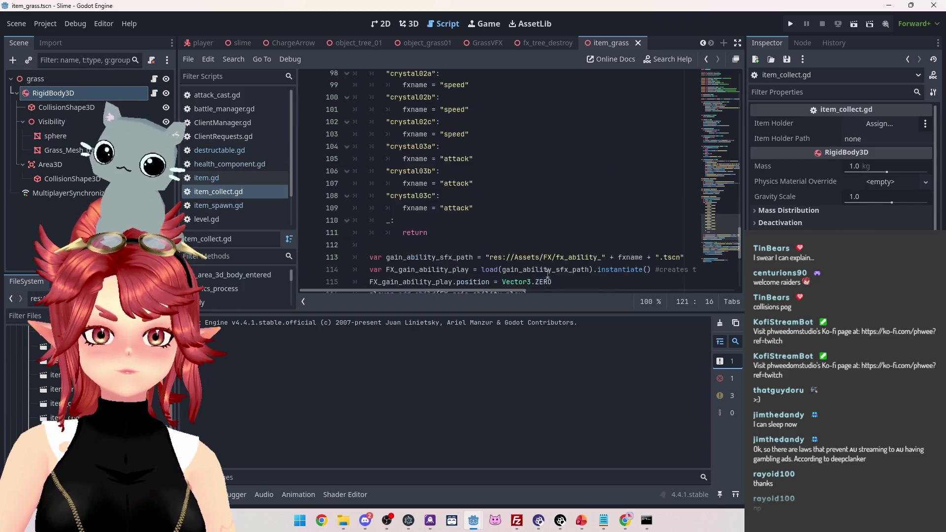
{"action": "scroll", "coordinate": [547, 237], "scroll_direction": "up", "scroll_amount": 15}
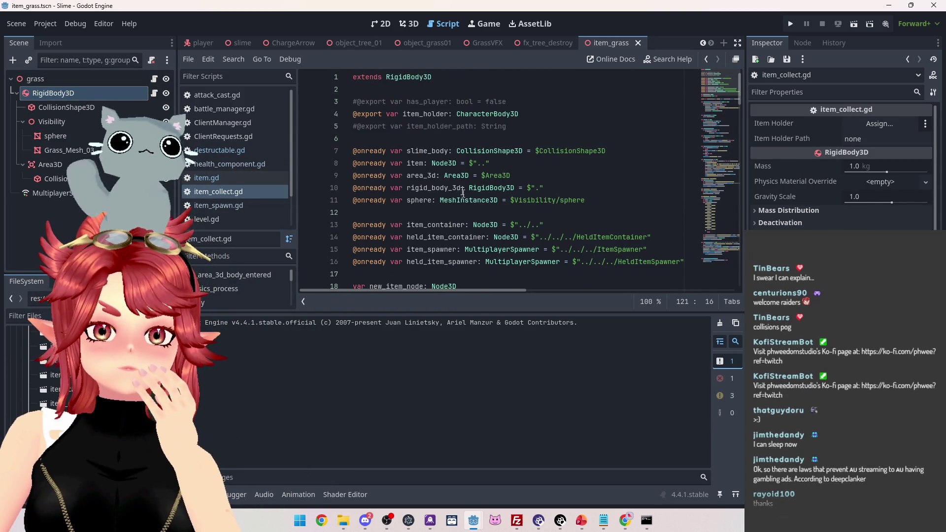
{"action": "scroll", "coordinate": [438, 150], "scroll_direction": "down", "scroll_amount": 1}
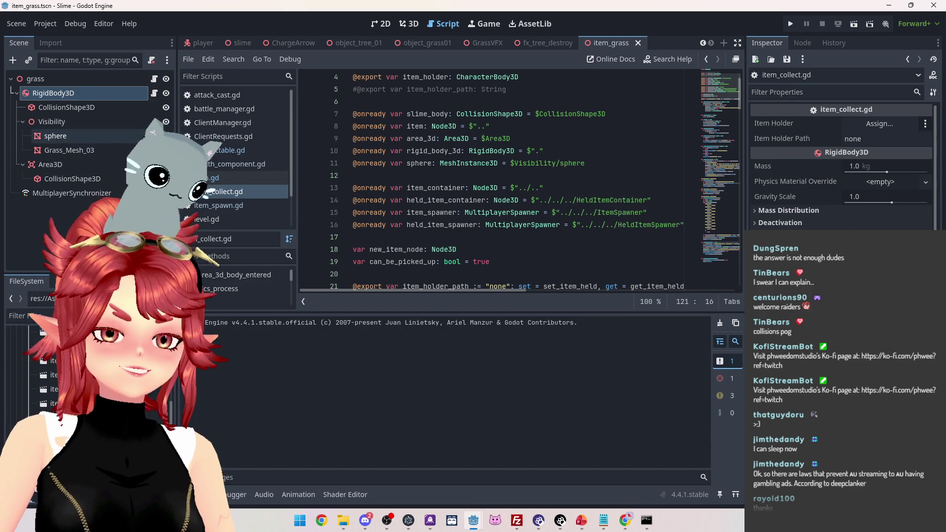
{"action": "scroll", "coordinate": [446, 189], "scroll_direction": "down", "scroll_amount": 4}
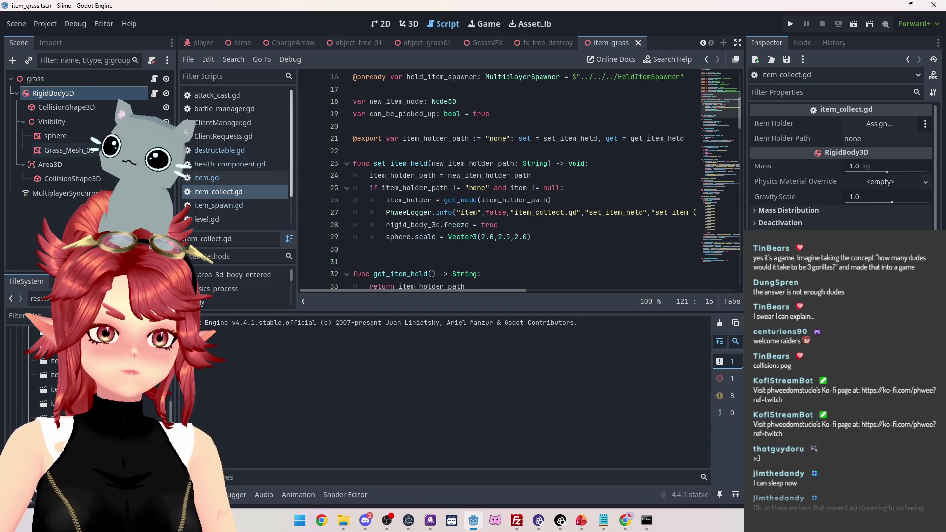
{"action": "key", "text": "alt+Left"}
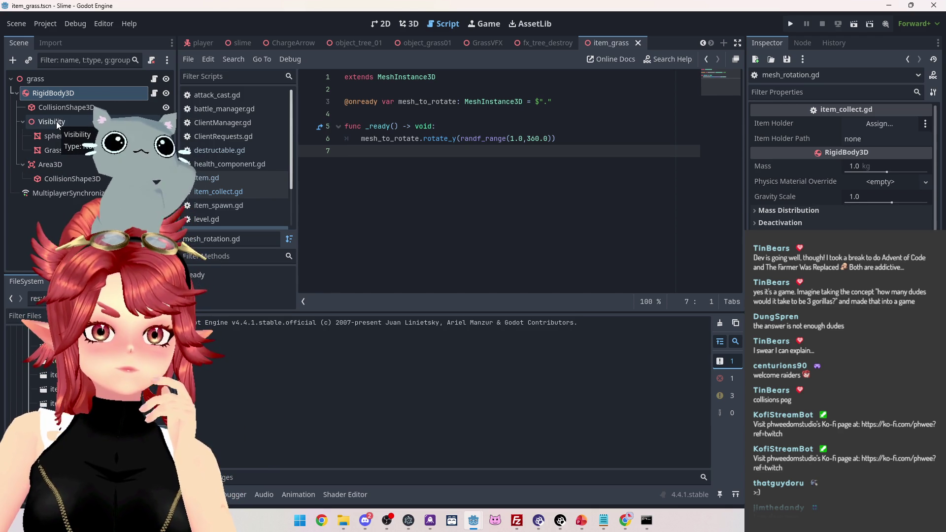
Inspect the Grass_Mesh_03, sphere, Visibility, collision shape, RigidBody3D and root grass nodes
{"action": "left_click", "coordinate": [462, 139]}
{"action": "mouse_move", "coordinate": [464, 138]}
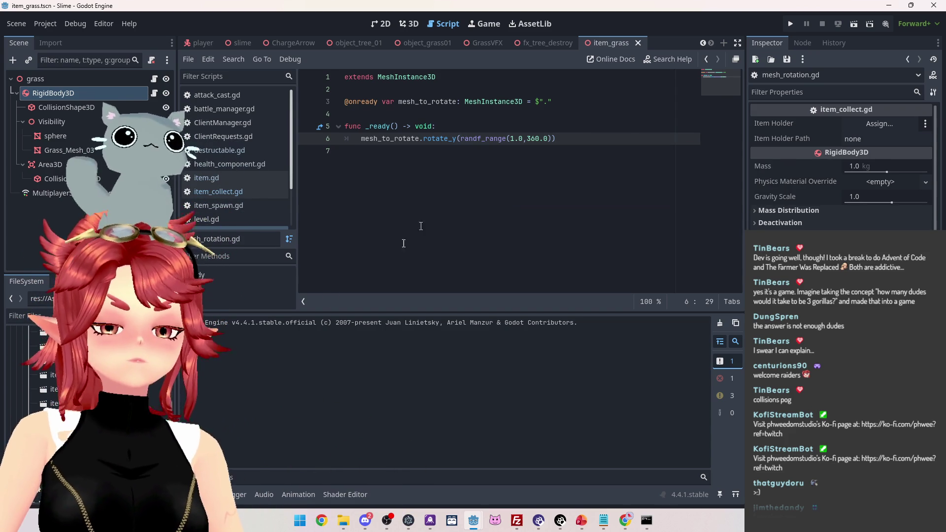
{"action": "left_click", "coordinate": [87, 150]}
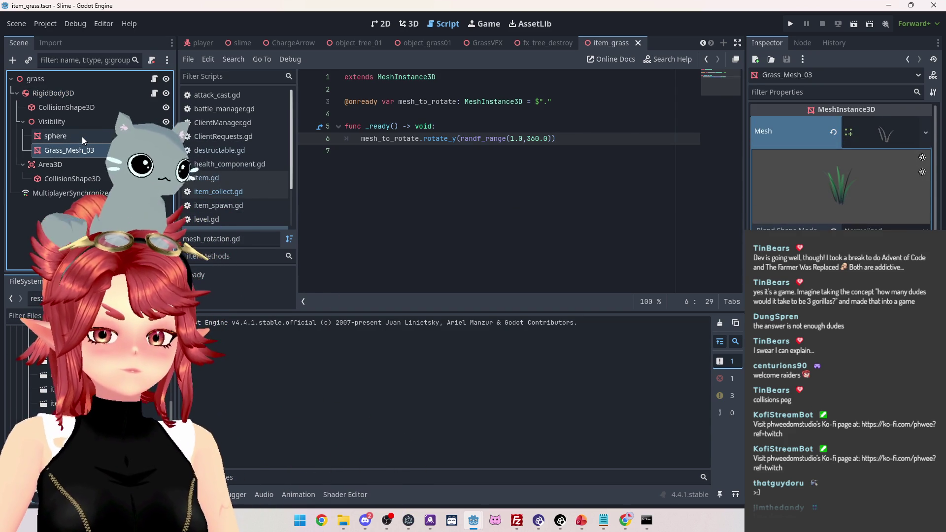
{"action": "left_click", "coordinate": [82, 137]}
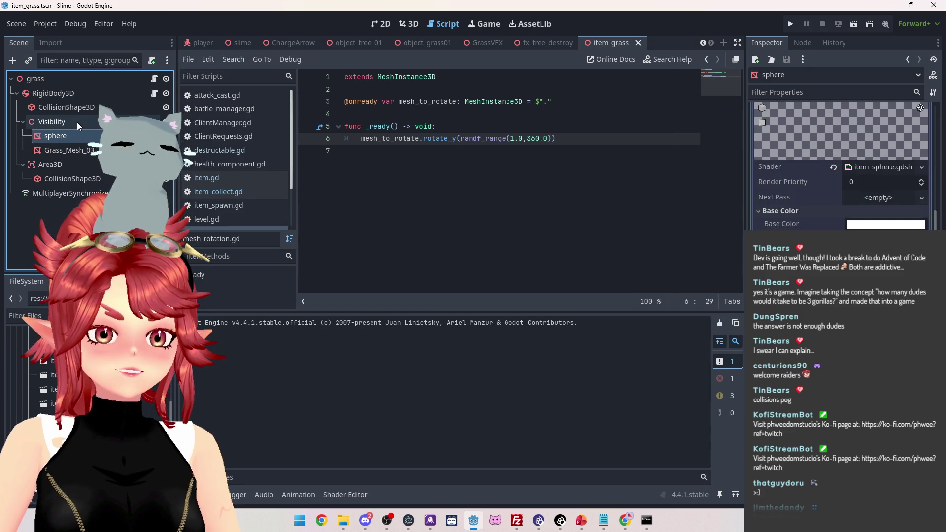
{"action": "left_click", "coordinate": [77, 122]}
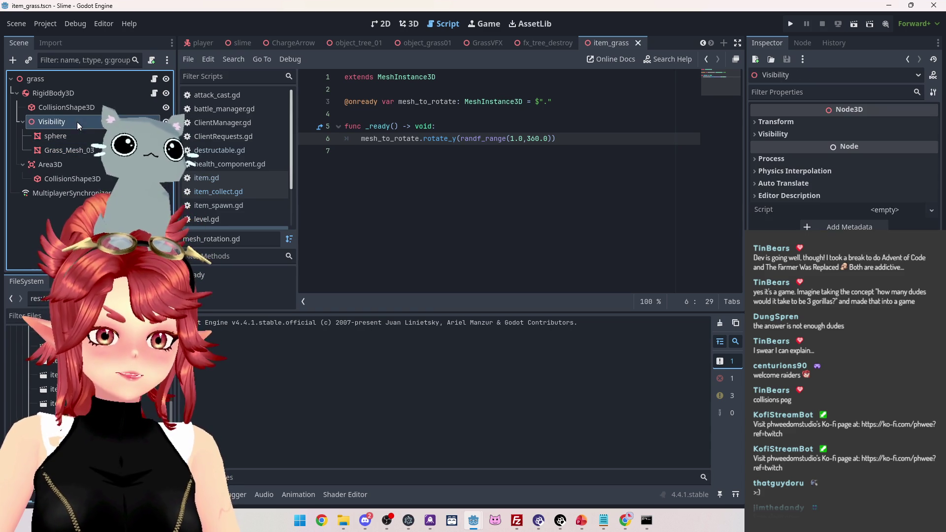
{"action": "left_click", "coordinate": [73, 108]}
{"action": "left_click", "coordinate": [70, 92]}
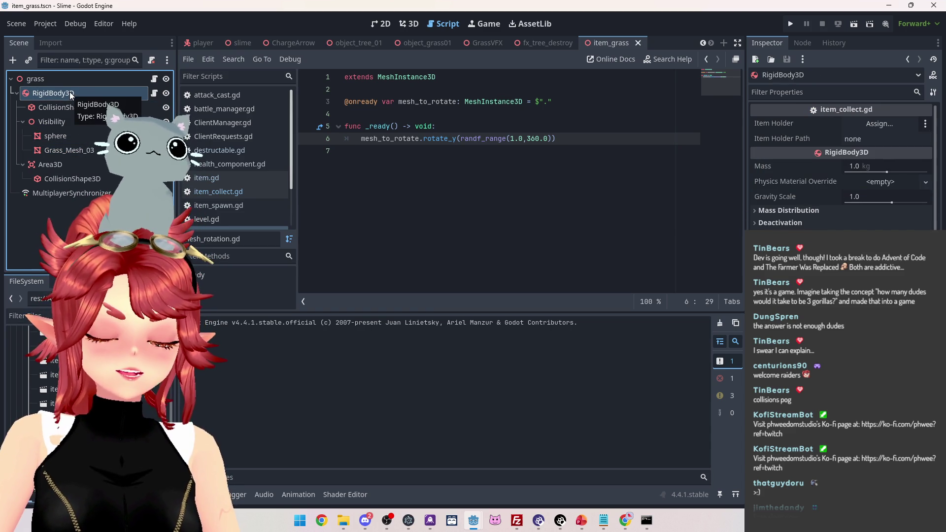
{"action": "left_click", "coordinate": [61, 108]}
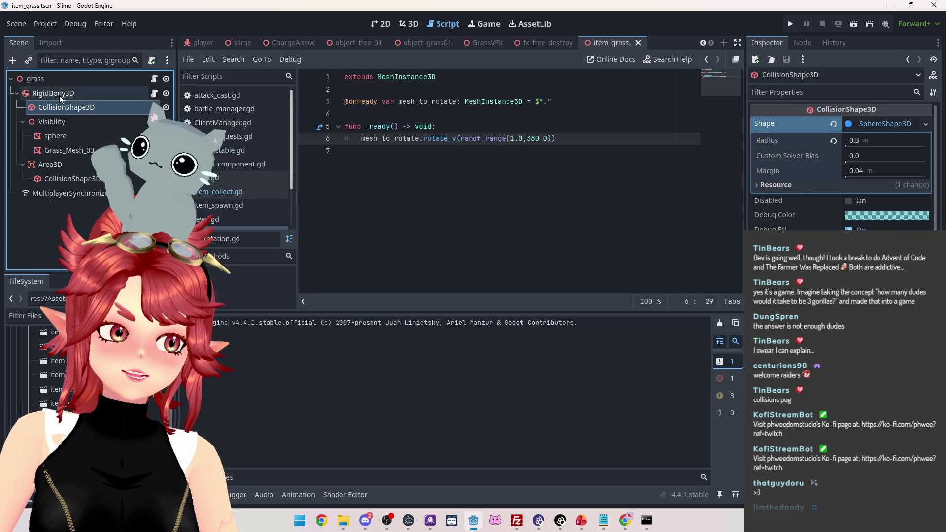
{"action": "left_click", "coordinate": [60, 95]}
{"action": "left_click", "coordinate": [57, 92]}
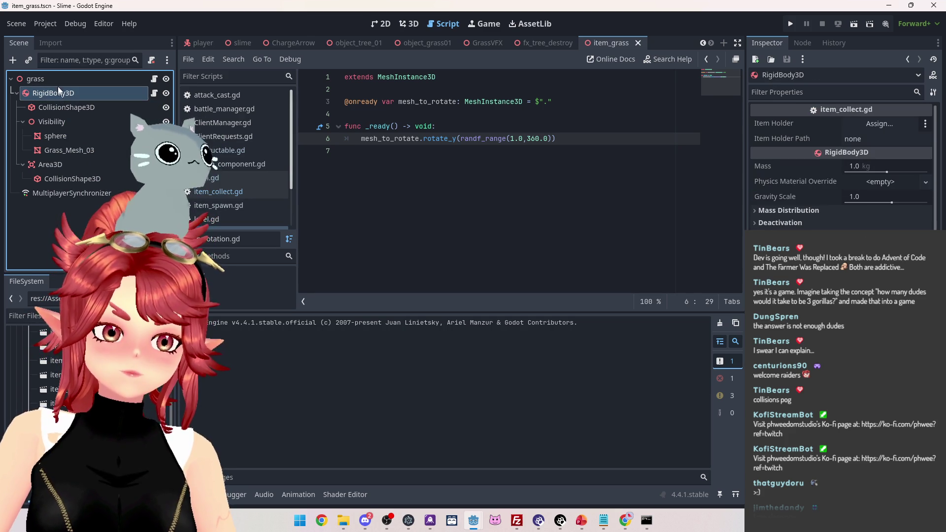
{"action": "left_click", "coordinate": [58, 79]}
{"action": "left_click", "coordinate": [98, 93]}
Open the RigidBody3D's item_collect.gd script and scroll through its code
{"action": "left_click", "coordinate": [153, 94]}
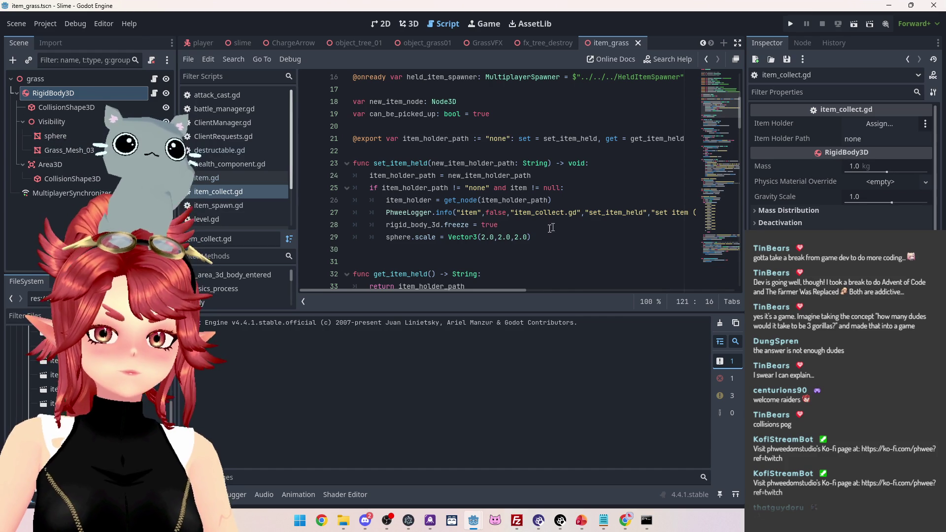
{"action": "scroll", "coordinate": [469, 222], "scroll_direction": "down", "scroll_amount": 14}
{"action": "scroll", "coordinate": [469, 222], "scroll_direction": "down", "scroll_amount": 14}
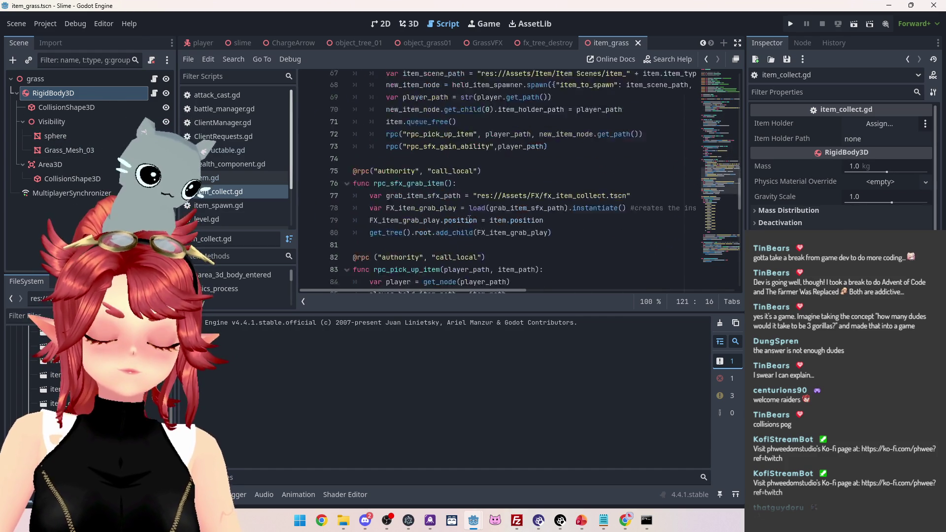
{"action": "scroll", "coordinate": [468, 219], "scroll_direction": "up", "scroll_amount": 8}
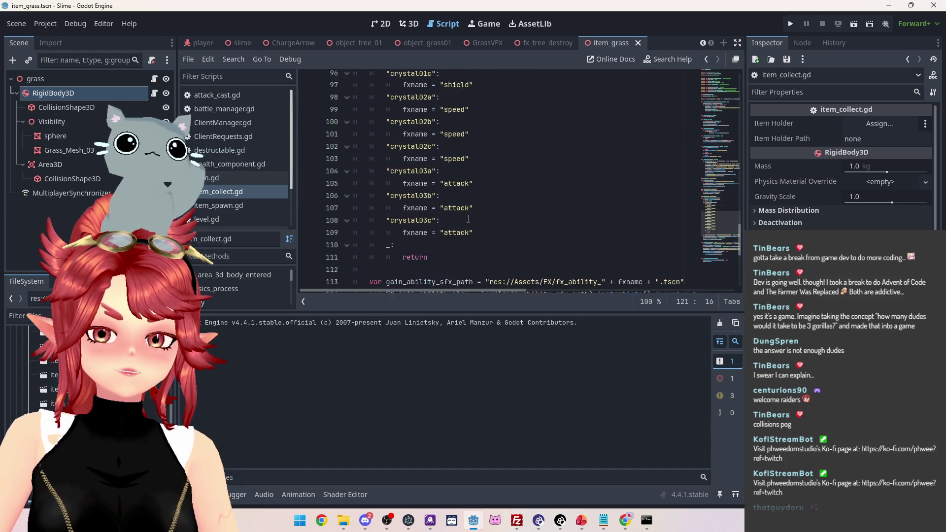
{"action": "scroll", "coordinate": [468, 219], "scroll_direction": "up", "scroll_amount": 7}
{"action": "scroll", "coordinate": [468, 219], "scroll_direction": "up", "scroll_amount": 18}
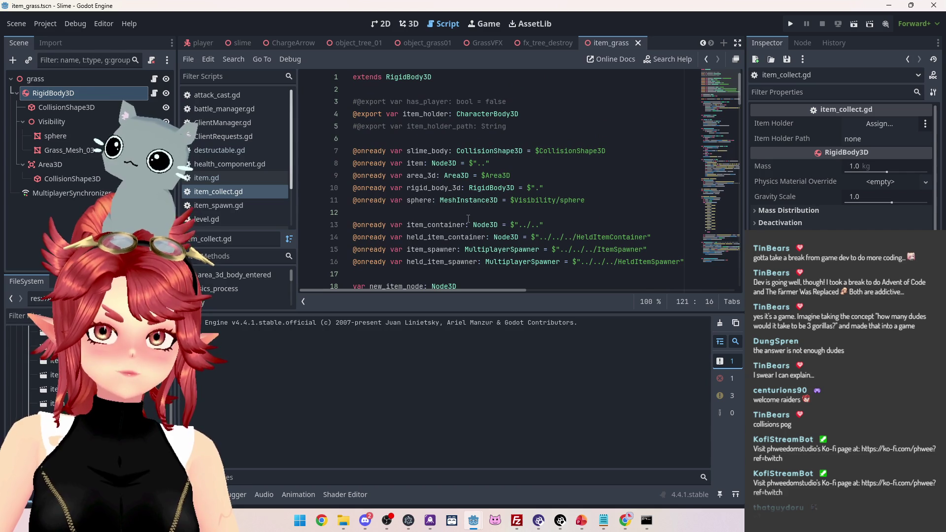
{"action": "scroll", "coordinate": [468, 219], "scroll_direction": "down", "scroll_amount": 14}
{"action": "scroll", "coordinate": [468, 218], "scroll_direction": "up", "scroll_amount": 6}
{"action": "scroll", "coordinate": [468, 218], "scroll_direction": "up", "scroll_amount": 5}
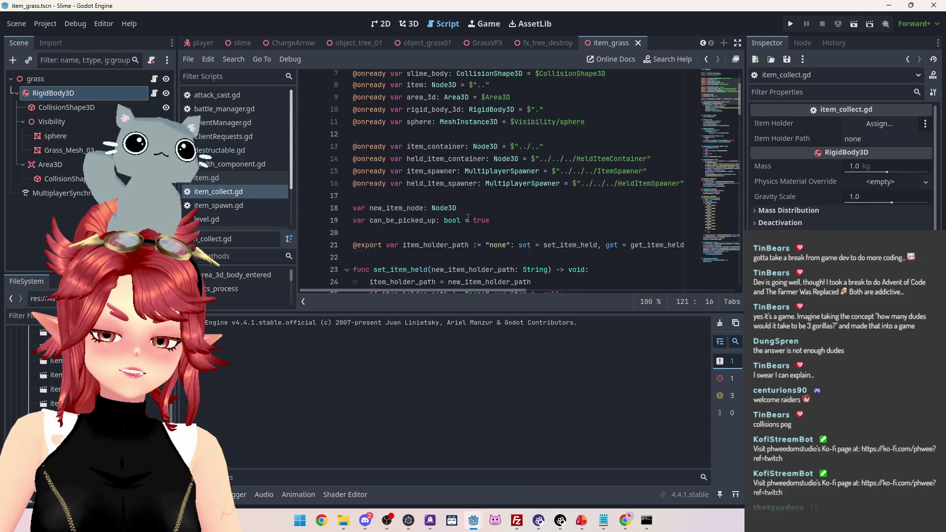
{"action": "scroll", "coordinate": [469, 217], "scroll_direction": "up", "scroll_amount": 2}
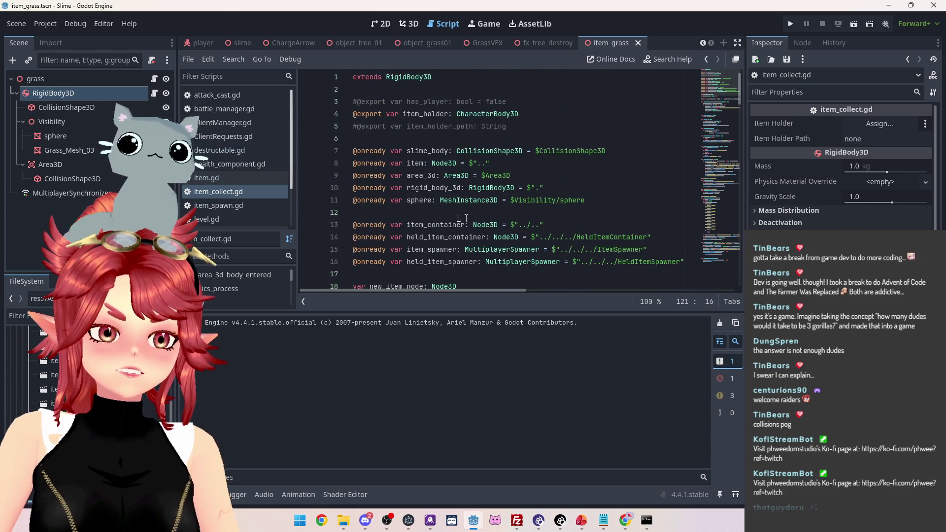
{"action": "left_click", "coordinate": [52, 121]}
{"action": "scroll", "coordinate": [486, 168], "scroll_direction": "down", "scroll_amount": 4}
{"action": "left_click", "coordinate": [487, 165]}
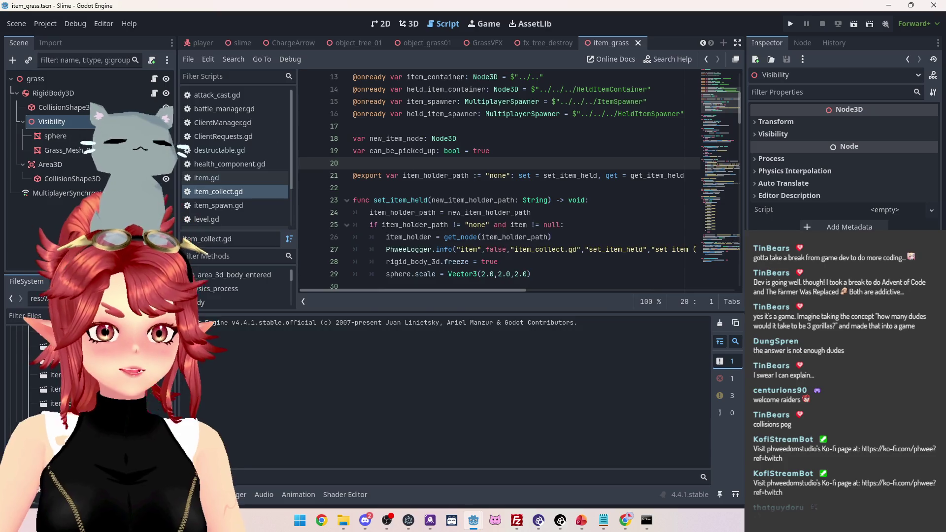
Find 'Visibility' in all project files and open the line 11 match
{"action": "key", "text": "ctrl+shift+f"}
{"action": "type", "text": "Visibility"}
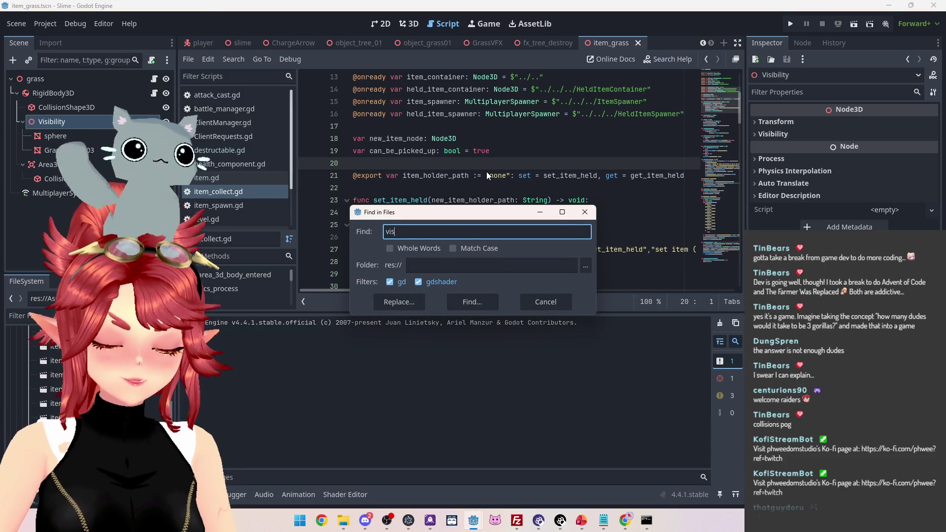
{"action": "key", "text": "Return"}
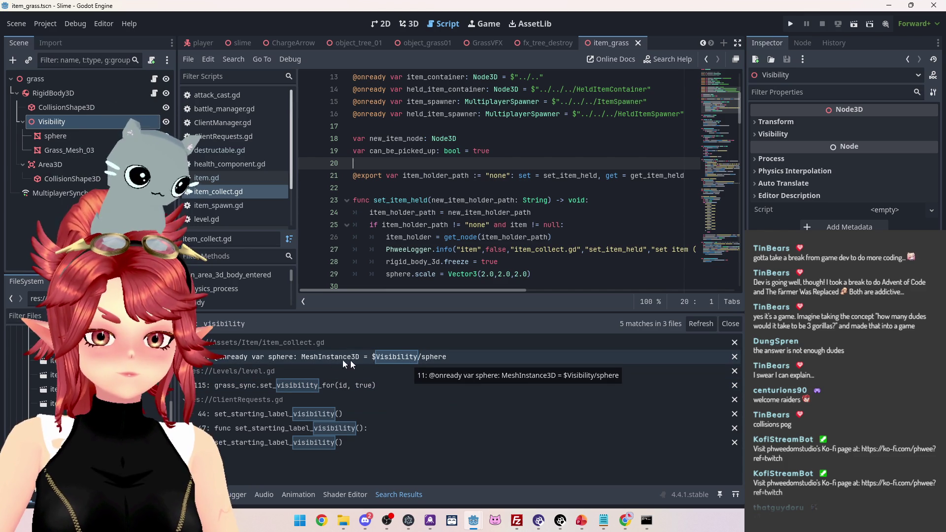
{"action": "left_click", "coordinate": [329, 359]}
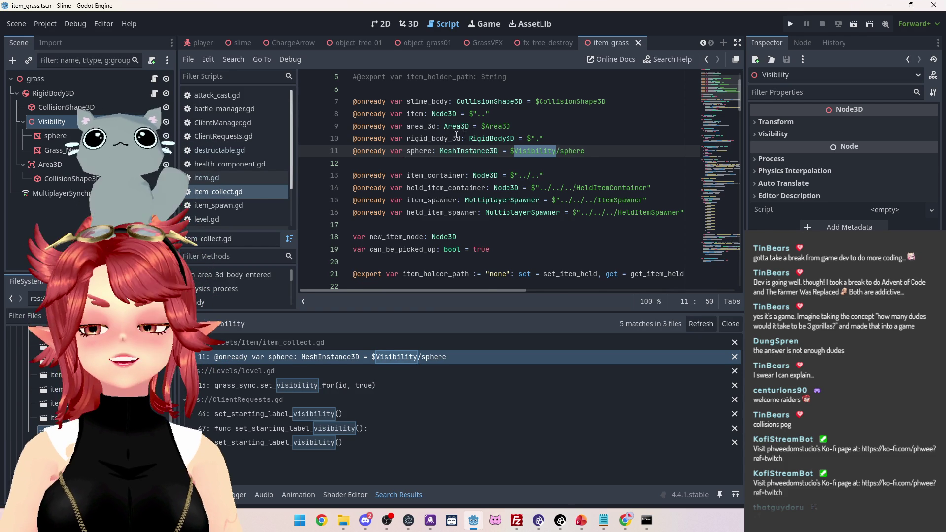
{"action": "scroll", "coordinate": [516, 177], "scroll_direction": "down", "scroll_amount": 1}
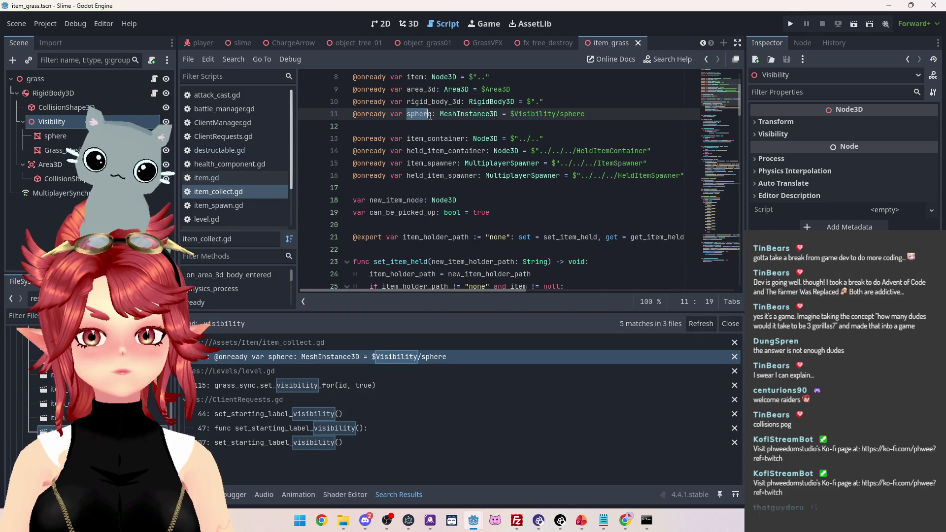
Find 'sphere' in all project files and open the line 29 sphere.scale match
{"action": "key", "text": "ctrl+shift+f"}
{"action": "left_click", "coordinate": [481, 301]}
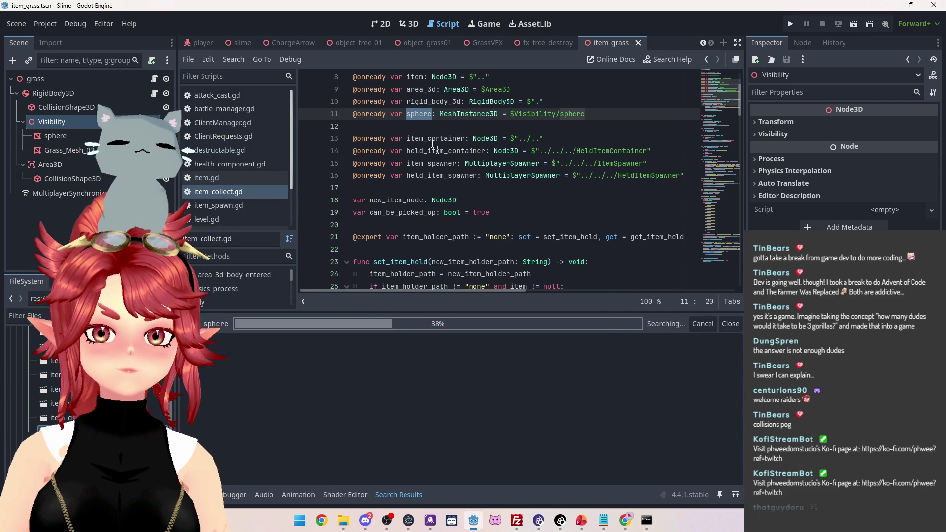
{"action": "left_click", "coordinate": [438, 387]}
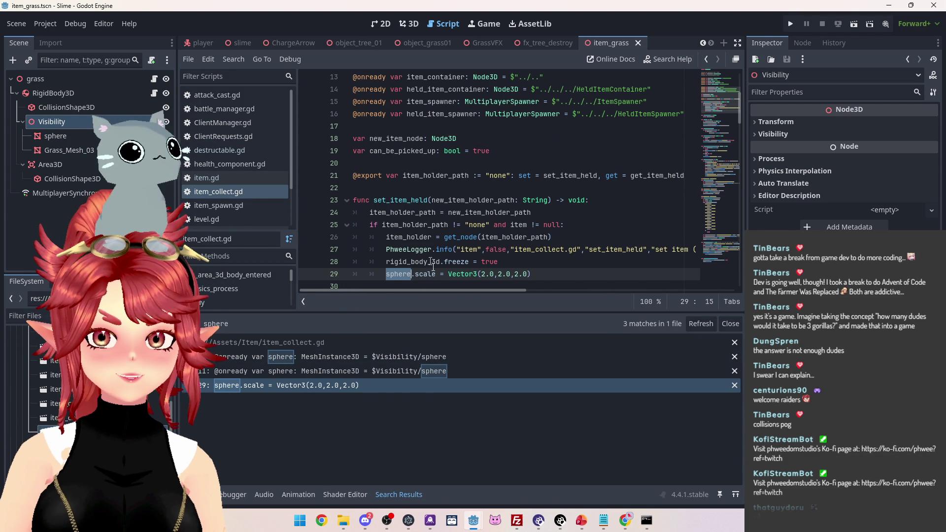
{"action": "scroll", "coordinate": [426, 192], "scroll_direction": "down", "scroll_amount": 1}
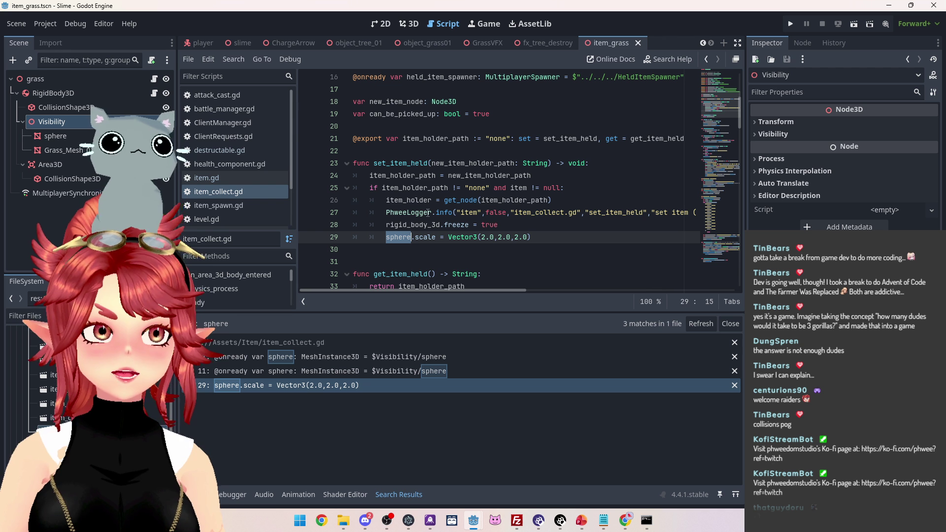
{"action": "mouse_move", "coordinate": [474, 520]}
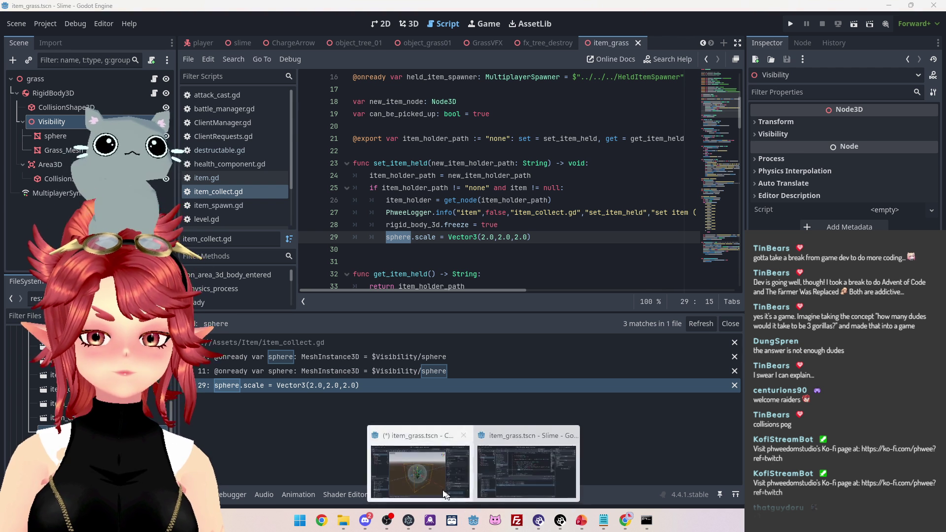
{"action": "left_click", "coordinate": [424, 469]}
{"action": "left_click", "coordinate": [47, 121]}
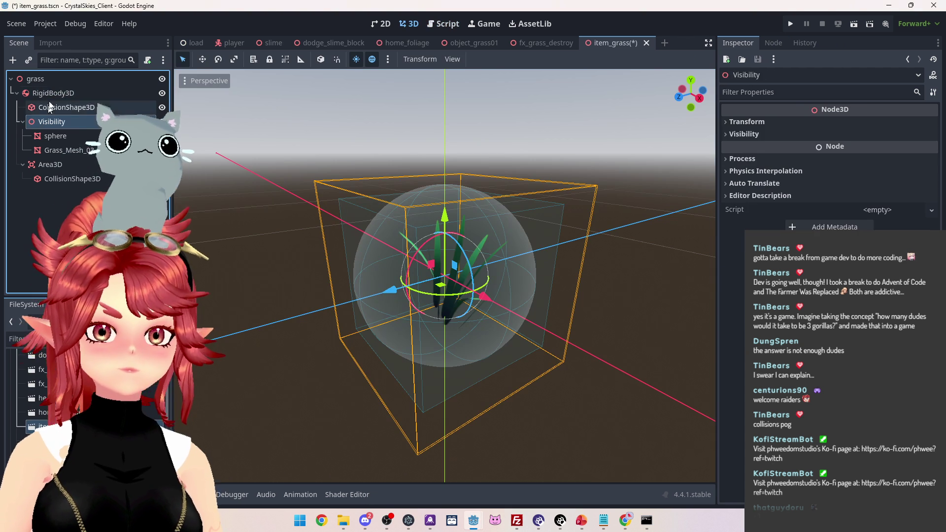
{"action": "left_click", "coordinate": [61, 140]}
{"action": "left_click", "coordinate": [58, 151]}
{"action": "left_click", "coordinate": [55, 140]}
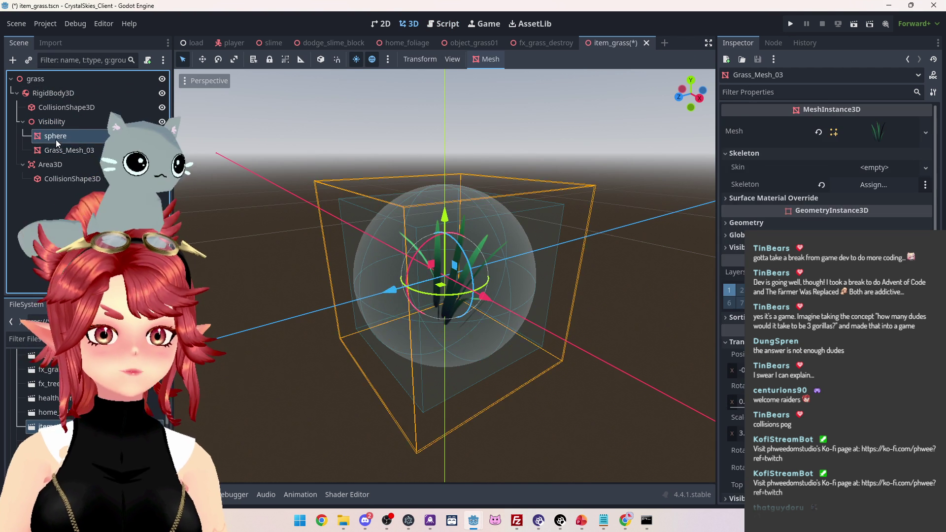
{"action": "left_click", "coordinate": [60, 151]}
{"action": "left_click", "coordinate": [57, 137]}
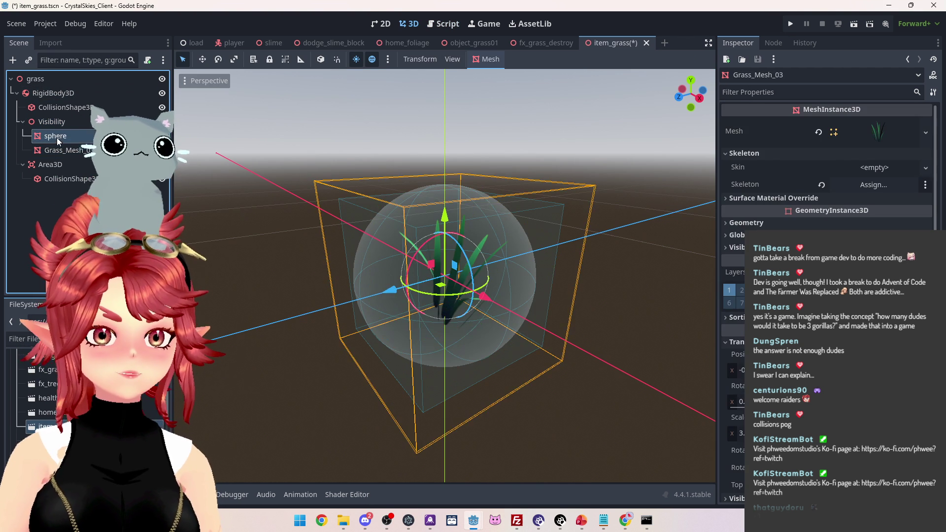
{"action": "left_click", "coordinate": [60, 152]}
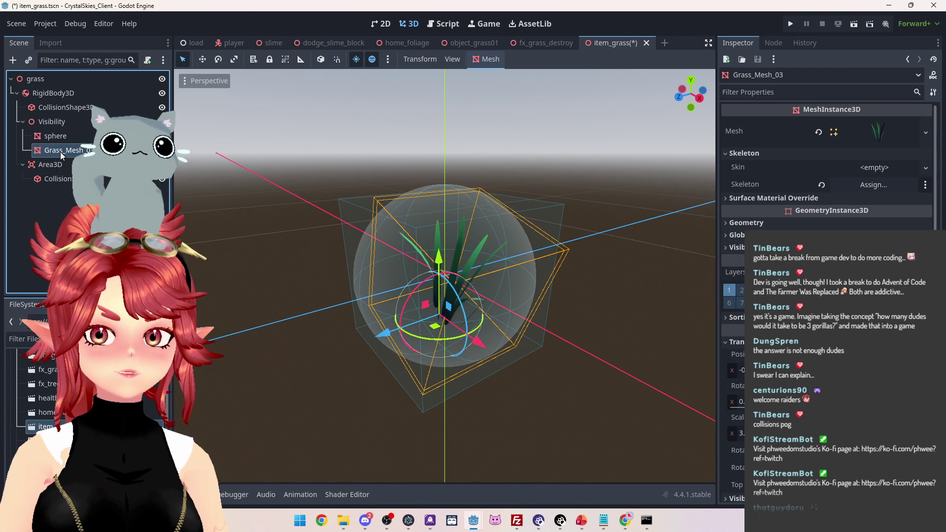
{"action": "left_click", "coordinate": [55, 126]}
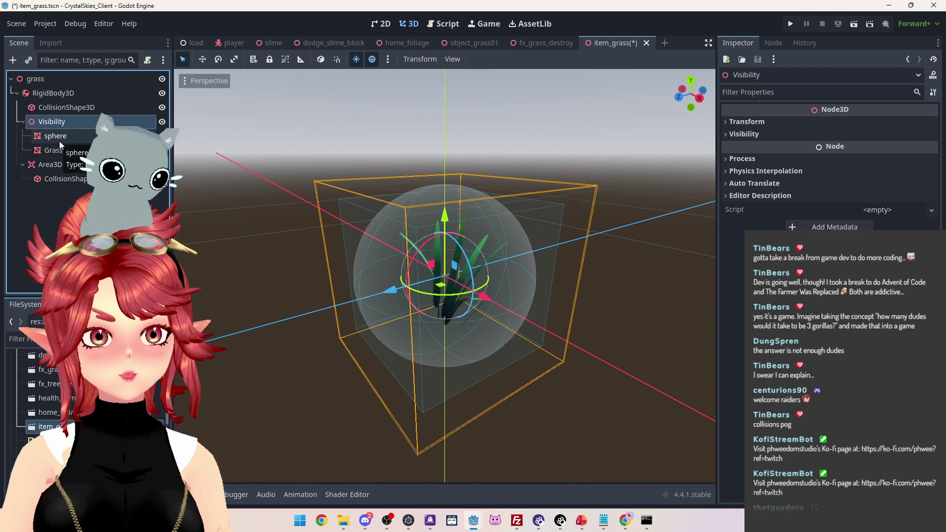
{"action": "left_click", "coordinate": [59, 141]}
{"action": "left_click", "coordinate": [63, 152]}
{"action": "left_click", "coordinate": [58, 124]}
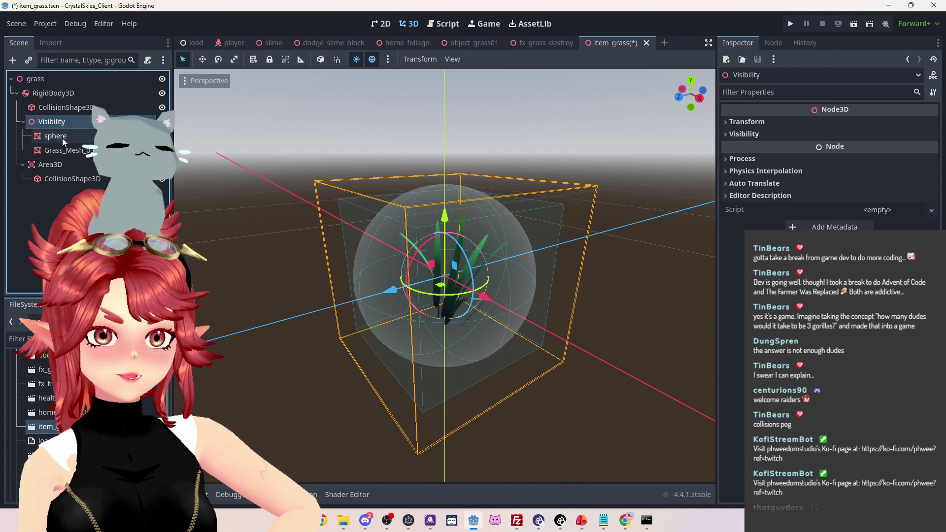
{"action": "left_click", "coordinate": [62, 138]}
{"action": "left_click", "coordinate": [499, 425]}
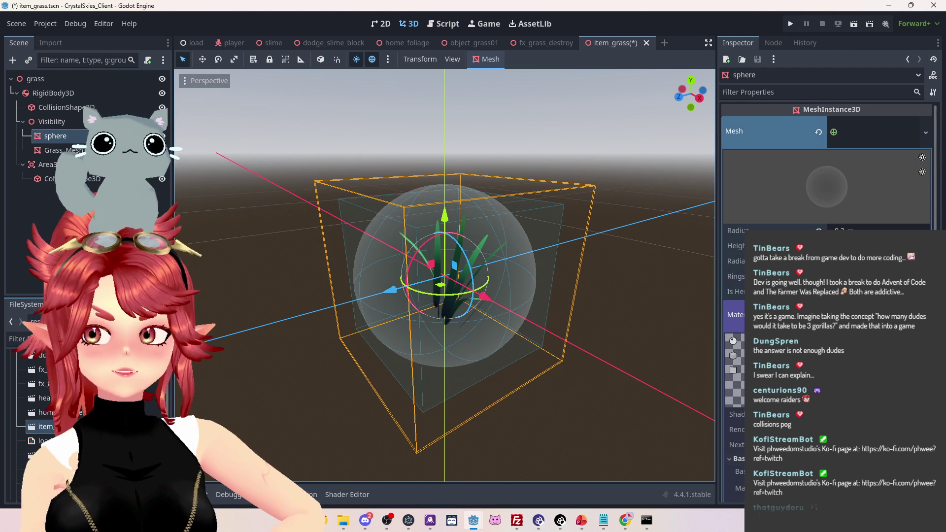
{"action": "mouse_move", "coordinate": [597, 526]}
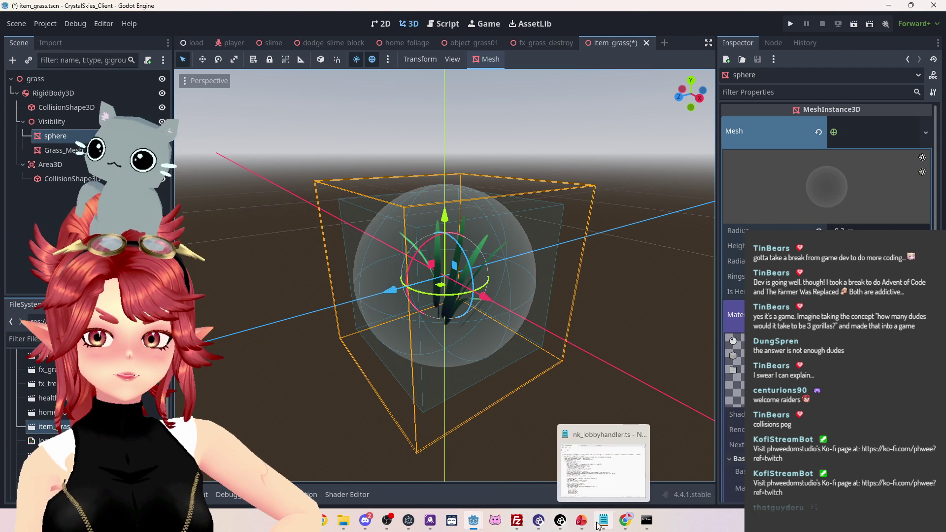
{"action": "mouse_move", "coordinate": [474, 522]}
{"action": "left_click", "coordinate": [509, 472]}
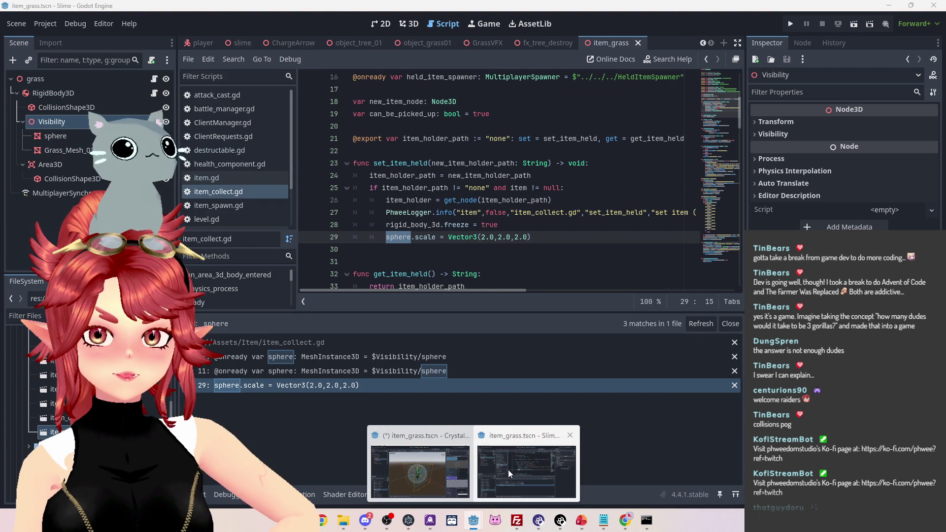
{"action": "left_click", "coordinate": [327, 359]}
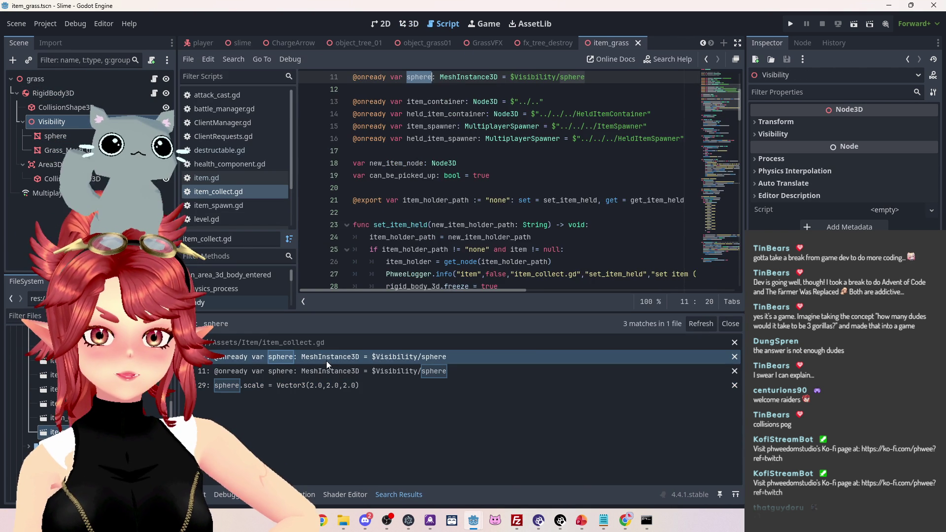
Switch back to the CrystalSkies_Client editor with its item_grass scene open in 3D
{"action": "scroll", "coordinate": [460, 179], "scroll_direction": "up", "scroll_amount": 1}
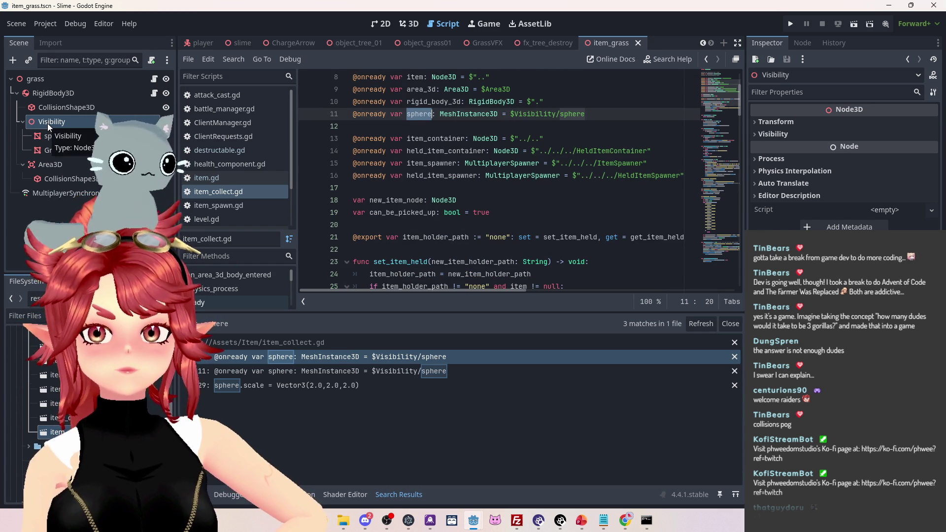
{"action": "mouse_move", "coordinate": [476, 525]}
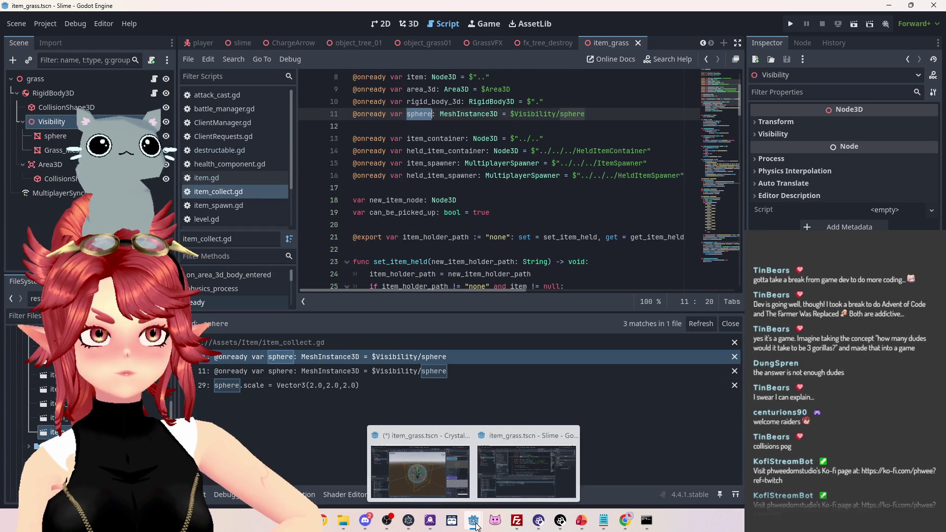
{"action": "left_click", "coordinate": [420, 471]}
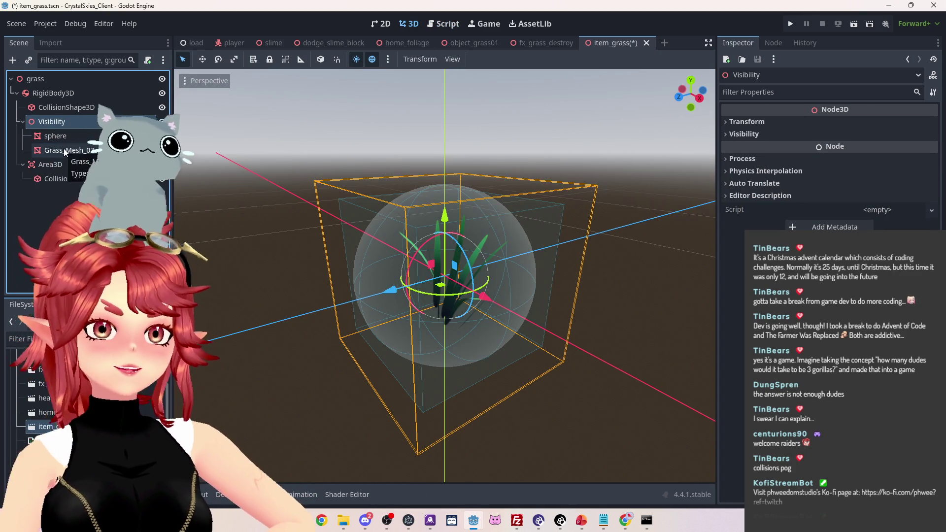
{"action": "left_click", "coordinate": [46, 105]}
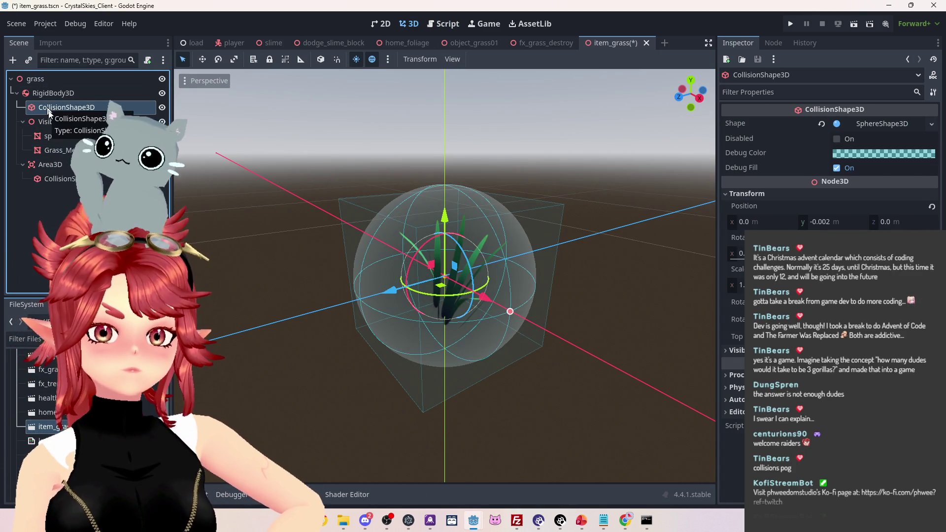
{"action": "left_click", "coordinate": [49, 120]}
{"action": "left_click", "coordinate": [49, 137]}
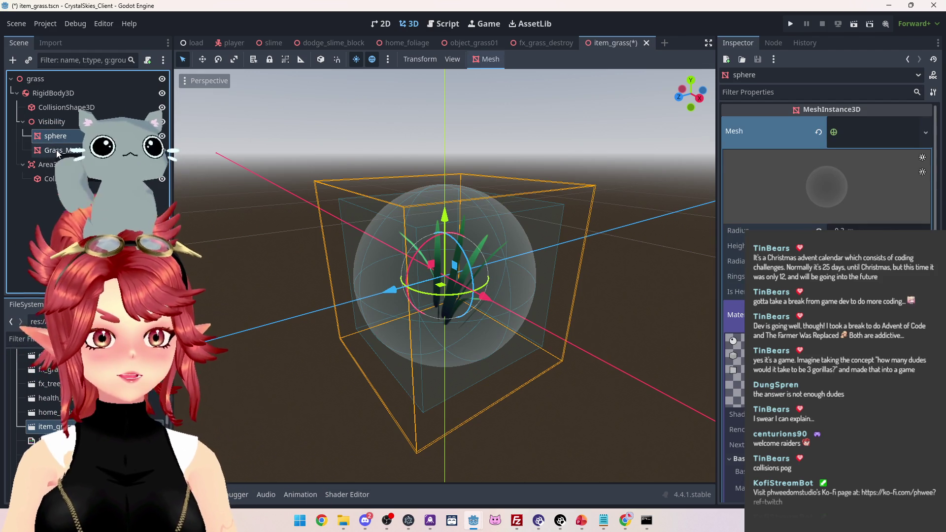
{"action": "left_click", "coordinate": [57, 123]}
{"action": "left_click", "coordinate": [164, 122]}
{"action": "left_click", "coordinate": [165, 124]}
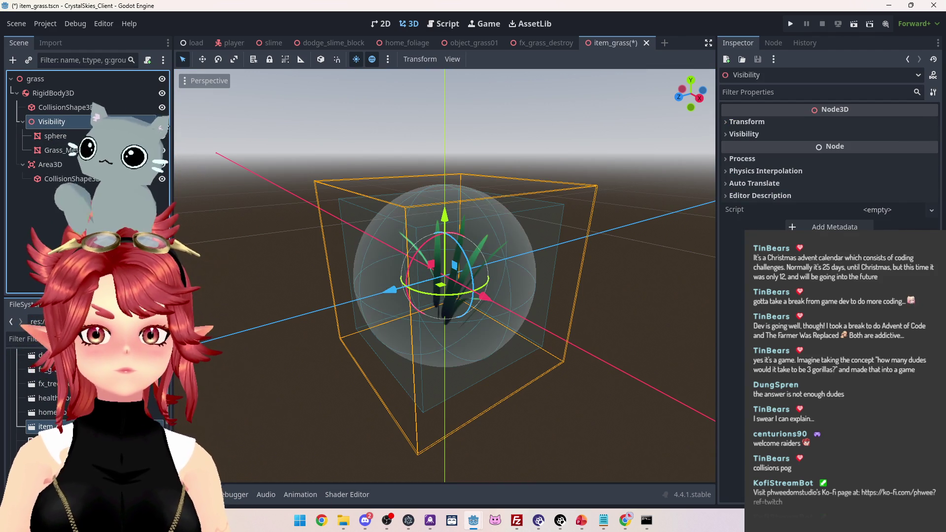
{"action": "left_click", "coordinate": [165, 123]}
{"action": "left_click", "coordinate": [165, 123]}
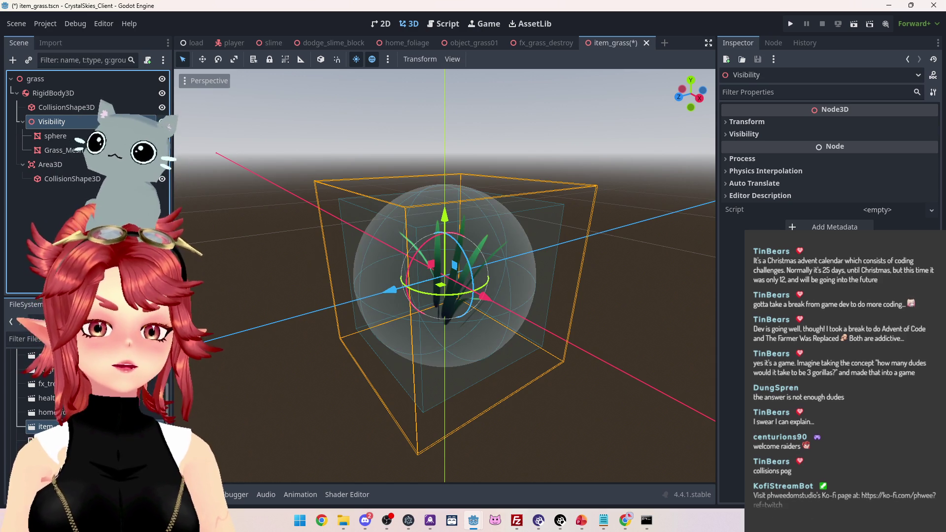
{"action": "left_click", "coordinate": [163, 122]}
{"action": "left_click", "coordinate": [163, 123]}
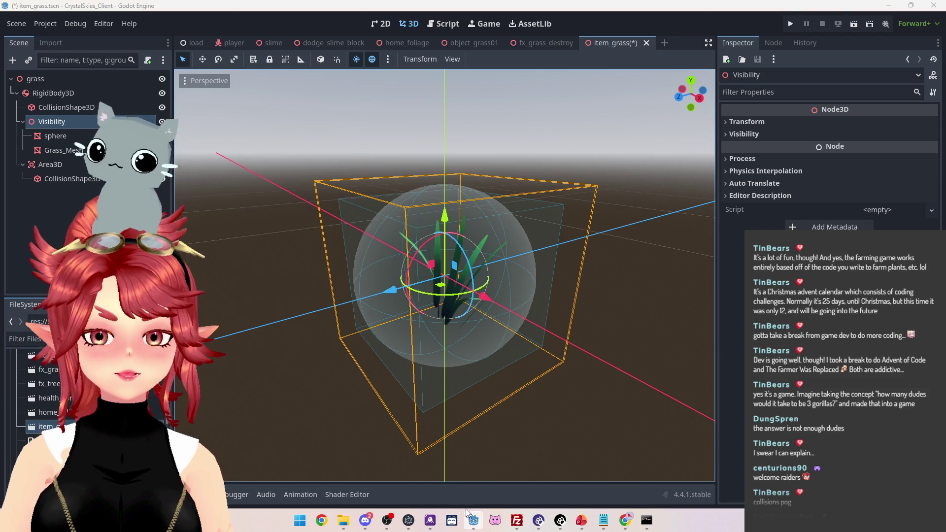
{"action": "left_click", "coordinate": [417, 481]}
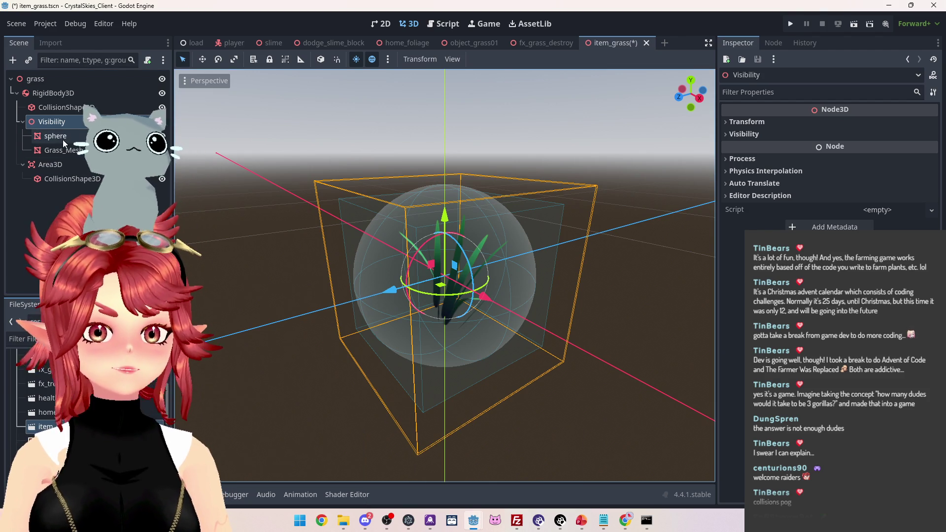
{"action": "left_click", "coordinate": [63, 142]}
{"action": "left_click", "coordinate": [63, 149], "text": "shift"}
{"action": "left_click_drag", "start_coordinate": [63, 150], "coordinate": [57, 119]}
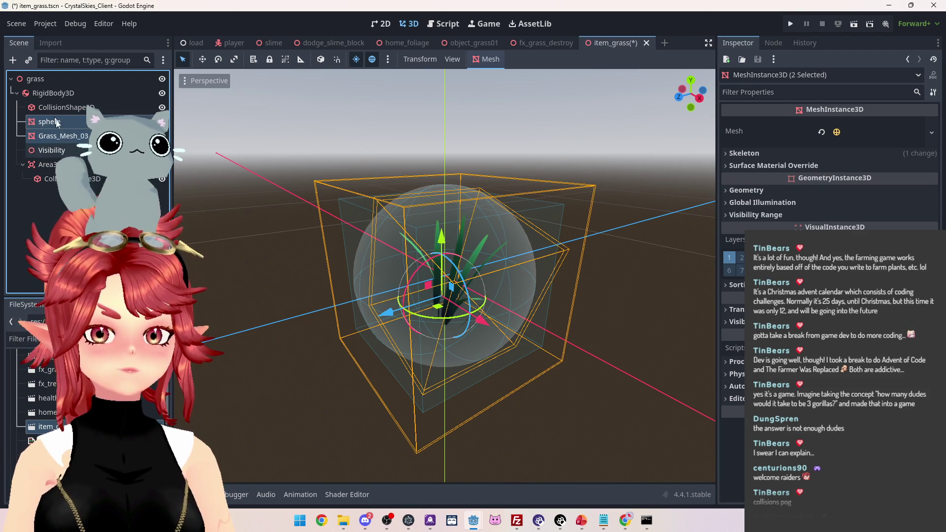
Move sphere and Grass_Mesh_03 out of Visibility to sit directly under RigidBody3D
{"action": "left_click", "coordinate": [64, 150]}
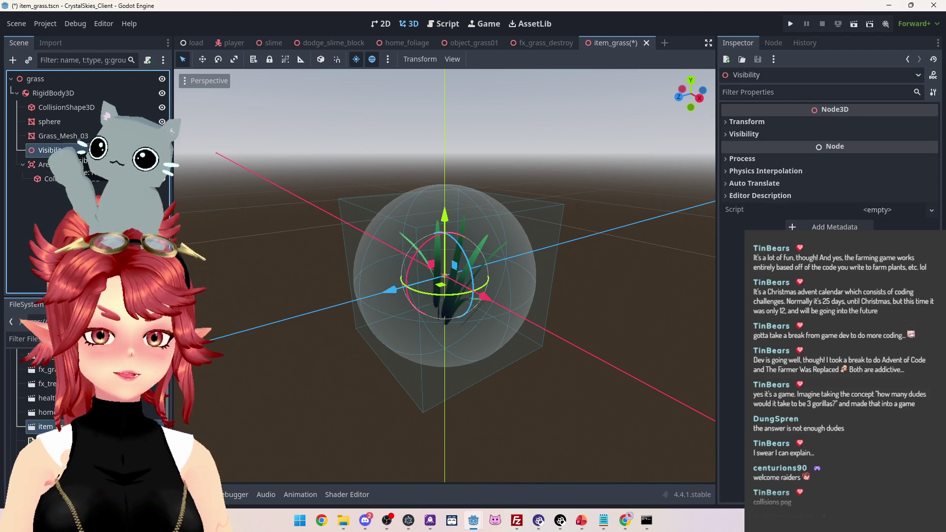
{"action": "left_click", "coordinate": [49, 121]}
{"action": "left_click", "coordinate": [63, 136], "text": "shift"}
{"action": "left_click_drag", "start_coordinate": [63, 136], "coordinate": [51, 150]}
{"action": "left_click", "coordinate": [54, 140]}
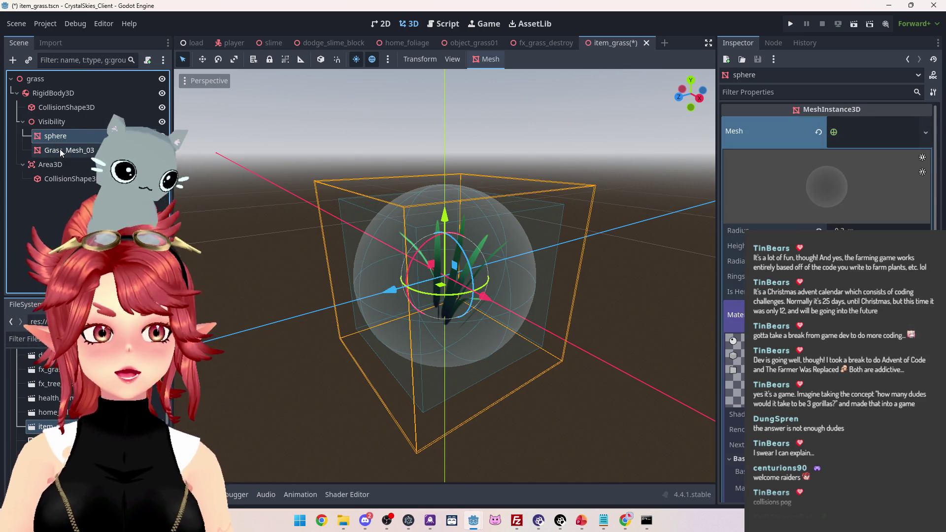
{"action": "left_click", "coordinate": [60, 149]}
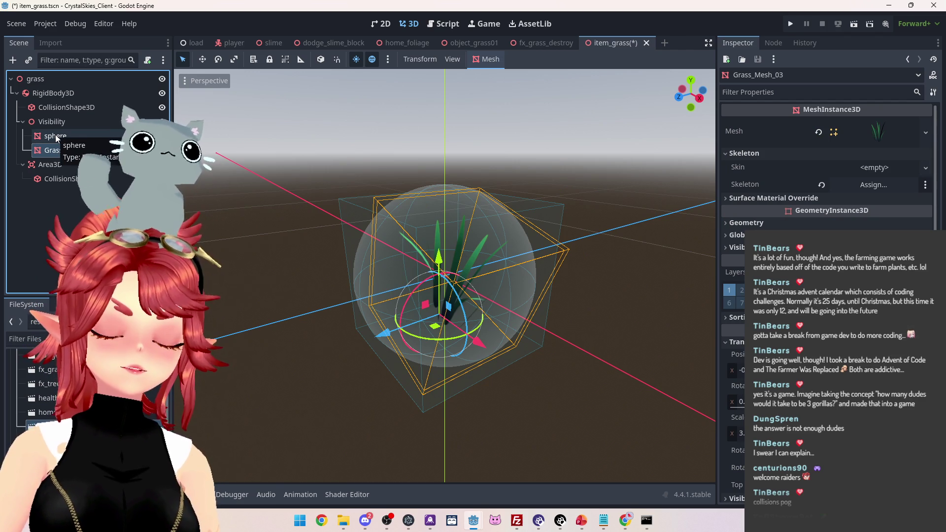
{"action": "left_click", "coordinate": [56, 137], "text": "ctrl"}
{"action": "left_click_drag", "start_coordinate": [60, 137], "coordinate": [60, 117]}
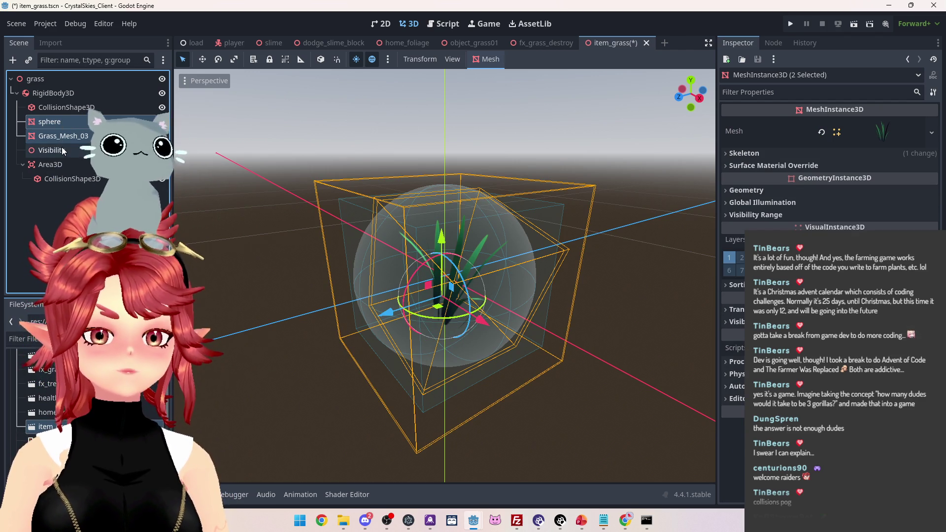
Delete the now-empty Visibility node from the scene
{"action": "left_click", "coordinate": [63, 151]}
{"action": "key", "text": "Delete"}
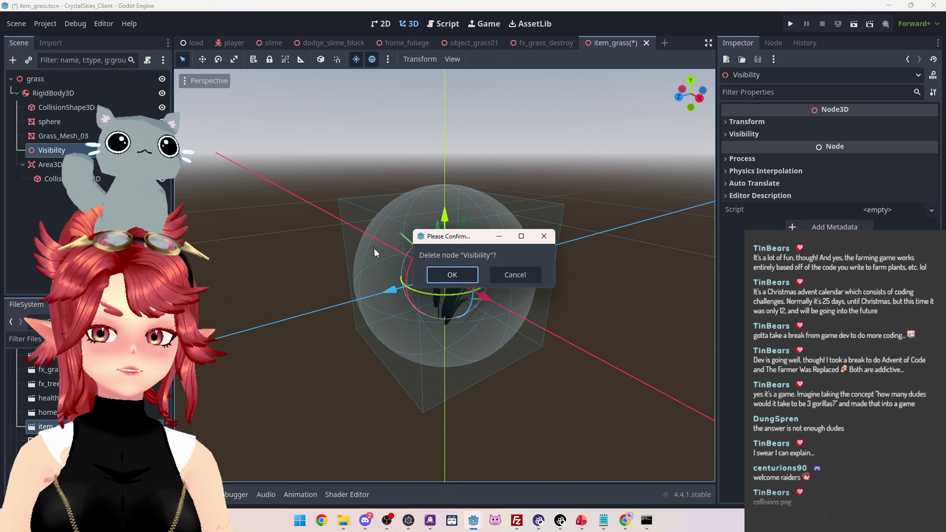
{"action": "left_click", "coordinate": [452, 274]}
{"action": "left_click", "coordinate": [82, 152]}
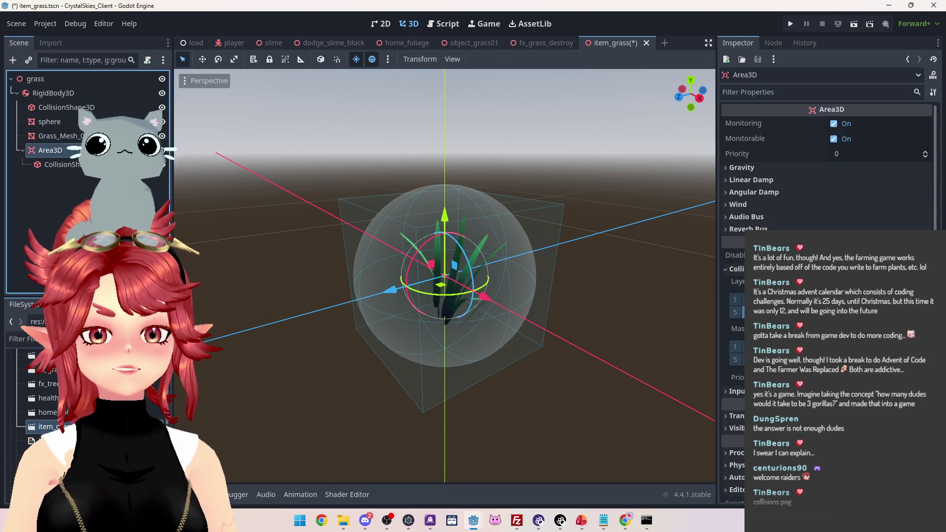
Compare node signals and confirm Area3D's body_entered connects to _on_area_3d_body_entered
{"action": "left_click", "coordinate": [774, 43]}
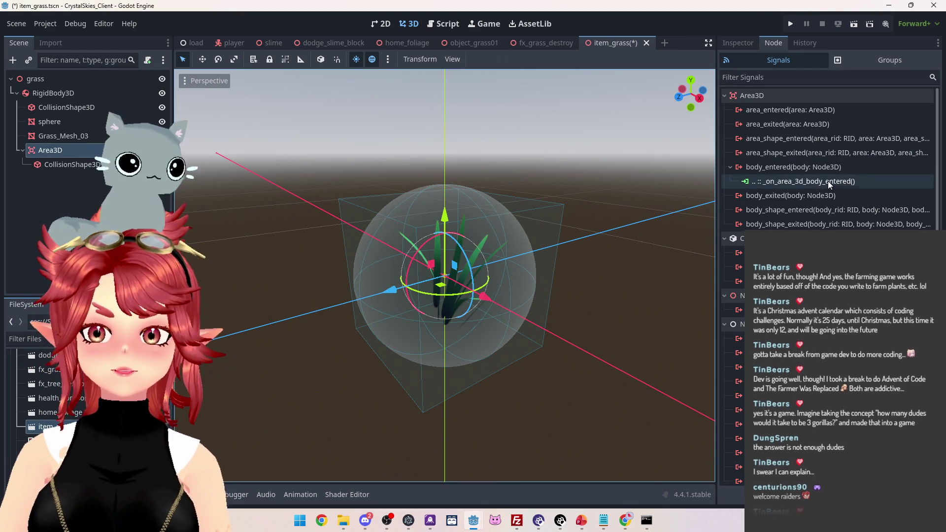
{"action": "left_click", "coordinate": [81, 108]}
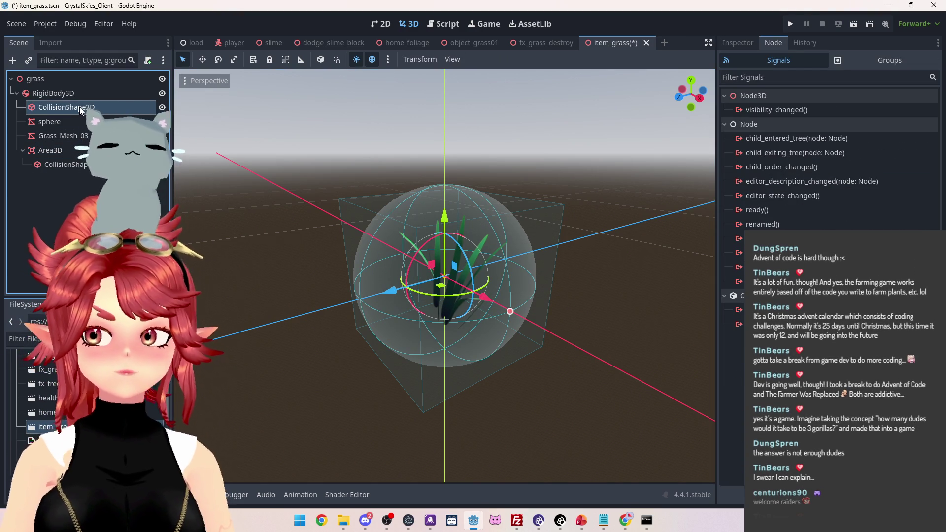
{"action": "left_click", "coordinate": [84, 95]}
{"action": "left_click", "coordinate": [84, 106]}
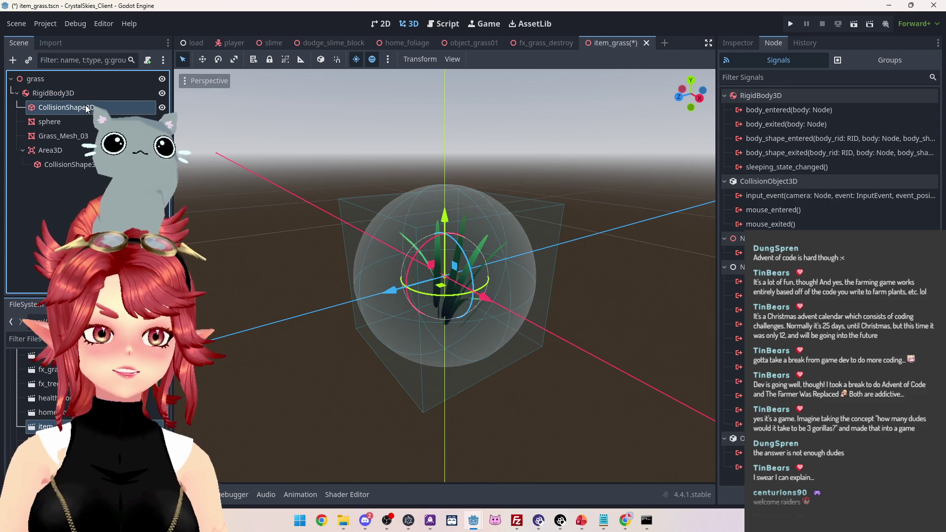
{"action": "left_click", "coordinate": [79, 151]}
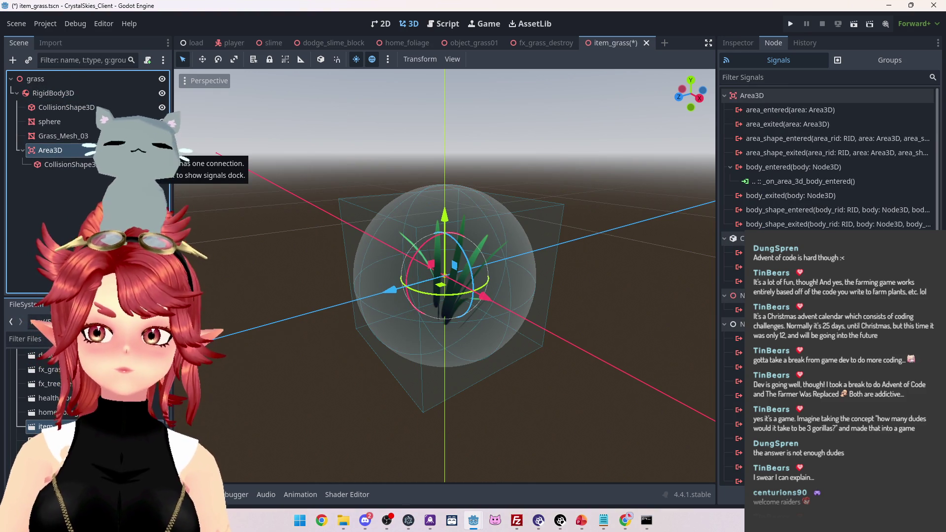
{"action": "mouse_move", "coordinate": [398, 264]}
{"action": "left_mouse_down"}
{"action": "mouse_move", "coordinate": [548, 298]}
{"action": "mouse_move", "coordinate": [273, 324]}
{"action": "mouse_move", "coordinate": [261, 247]}
{"action": "mouse_move", "coordinate": [218, 270]}
{"action": "mouse_move", "coordinate": [391, 333]}
{"action": "mouse_move", "coordinate": [615, 279]}
{"action": "mouse_move", "coordinate": [478, 170]}
{"action": "left_mouse_up"}
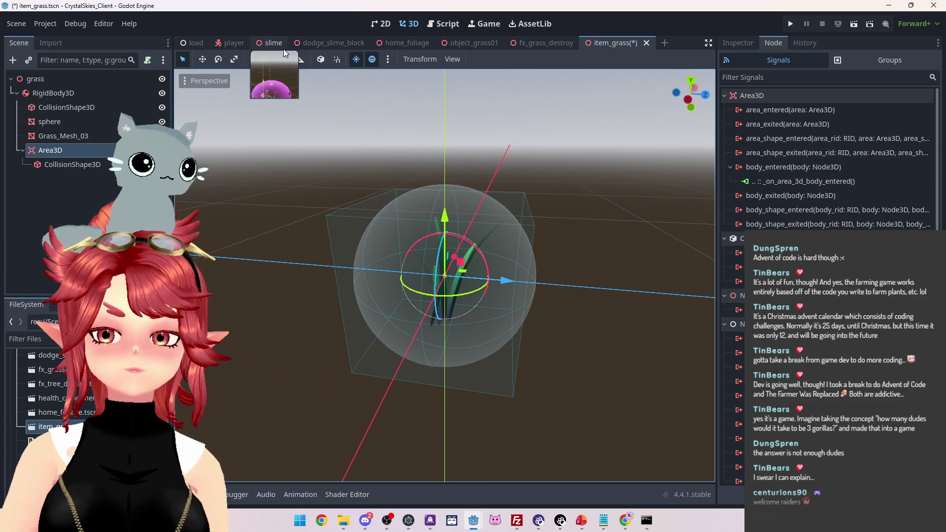
{"action": "left_click", "coordinate": [80, 164]}
Compare the Area3D with its collision shape in the Scene dock
{"action": "left_click", "coordinate": [81, 151]}
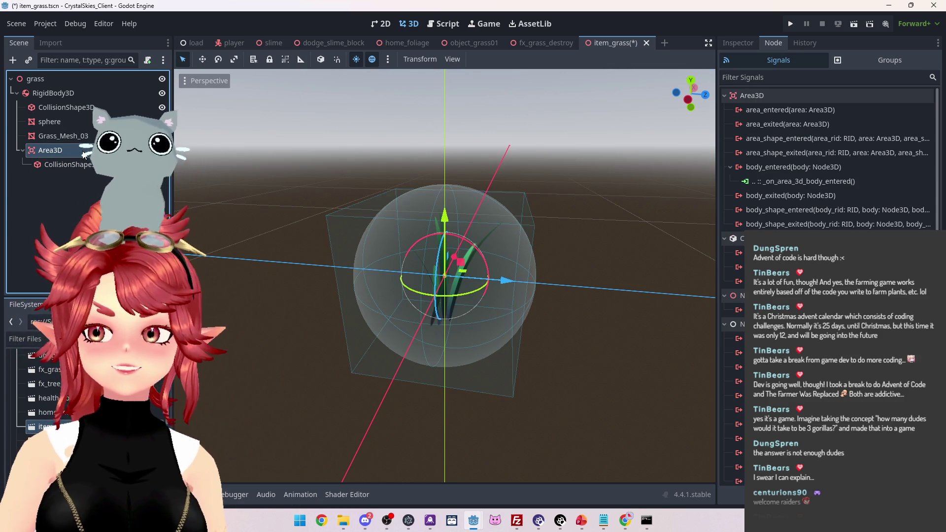
{"action": "left_click", "coordinate": [80, 163]}
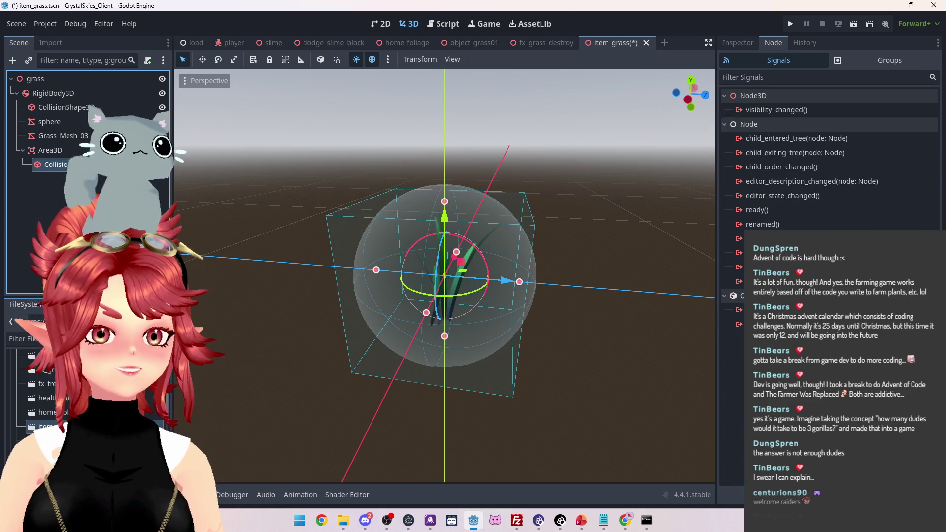
{"action": "left_click", "coordinate": [77, 153]}
{"action": "left_click", "coordinate": [81, 164]}
{"action": "left_click", "coordinate": [84, 154]}
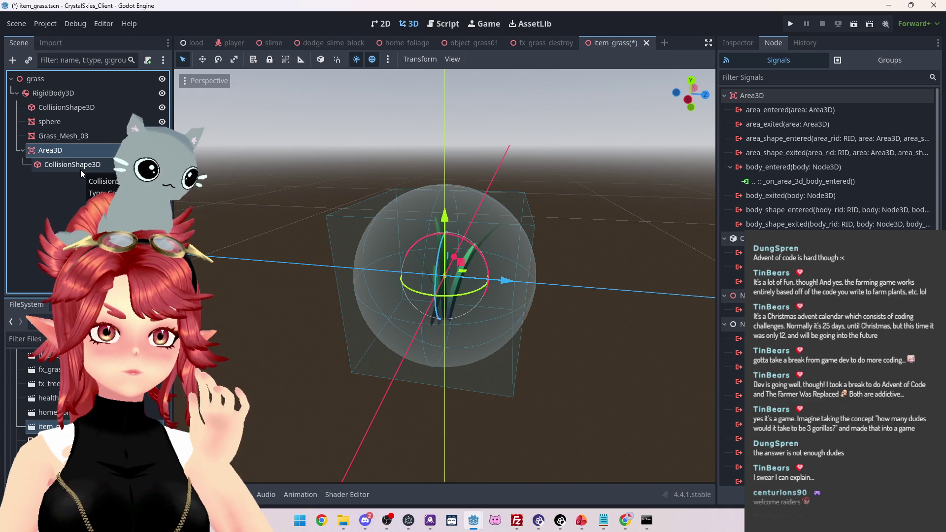
Select RigidBody3D and show its physics properties in the Inspector
{"action": "left_click", "coordinate": [74, 110]}
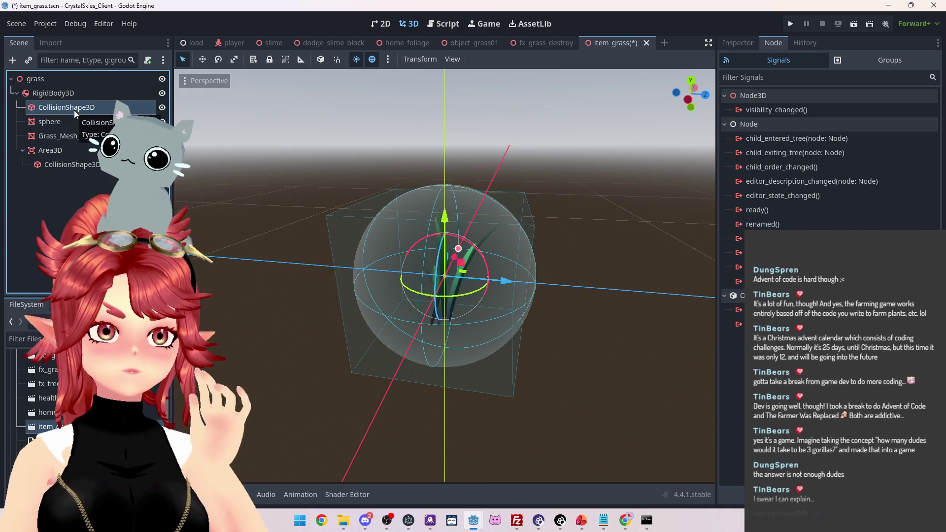
{"action": "left_click", "coordinate": [73, 151]}
{"action": "left_click", "coordinate": [71, 164]}
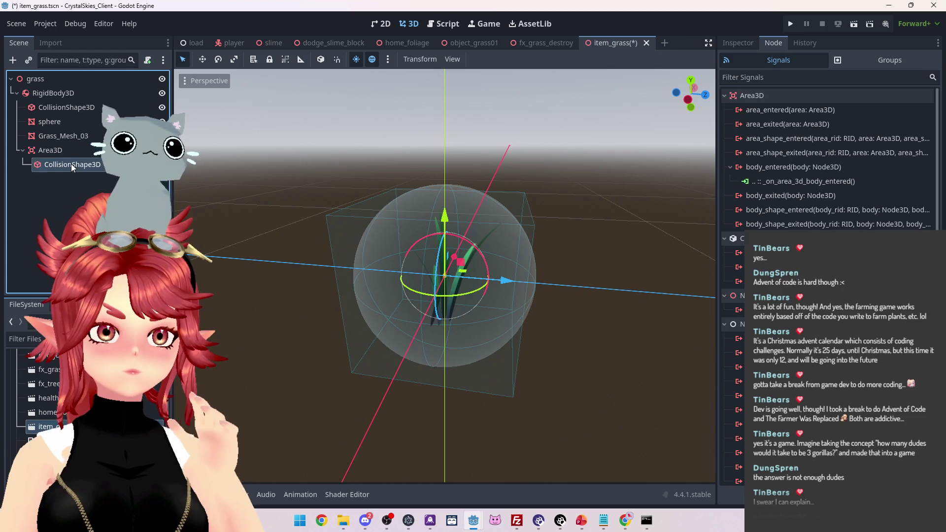
{"action": "left_click", "coordinate": [70, 152]}
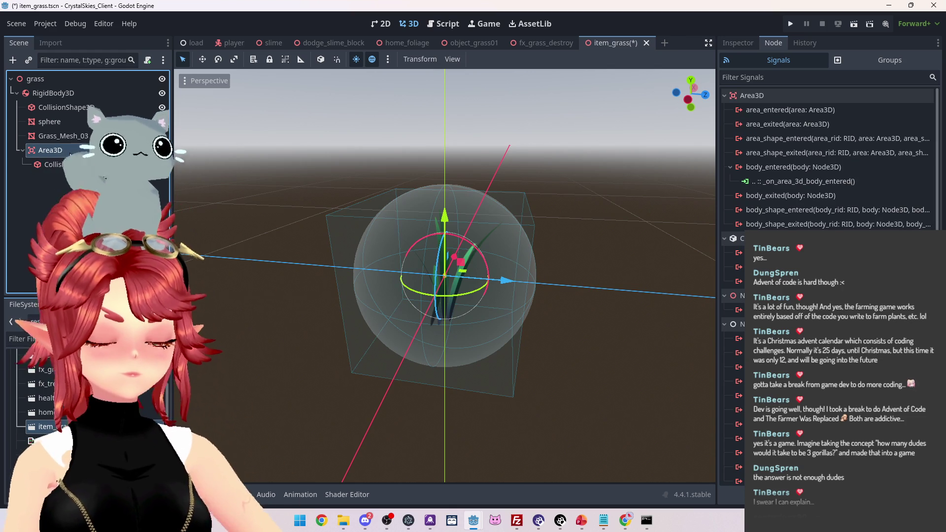
{"action": "left_click", "coordinate": [73, 165]}
{"action": "left_click", "coordinate": [67, 152]}
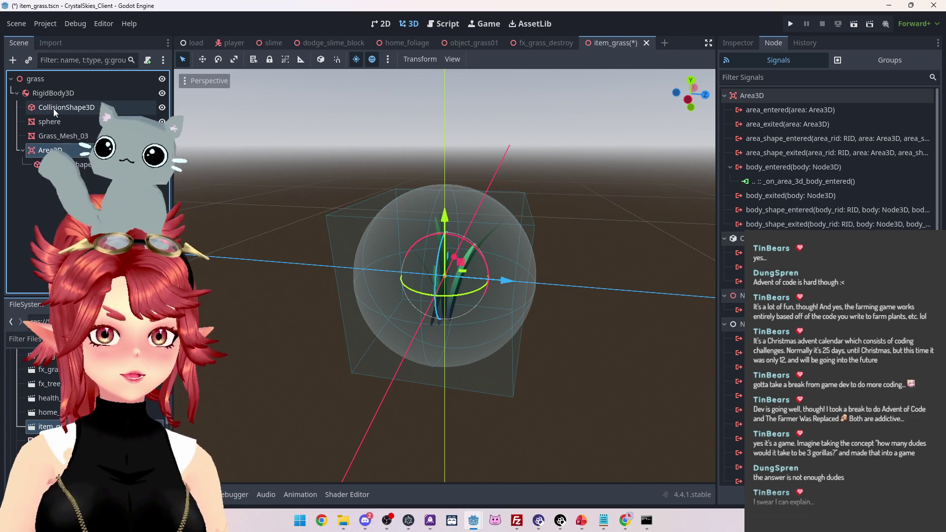
{"action": "left_click", "coordinate": [54, 97]}
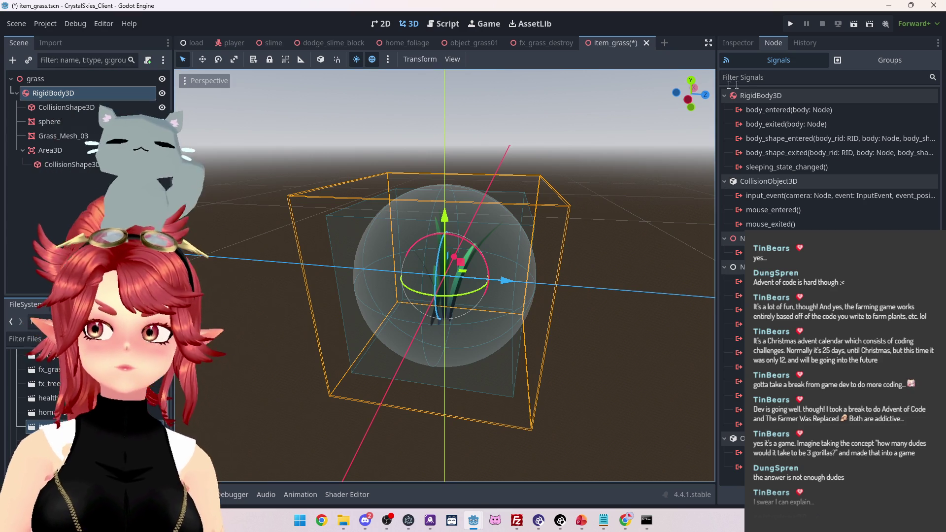
{"action": "left_click", "coordinate": [732, 45]}
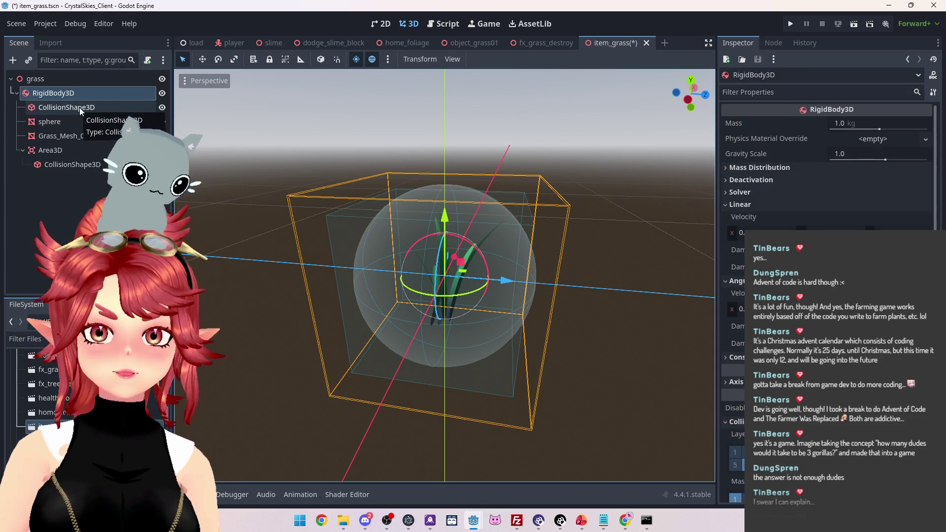
Compare the RigidBody3D with its sphere collision shape in the Inspector
{"action": "left_click", "coordinate": [81, 108]}
{"action": "left_click", "coordinate": [78, 93]}
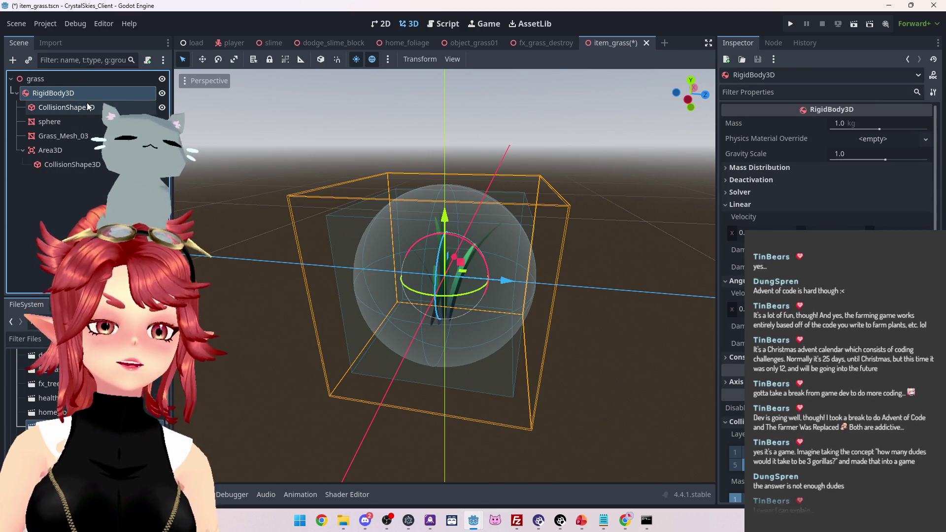
{"action": "left_click", "coordinate": [87, 104]}
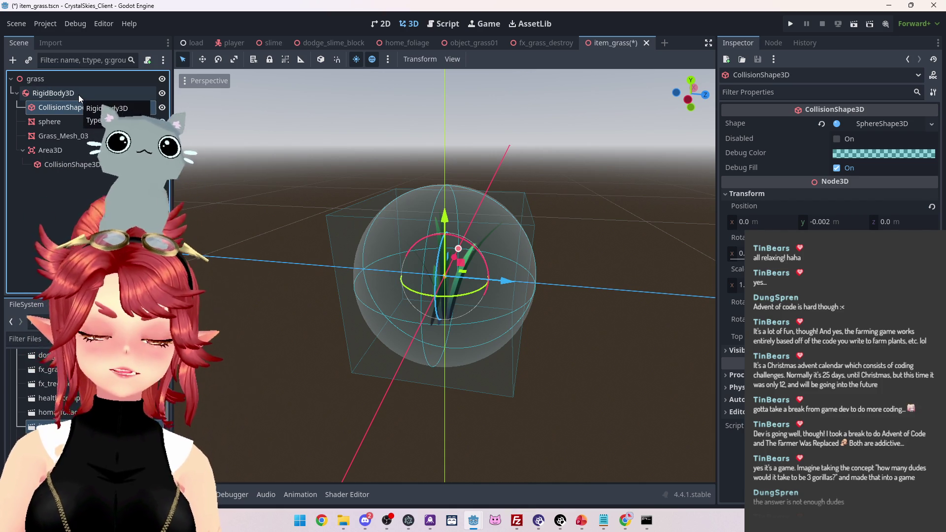
{"action": "left_click", "coordinate": [78, 95]}
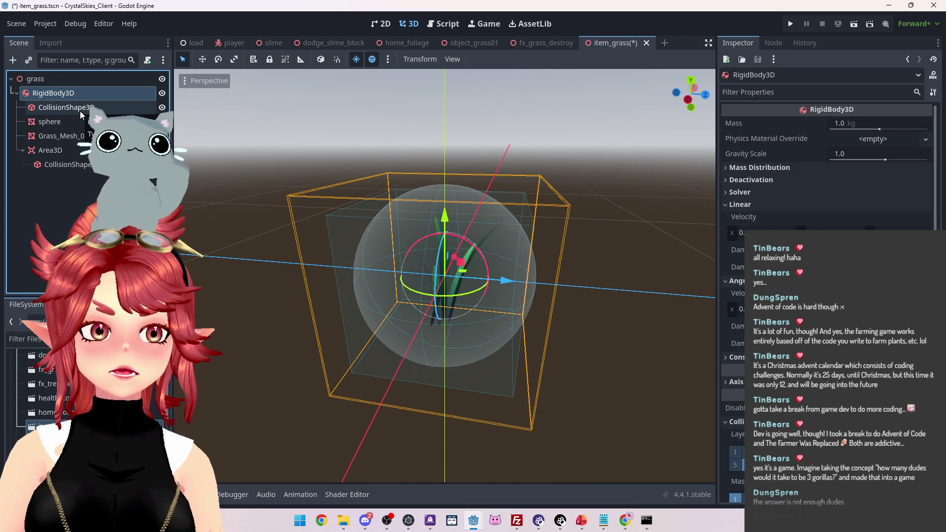
{"action": "left_click", "coordinate": [78, 104]}
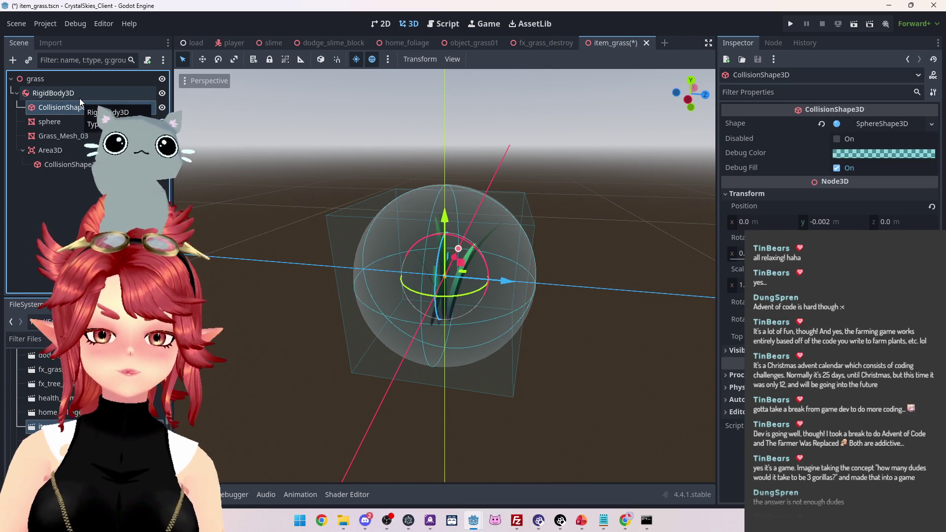
{"action": "left_click", "coordinate": [79, 99]}
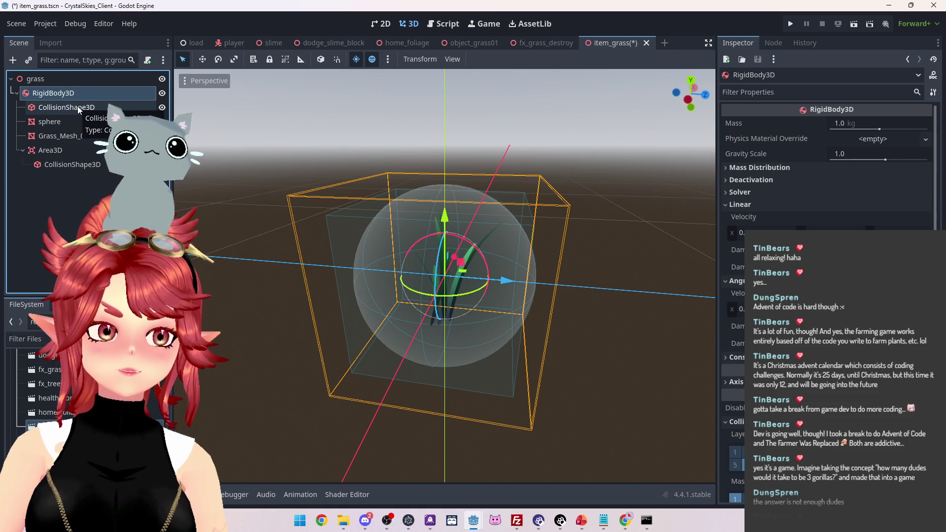
{"action": "left_click", "coordinate": [78, 106]}
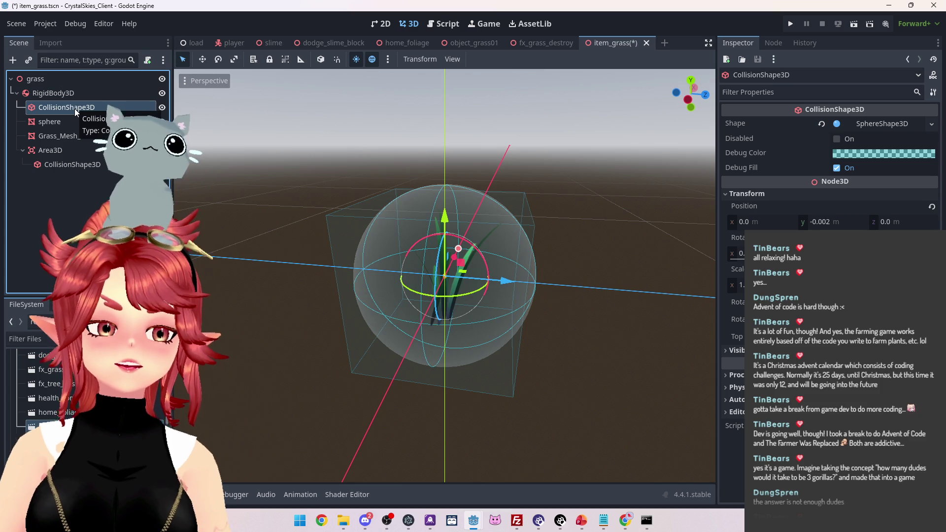
{"action": "left_click", "coordinate": [72, 96]}
{"action": "left_click", "coordinate": [71, 108]}
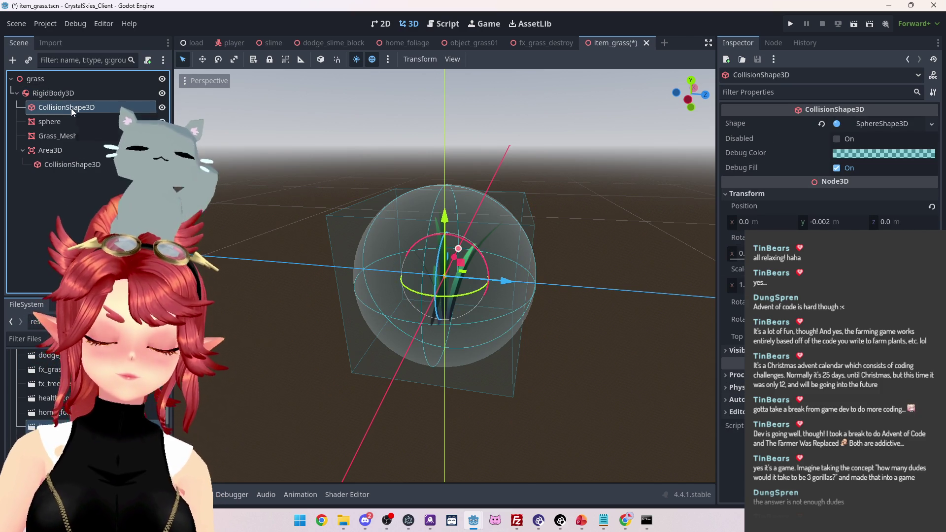
Inspect the Area3D and its box collision shape against the RigidBody3D
{"action": "left_click", "coordinate": [76, 165]}
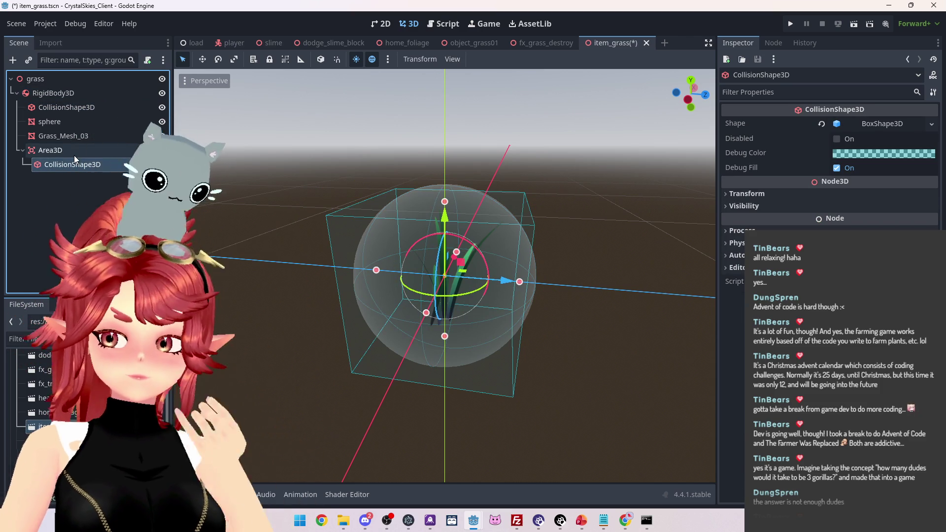
{"action": "left_click", "coordinate": [51, 150]}
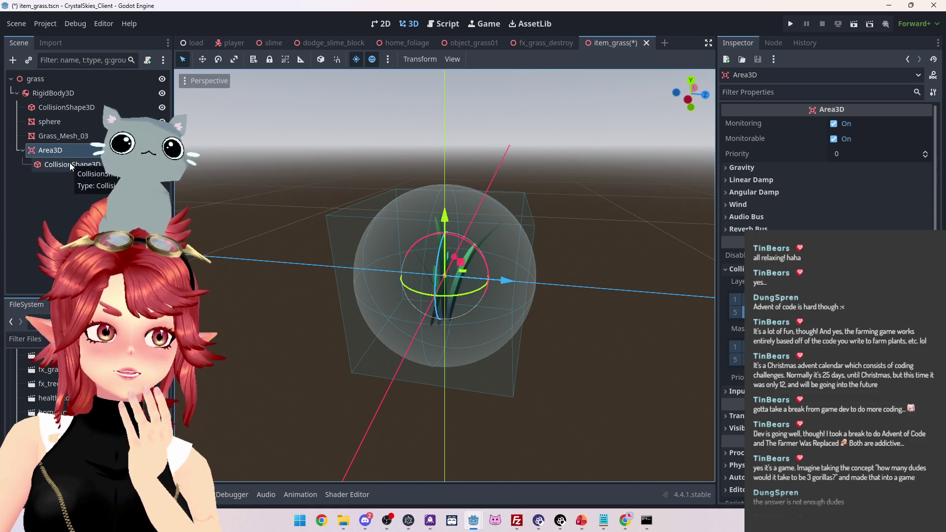
{"action": "left_click", "coordinate": [50, 149]}
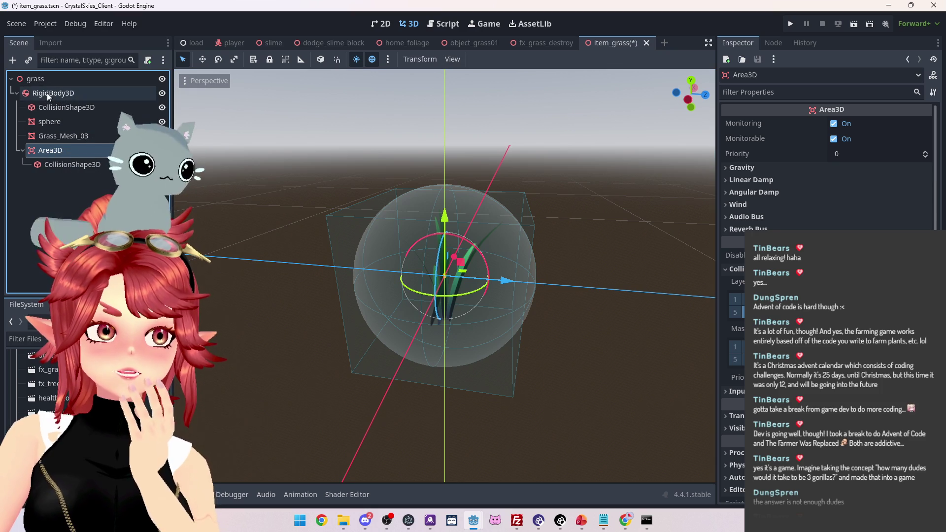
{"action": "left_click", "coordinate": [46, 92]}
{"action": "left_click", "coordinate": [48, 152]}
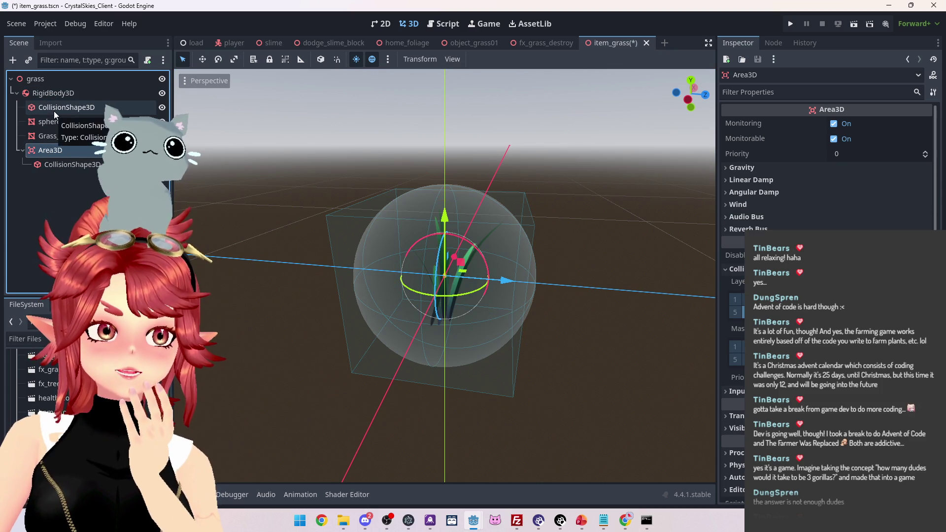
{"action": "left_click", "coordinate": [61, 169]}
{"action": "left_click", "coordinate": [57, 150]}
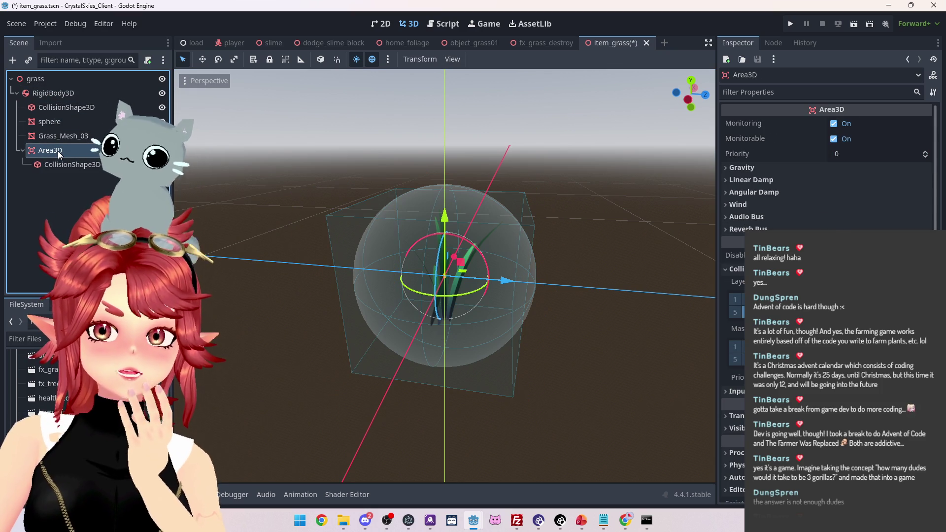
Delete the RigidBody3D's sphere collision shape and confirm
{"action": "left_click", "coordinate": [53, 92]}
{"action": "left_click", "coordinate": [60, 107]}
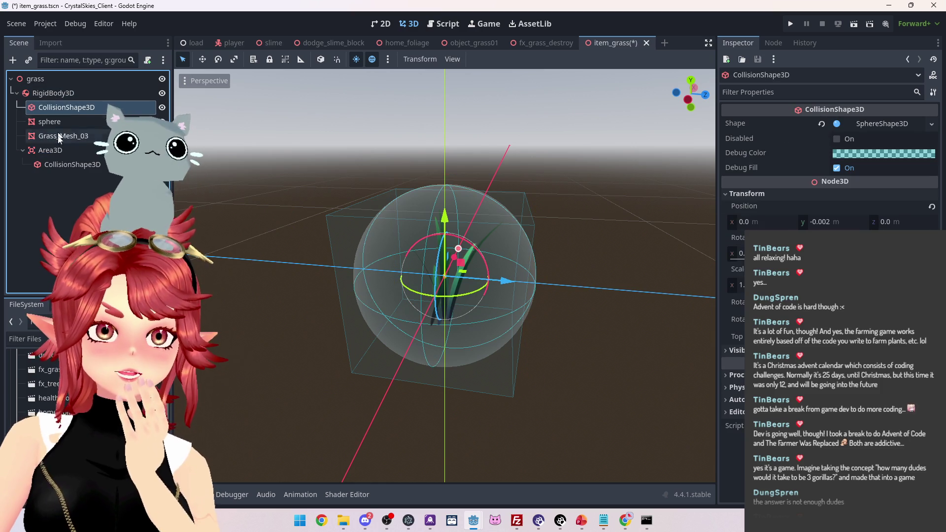
{"action": "left_click", "coordinate": [53, 150]}
{"action": "left_click", "coordinate": [69, 108]}
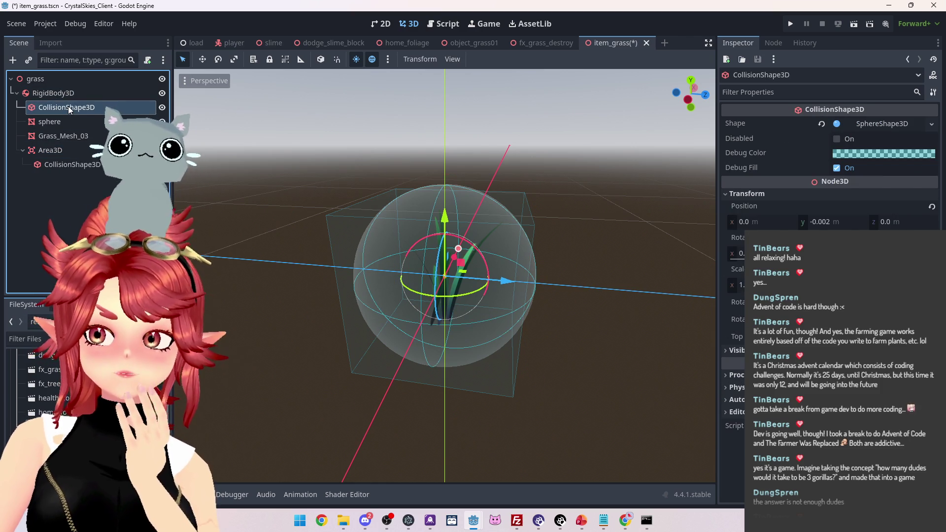
{"action": "key", "text": "Delete"}
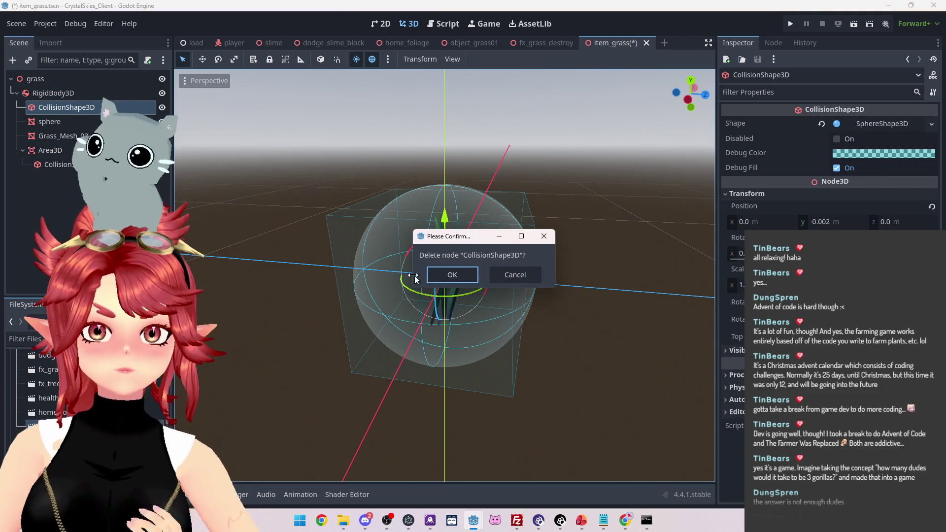
{"action": "left_click", "coordinate": [452, 274]}
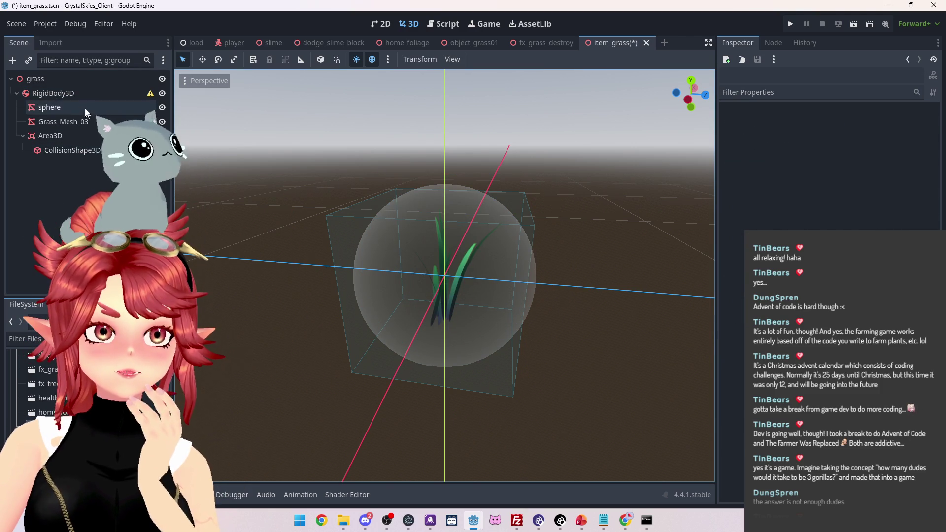
Move Area3D directly under the grass root, above RigidBody3D
{"action": "left_click", "coordinate": [58, 93]}
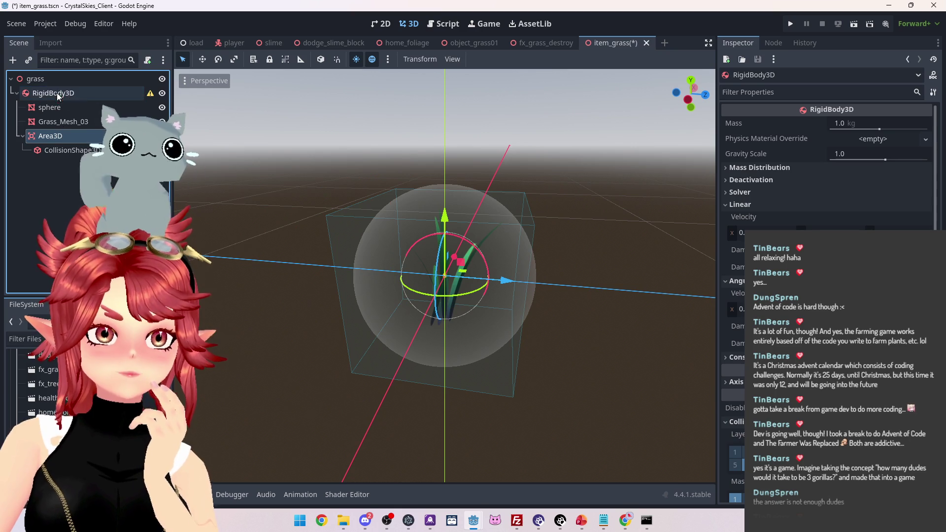
{"action": "left_click_drag", "start_coordinate": [40, 137], "coordinate": [42, 94]}
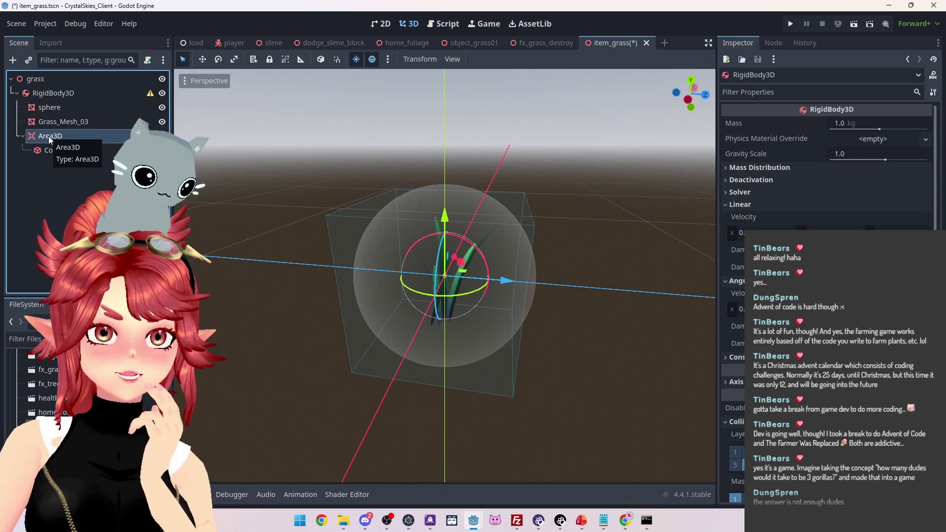
{"action": "mouse_move", "coordinate": [48, 136]}
{"action": "left_mouse_down"}
{"action": "mouse_move", "coordinate": [41, 82]}
{"action": "mouse_move", "coordinate": [49, 136]}
{"action": "left_mouse_up"}
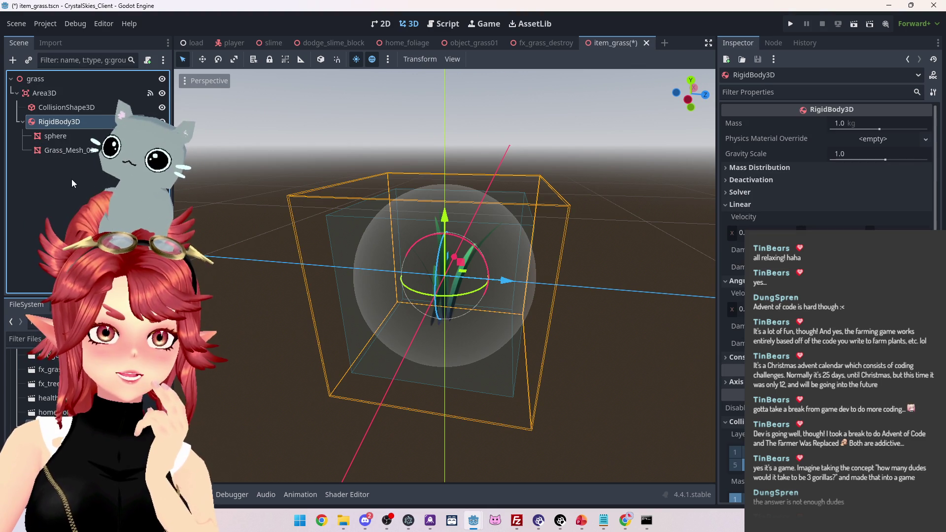
{"action": "left_click", "coordinate": [69, 185]}
{"action": "left_click", "coordinate": [49, 94]}
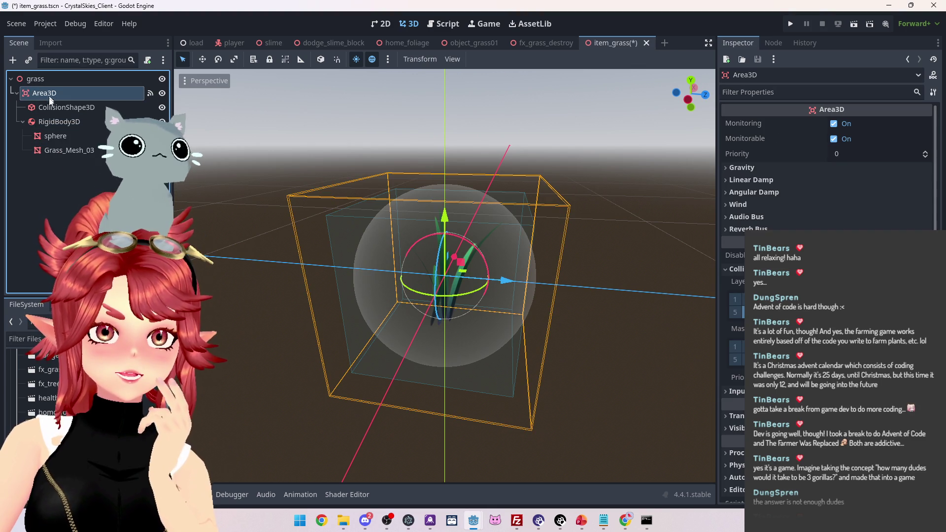
Check Area3D, its box shape and RigidBody3D in the new hierarchy
{"action": "mouse_move", "coordinate": [237, 228]}
{"action": "left_mouse_down"}
{"action": "mouse_move", "coordinate": [321, 245]}
{"action": "mouse_move", "coordinate": [345, 237]}
{"action": "left_mouse_up"}
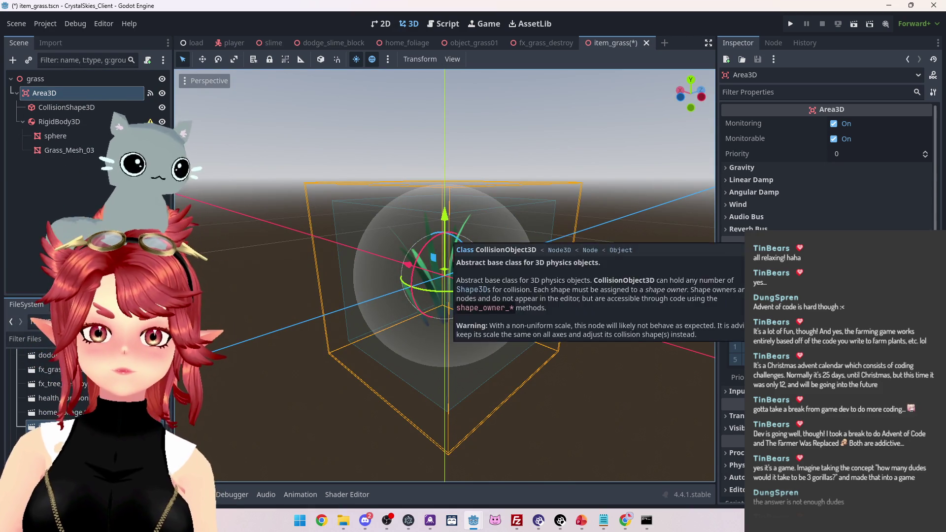
{"action": "left_click", "coordinate": [75, 108]}
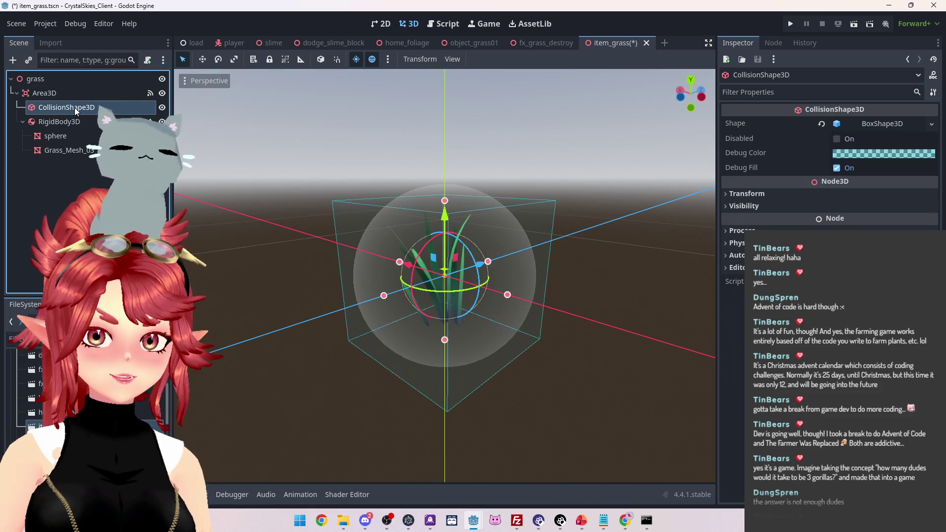
{"action": "mouse_move", "coordinate": [261, 197]}
{"action": "left_mouse_down"}
{"action": "mouse_move", "coordinate": [527, 286]}
{"action": "mouse_move", "coordinate": [583, 267]}
{"action": "left_mouse_up"}
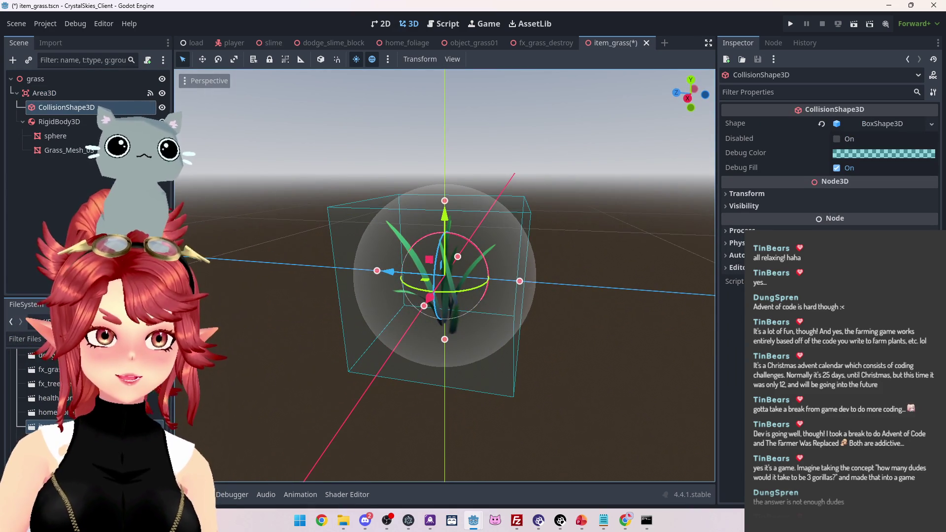
{"action": "left_click", "coordinate": [56, 121]}
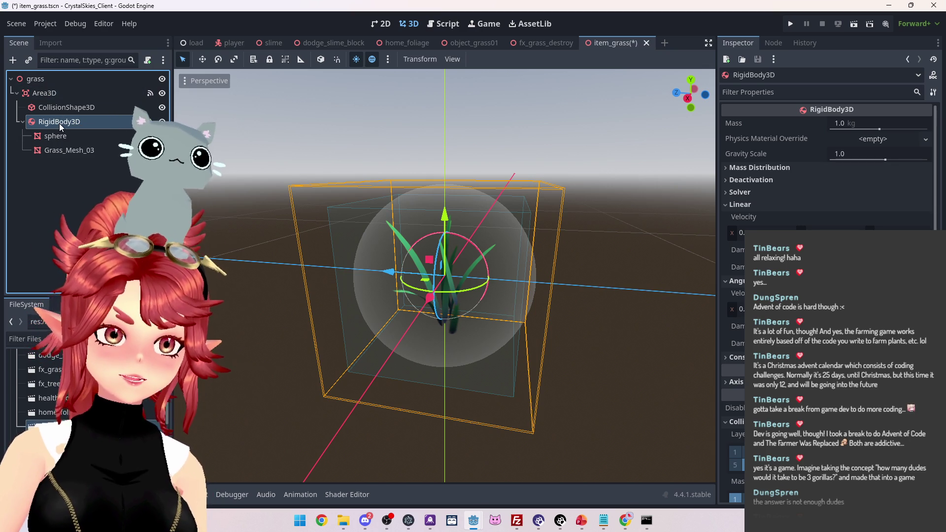
{"action": "left_click", "coordinate": [53, 96]}
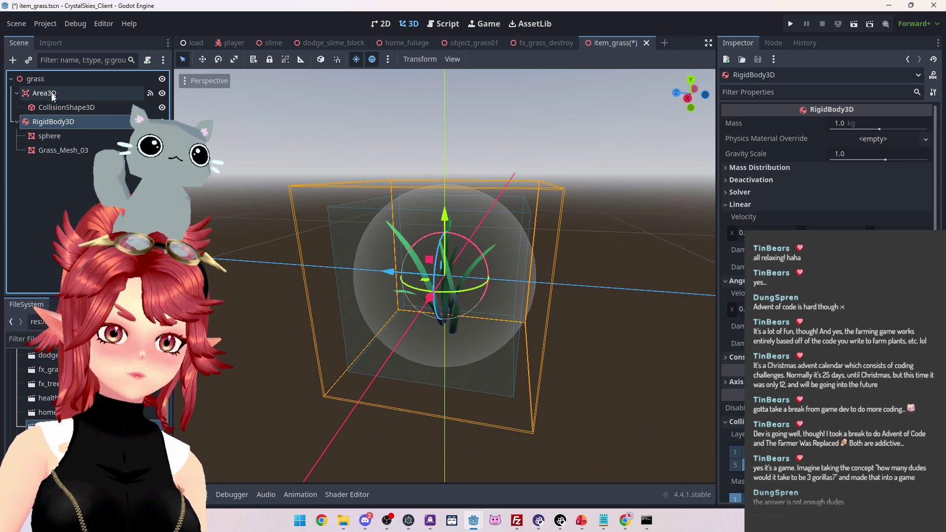
{"action": "left_click", "coordinate": [54, 122]}
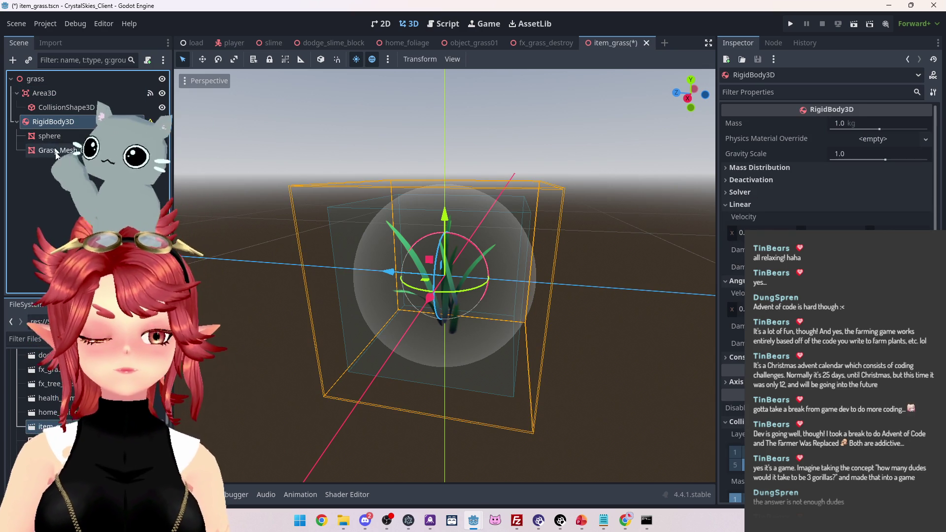
{"action": "left_click", "coordinate": [69, 108]}
{"action": "left_click", "coordinate": [68, 123]}
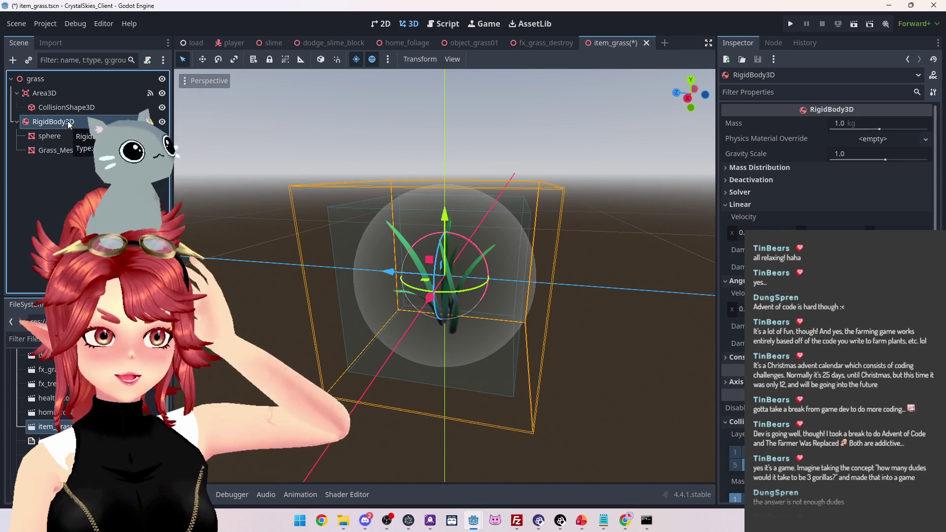
Add a new CollisionShape3D child to RigidBody3D
{"action": "right_click", "coordinate": [47, 129]}
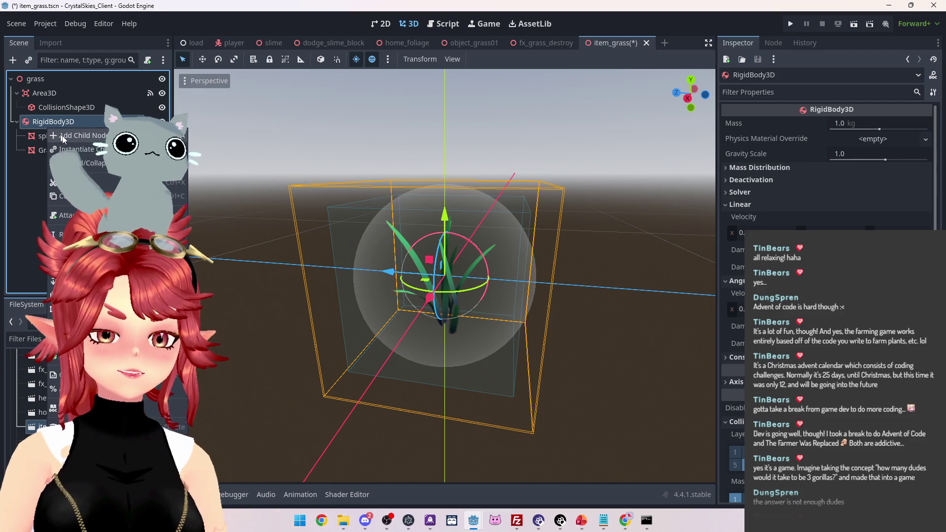
{"action": "left_click", "coordinate": [64, 136]}
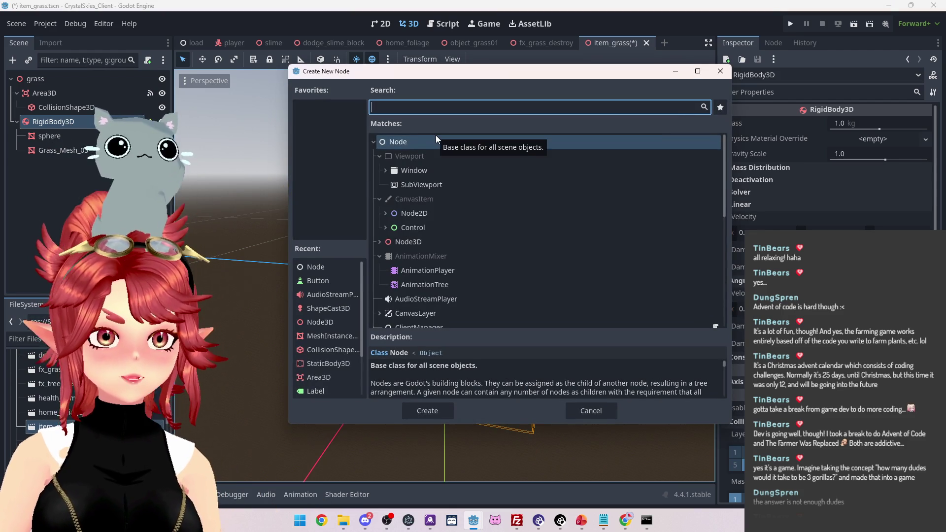
{"action": "type", "text": "coll"}
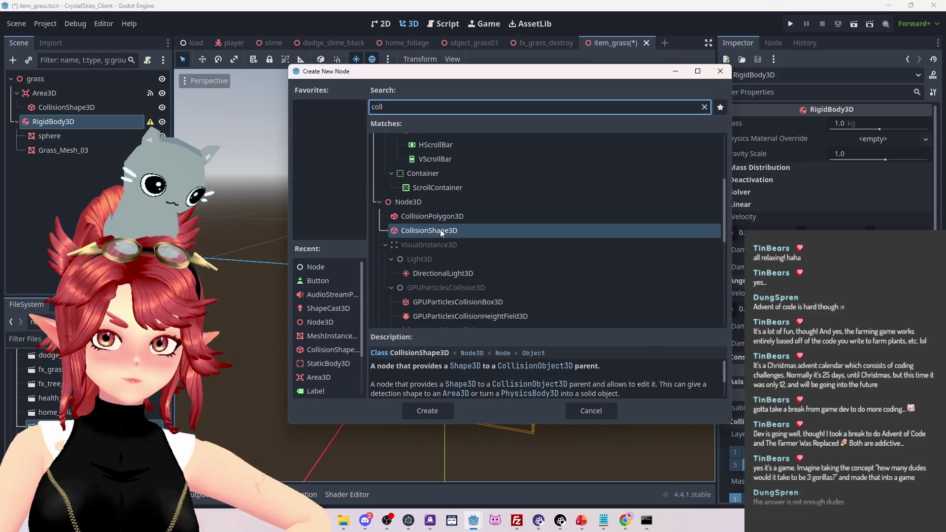
{"action": "double_click", "coordinate": [440, 229]}
{"action": "left_click", "coordinate": [80, 150]}
{"action": "left_click", "coordinate": [87, 166]}
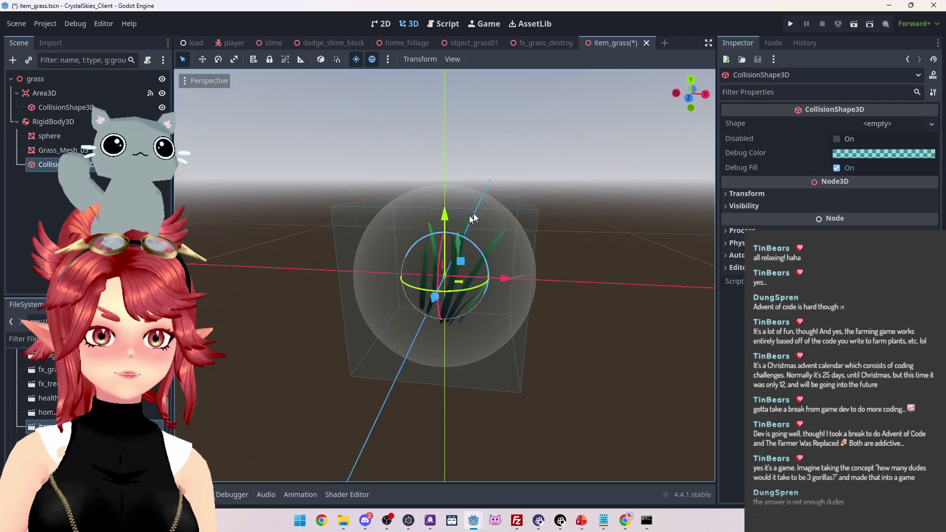
Give the new collision shape a BoxShape3D and expand its settings
{"action": "mouse_move", "coordinate": [496, 210]}
{"action": "left_mouse_down"}
{"action": "mouse_move", "coordinate": [329, 234]}
{"action": "mouse_move", "coordinate": [530, 223]}
{"action": "mouse_move", "coordinate": [567, 212]}
{"action": "left_mouse_up"}
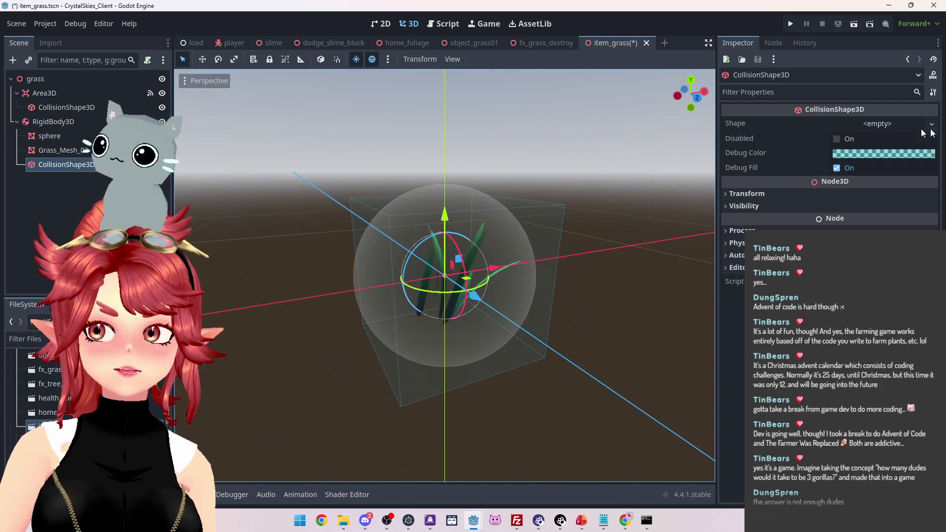
{"action": "left_click", "coordinate": [933, 124]}
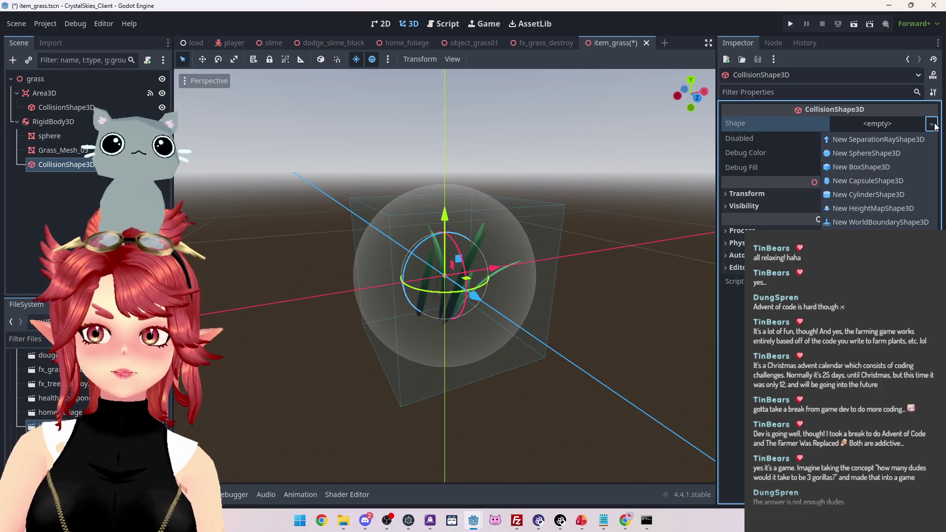
{"action": "left_click", "coordinate": [852, 168]}
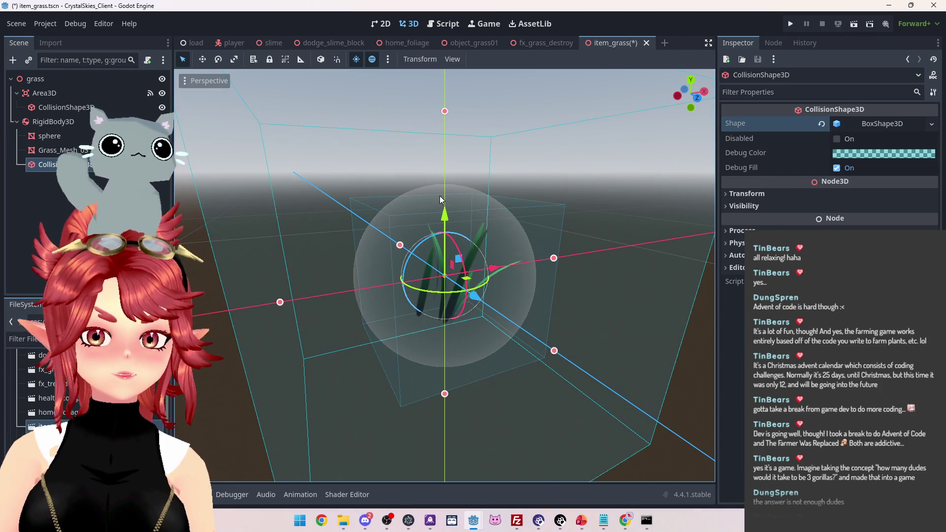
{"action": "left_click", "coordinate": [56, 111]}
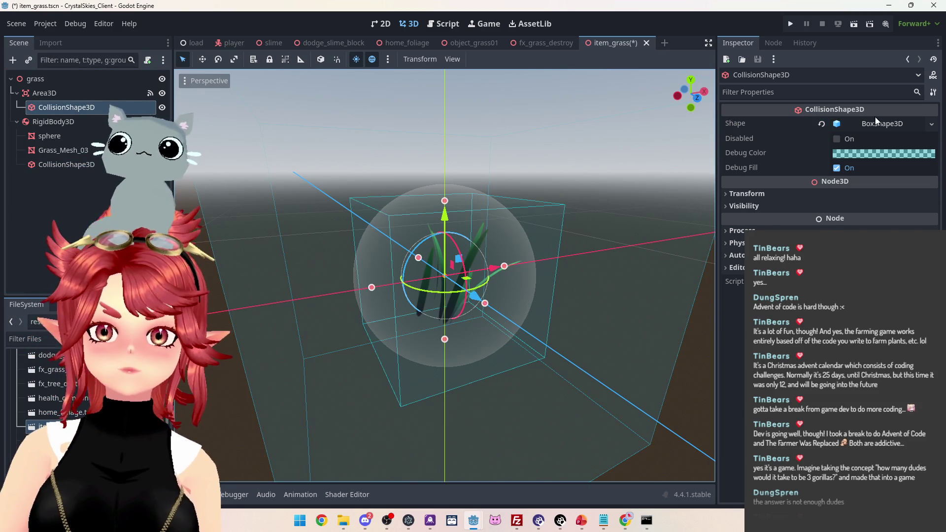
{"action": "left_click", "coordinate": [880, 124]}
{"action": "left_click", "coordinate": [94, 165]}
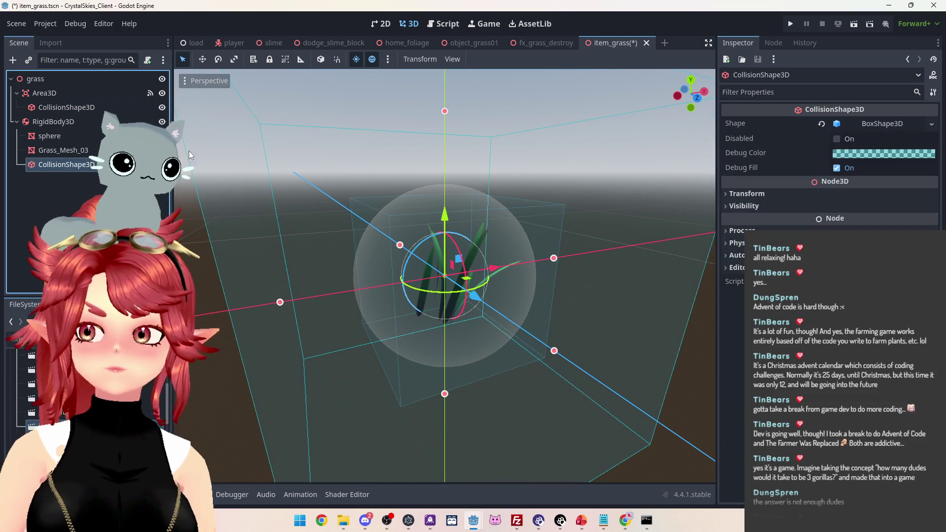
{"action": "left_click", "coordinate": [856, 125]}
Set the box size to 0.5 on x, y and z
{"action": "left_click", "coordinate": [759, 154]}
{"action": "type", "text": "0.5"}
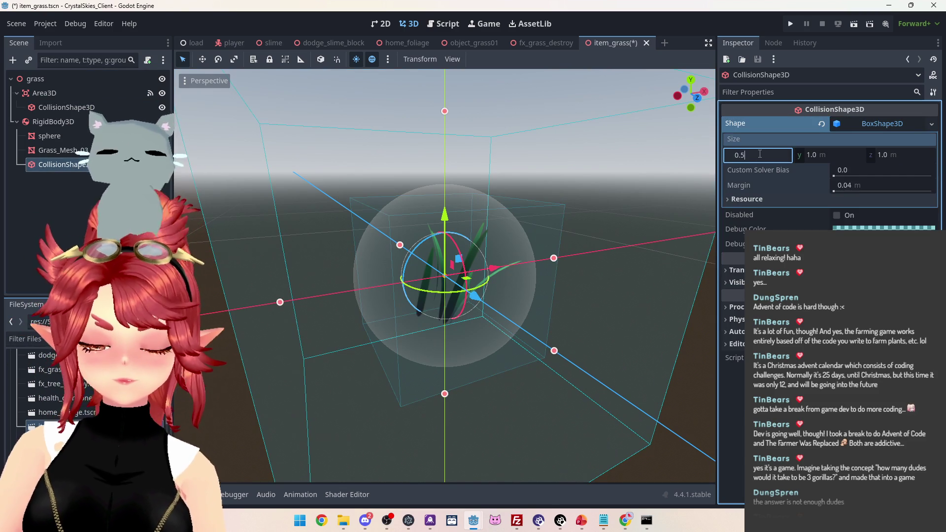
{"action": "left_click", "coordinate": [829, 154]}
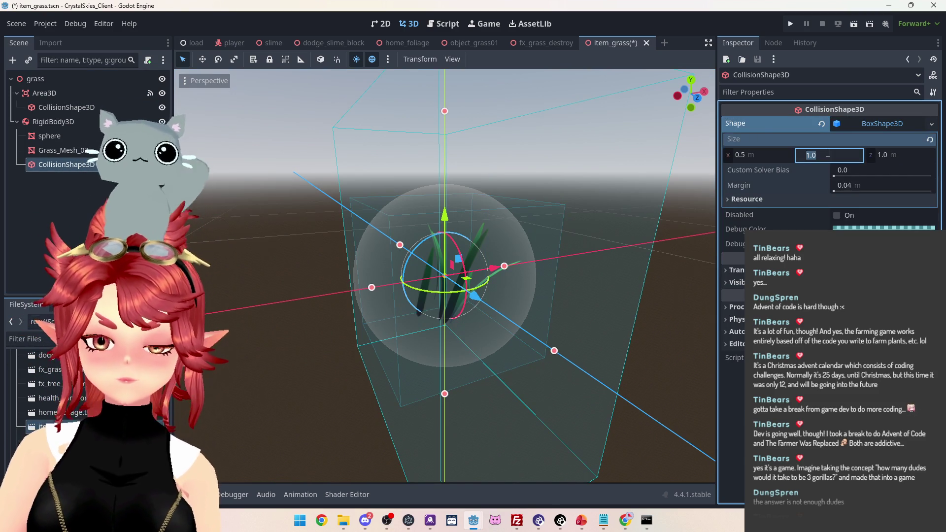
{"action": "type", "text": "0.5"}
{"action": "key", "text": "Tab"}
{"action": "type", "text": "0.5"}
{"action": "key", "text": "Return"}
{"action": "left_click_drag", "start_coordinate": [567, 345], "coordinate": [591, 325]}
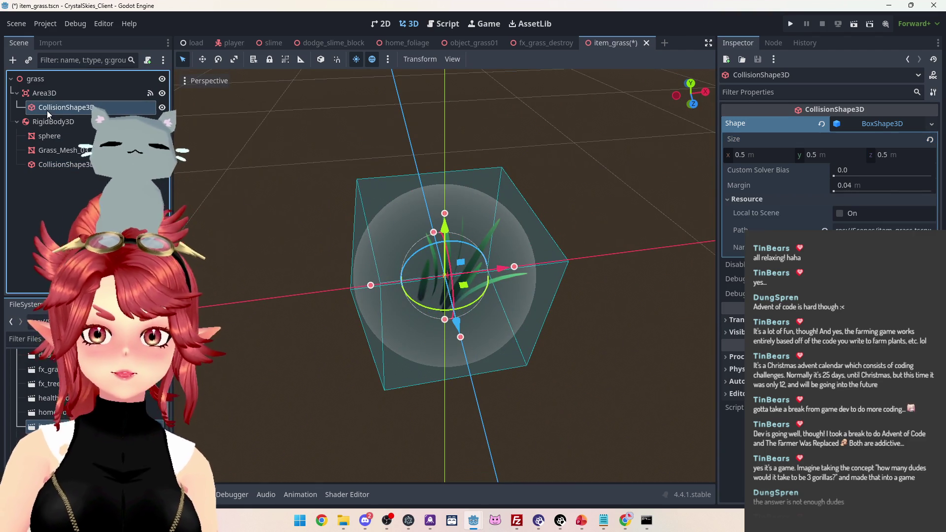
{"action": "key", "text": "KP_1"}
{"action": "mouse_move", "coordinate": [261, 158]}
{"action": "left_mouse_down"}
{"action": "mouse_move", "coordinate": [395, 214]}
{"action": "mouse_move", "coordinate": [498, 211]}
{"action": "mouse_move", "coordinate": [302, 204]}
{"action": "mouse_move", "coordinate": [454, 196]}
{"action": "mouse_move", "coordinate": [339, 212]}
{"action": "mouse_move", "coordinate": [243, 200]}
{"action": "mouse_move", "coordinate": [710, 203]}
{"action": "mouse_move", "coordinate": [255, 191]}
{"action": "mouse_move", "coordinate": [363, 220]}
{"action": "mouse_move", "coordinate": [476, 206]}
{"action": "mouse_move", "coordinate": [291, 196]}
{"action": "mouse_move", "coordinate": [689, 179]}
{"action": "mouse_move", "coordinate": [670, 174]}
{"action": "left_mouse_up"}
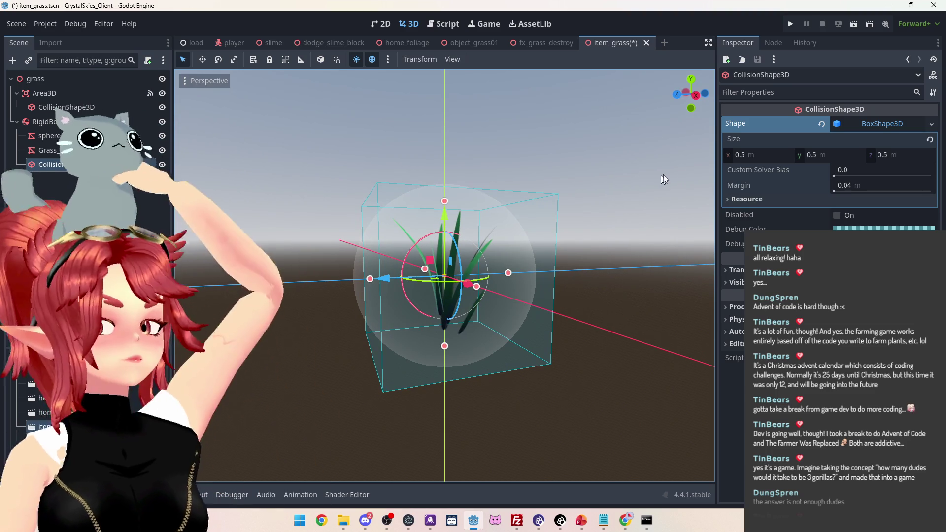
Rename the sphere node to 'Sphere'
{"action": "double_click", "coordinate": [53, 136]}
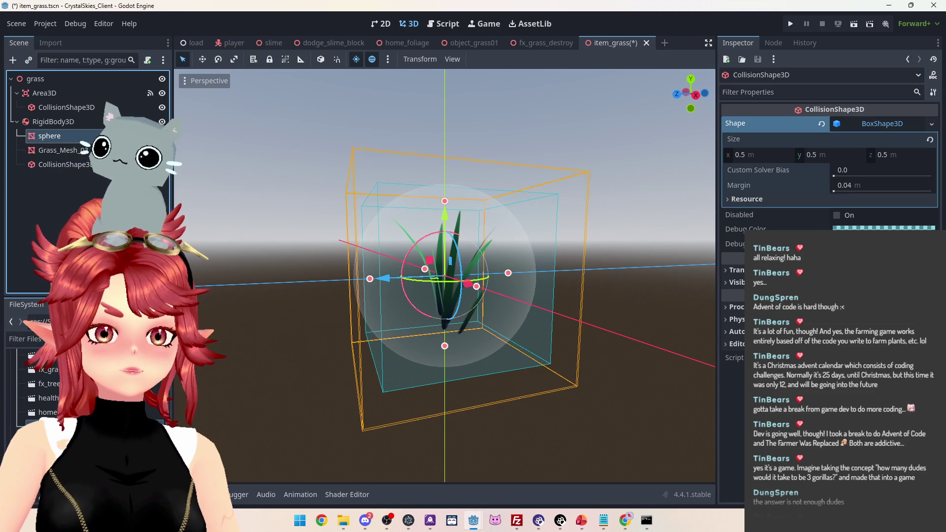
{"action": "key", "text": "ctrl+a"}
{"action": "type", "text": "Sphere"}
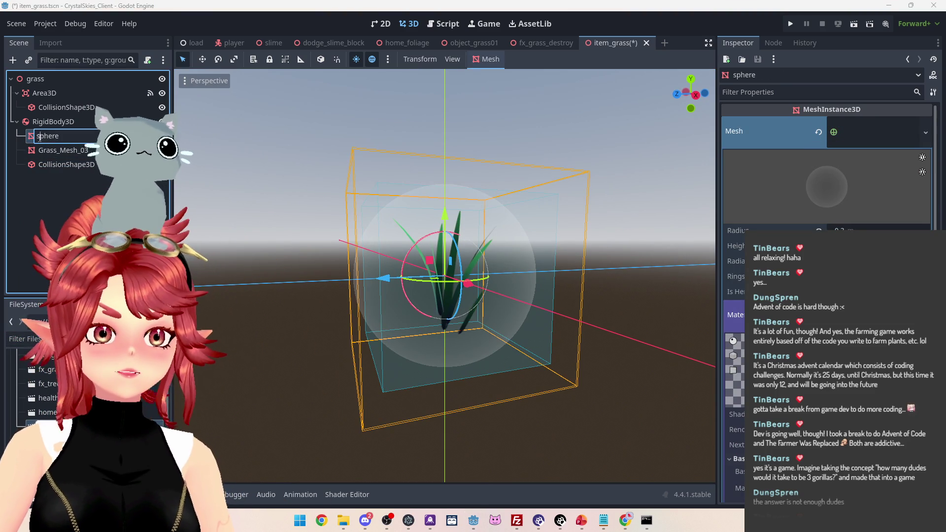
{"action": "key", "text": "Return"}
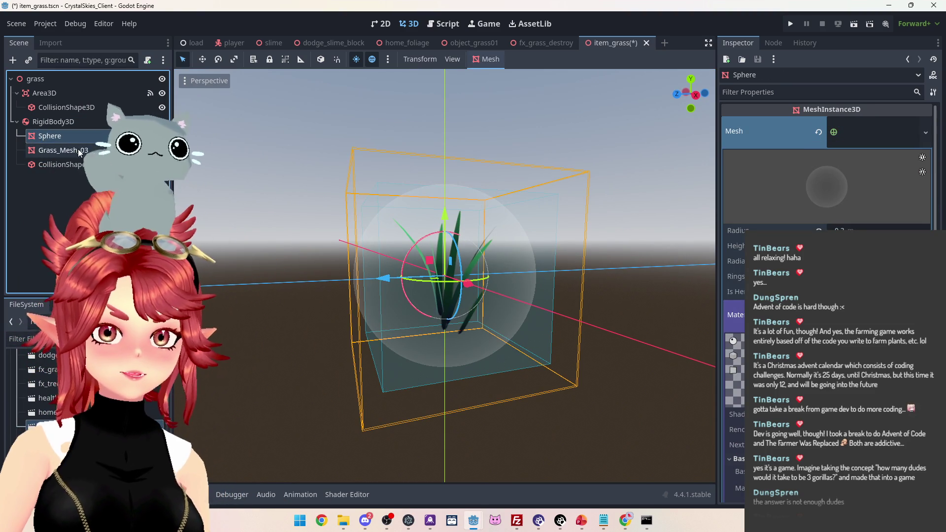
Move the body's CollisionShape3D above Grass_Mesh_03
{"action": "left_click", "coordinate": [81, 150]}
{"action": "left_click", "coordinate": [81, 165]}
{"action": "key", "text": "ctrl+Up"}
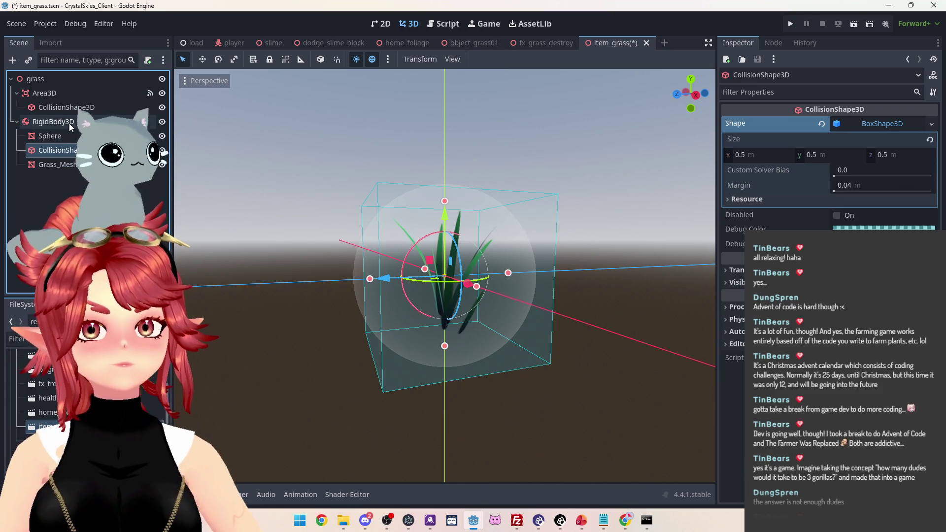
{"action": "left_click", "coordinate": [59, 135]}
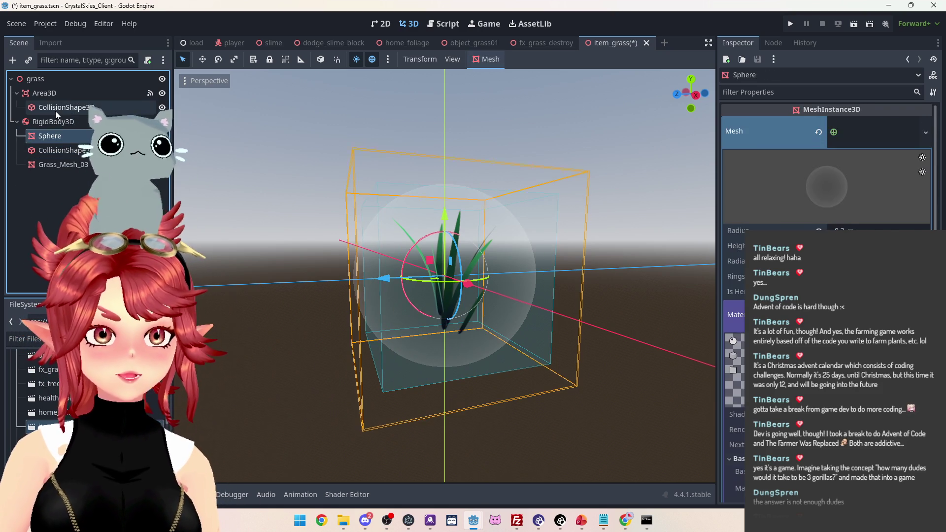
{"action": "left_click", "coordinate": [63, 151]}
{"action": "mouse_move", "coordinate": [159, 186]}
{"action": "left_mouse_down"}
{"action": "mouse_move", "coordinate": [296, 247]}
{"action": "mouse_move", "coordinate": [444, 276]}
{"action": "mouse_move", "coordinate": [312, 288]}
{"action": "mouse_move", "coordinate": [683, 249]}
{"action": "mouse_move", "coordinate": [348, 223]}
{"action": "left_mouse_up"}
{"action": "left_click", "coordinate": [125, 93]}
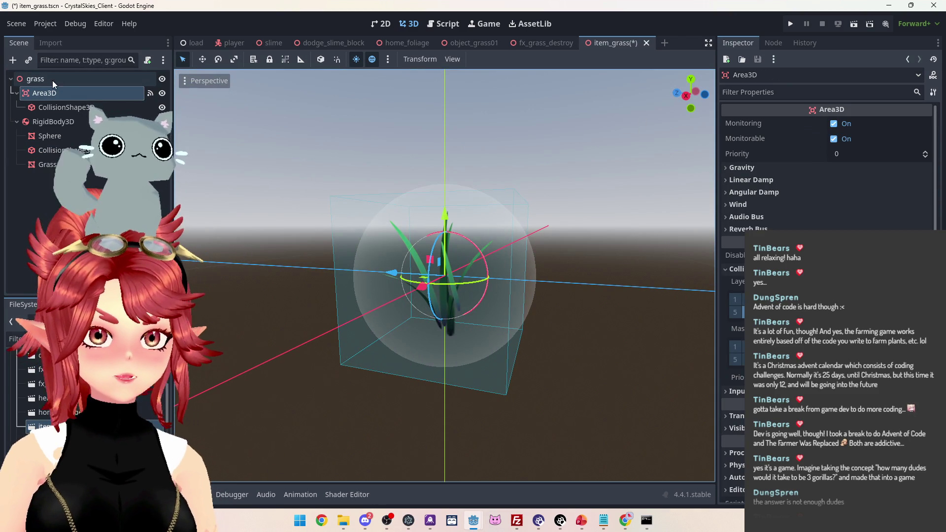
Rename the root node grass to 'Grass' and save item_grass
{"action": "double_click", "coordinate": [31, 79]}
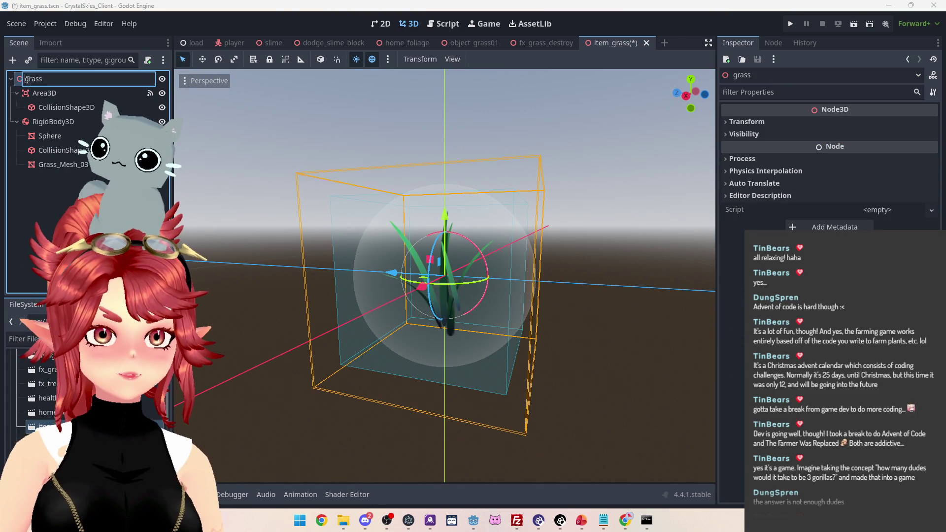
{"action": "key", "text": "Delete"}
{"action": "type", "text": "G"}
{"action": "key", "text": "Return"}
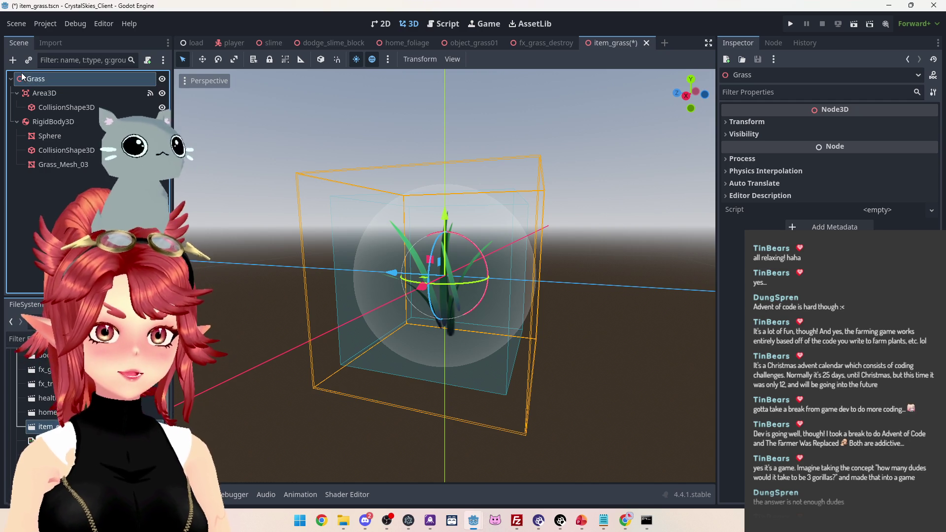
{"action": "key", "text": "ctrl+s"}
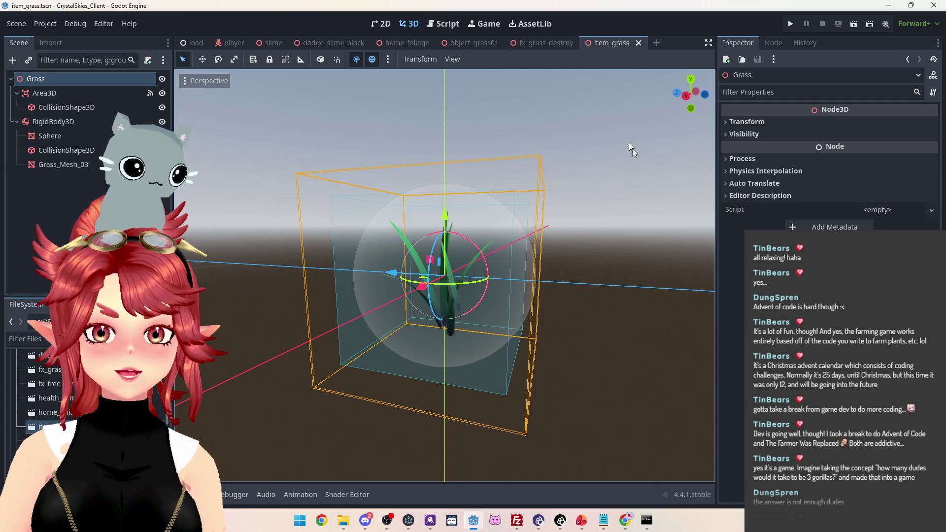
{"action": "left_click_drag", "start_coordinate": [419, 160], "coordinate": [498, 162]}
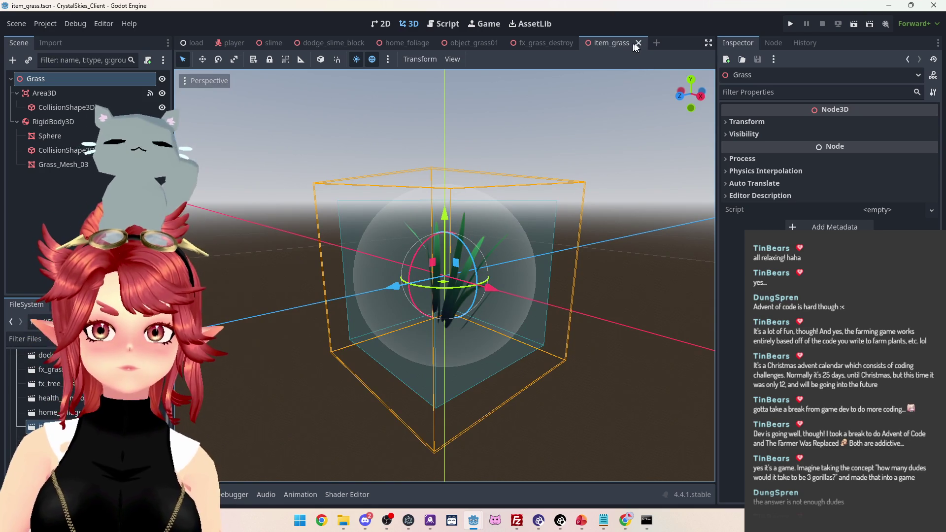
Close the item_grass, fx_grass_destroy and object_grass01 scene tabs
{"action": "left_click", "coordinate": [641, 43]}
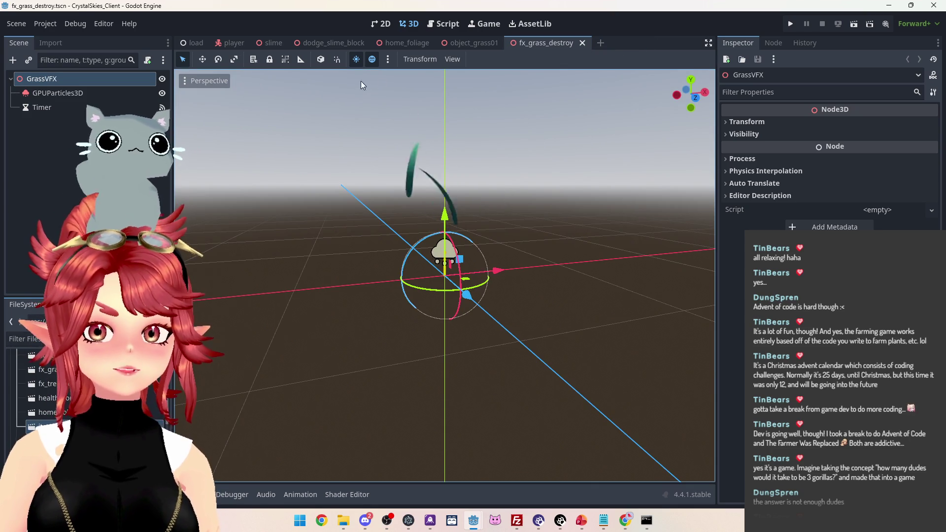
{"action": "left_click", "coordinate": [583, 43]}
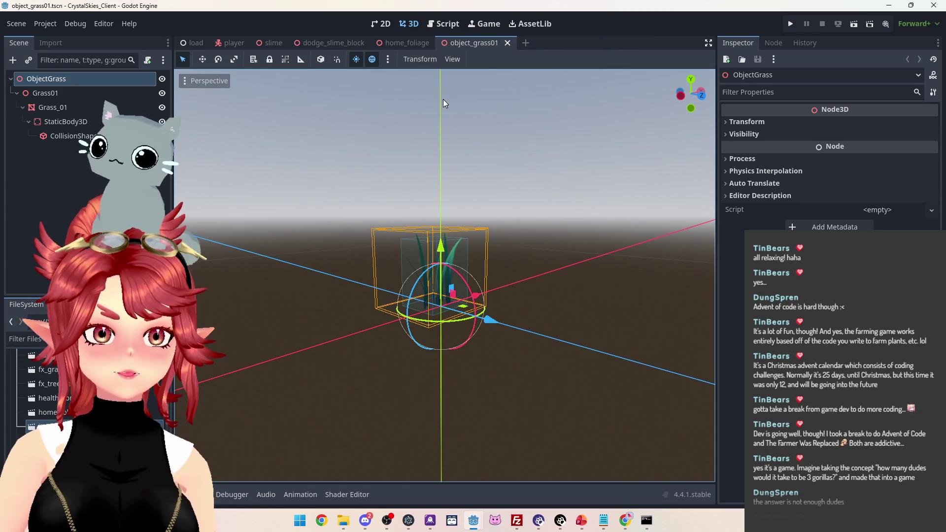
{"action": "left_click", "coordinate": [508, 44]}
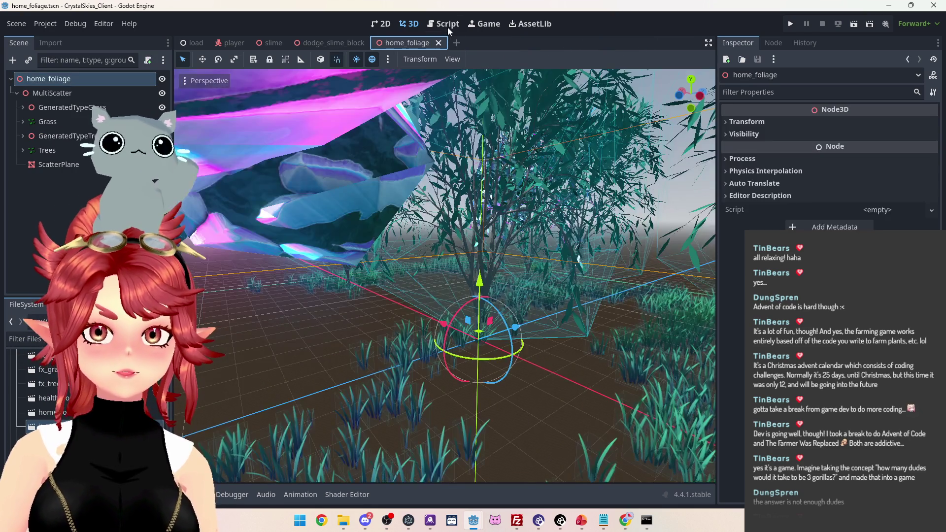
Show game_manager.gd in the Script editor around the spawn_item function
{"action": "left_click", "coordinate": [448, 27]}
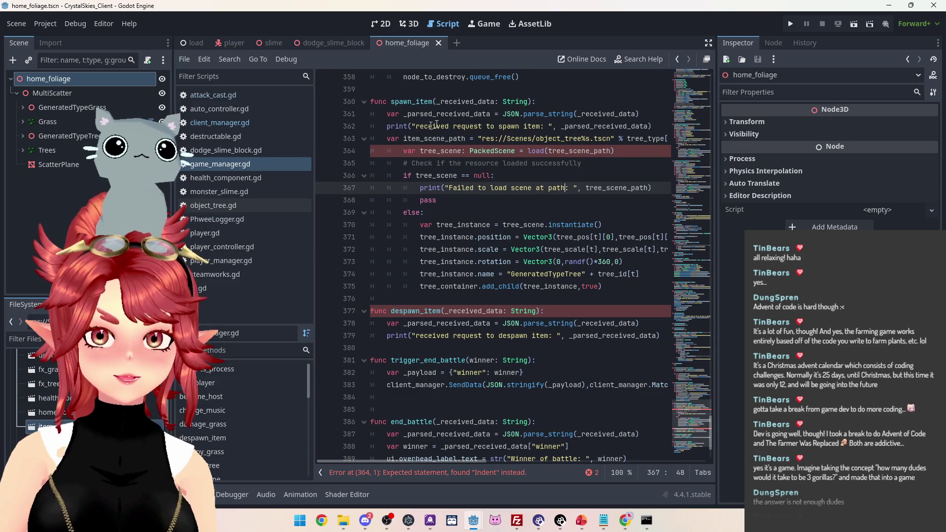
{"action": "left_click", "coordinate": [450, 113]}
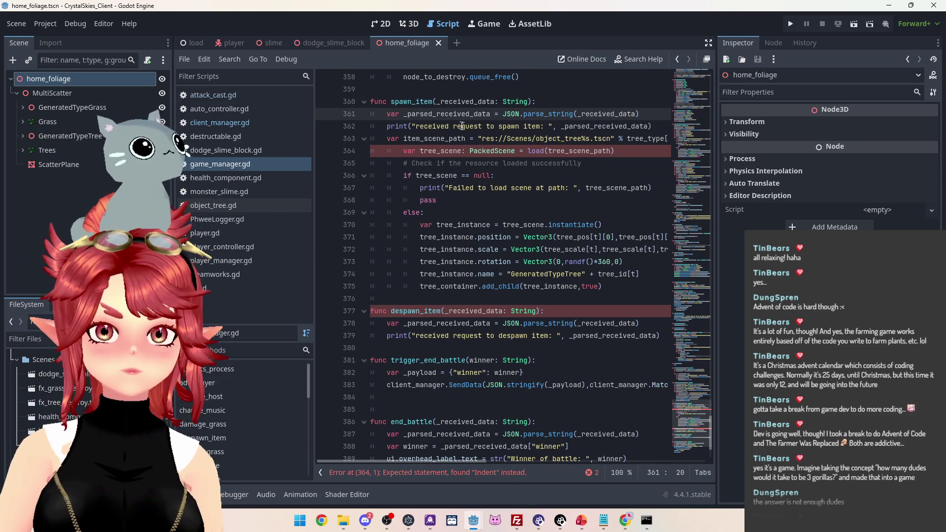
{"action": "scroll", "coordinate": [471, 147], "scroll_direction": "up", "scroll_amount": 1}
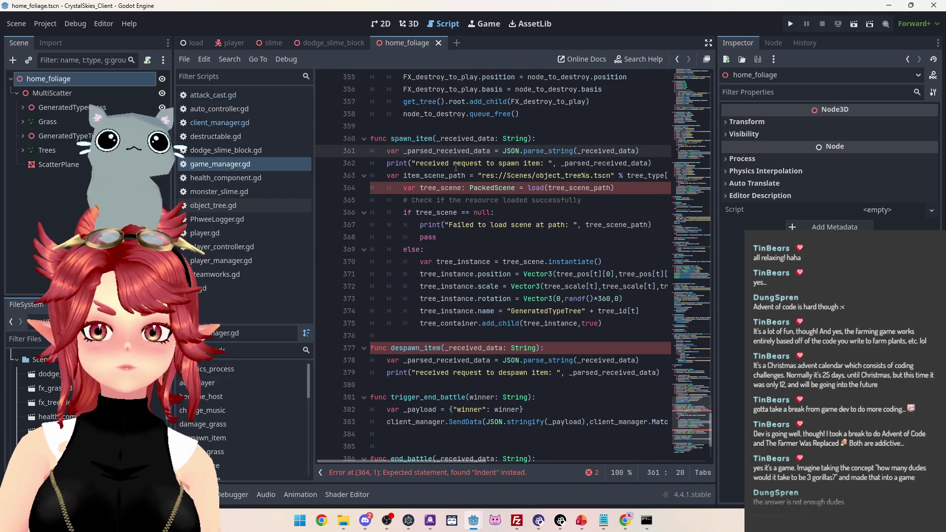
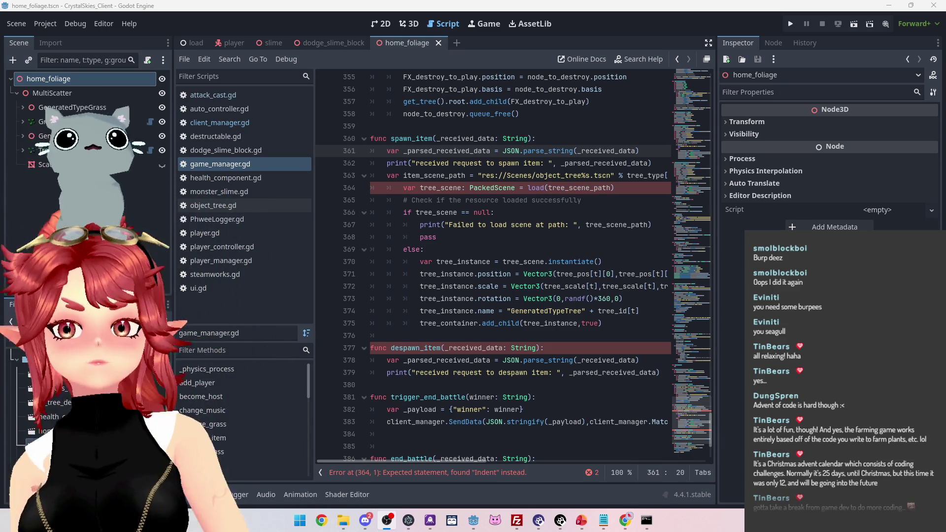
Change line 363's path from object_tree%s so it reads res://Scenes/item_%s.tscn
{"action": "key", "text": "End"}
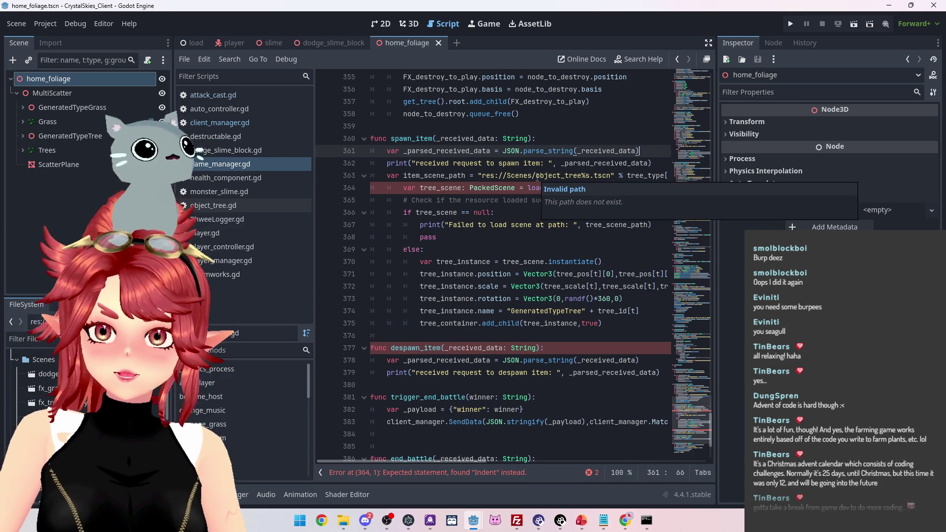
{"action": "left_click", "coordinate": [562, 176]}
{"action": "key", "text": "BackSpace"}
{"action": "key", "text": "BackSpace"}
{"action": "key", "text": "BackSpace"}
{"action": "type", "text": "item"}
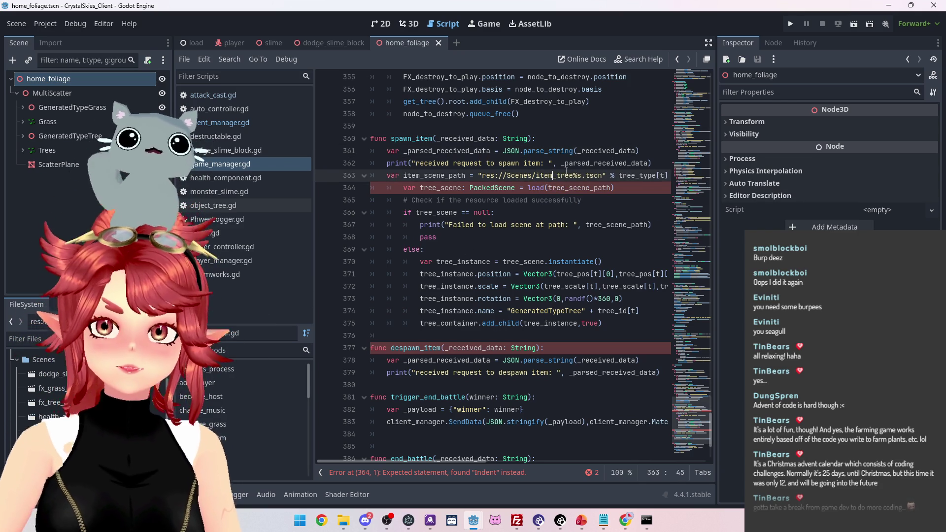
{"action": "type", "text": "_grass"}
{"action": "key", "text": "Delete"}
{"action": "key", "text": "Delete"}
{"action": "key", "text": "Delete"}
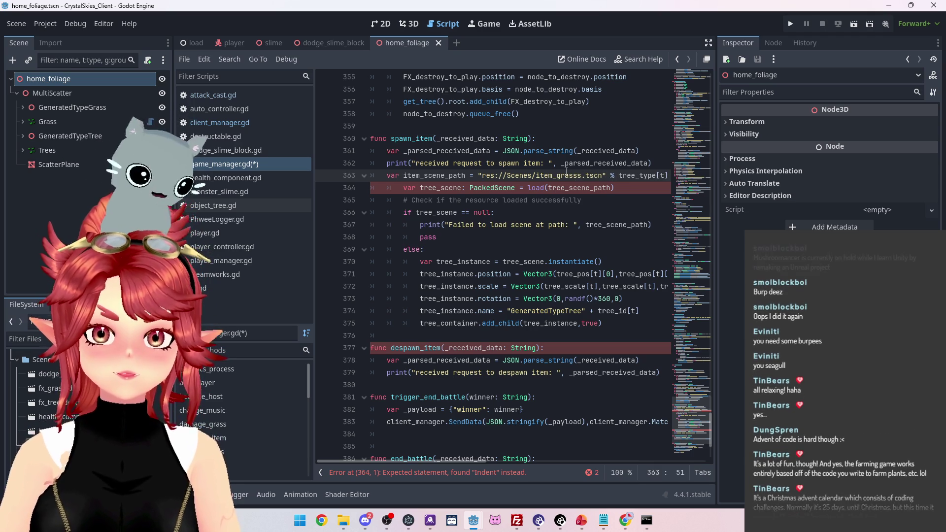
{"action": "key", "text": "ctrl+z"}
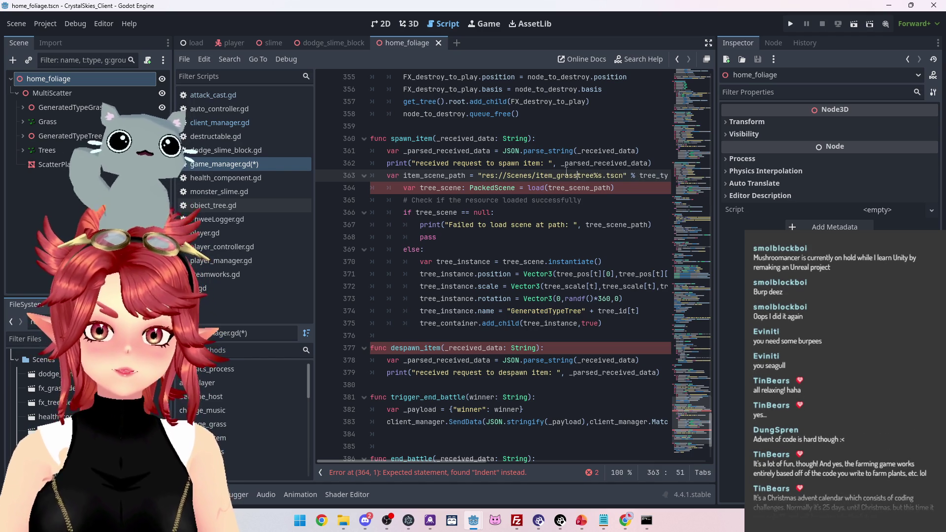
{"action": "key", "text": "BackSpace"}
{"action": "key", "text": "BackSpace"}
{"action": "key", "text": "BackSpace"}
{"action": "key", "text": "Delete"}
{"action": "key", "text": "Delete"}
{"action": "key", "text": "Delete"}
{"action": "key", "text": "Delete"}
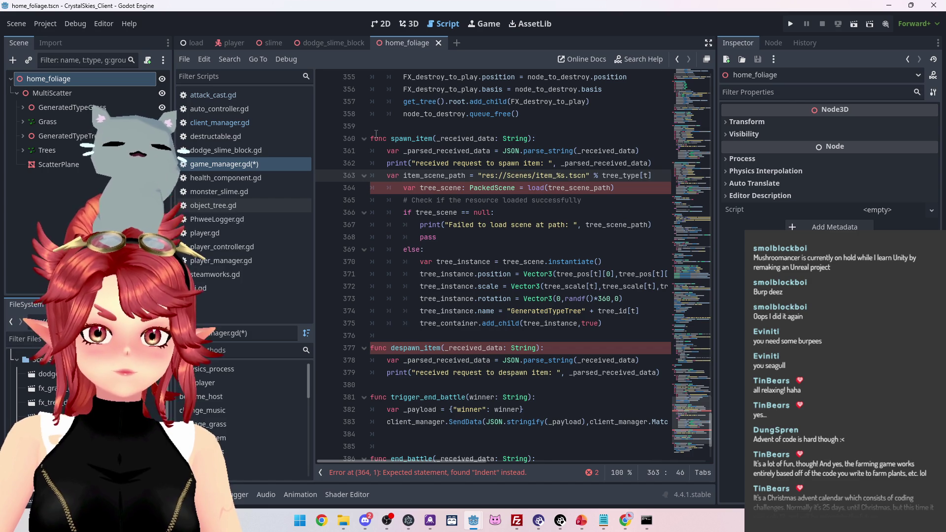
{"action": "scroll", "coordinate": [503, 169], "scroll_direction": "up", "scroll_amount": 3}
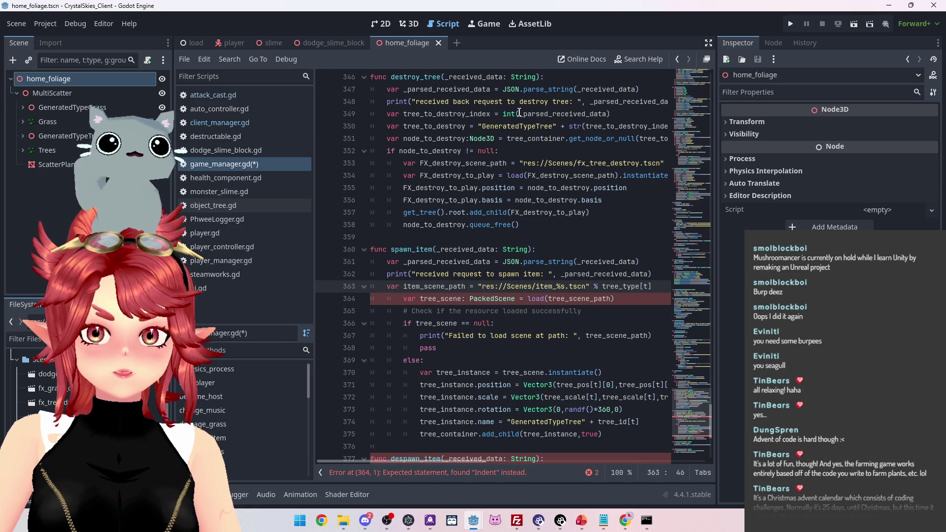
Scroll through game_manager.gd and show the Output log panel below the script
{"action": "scroll", "coordinate": [463, 403], "scroll_direction": "up", "scroll_amount": 1}
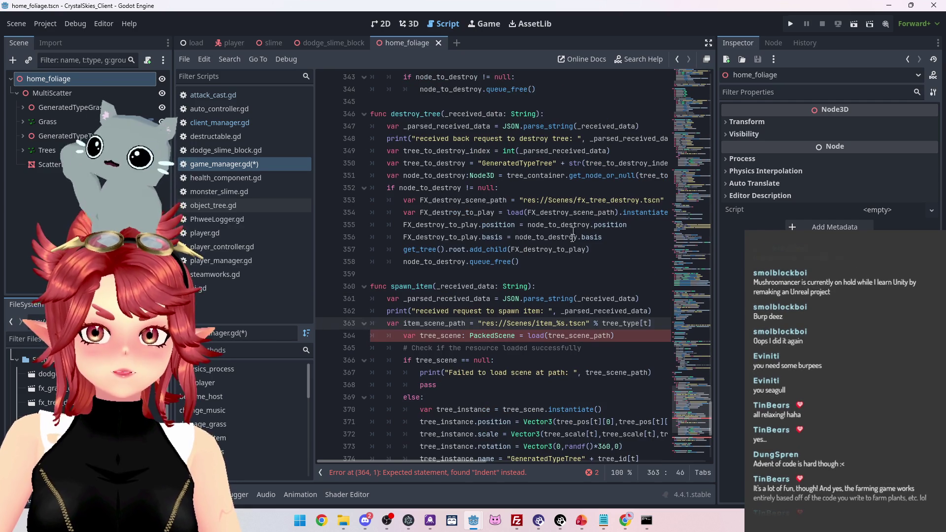
{"action": "mouse_move", "coordinate": [471, 463]}
{"action": "left_mouse_down"}
{"action": "mouse_move", "coordinate": [501, 460]}
{"action": "mouse_move", "coordinate": [455, 452]}
{"action": "left_mouse_up"}
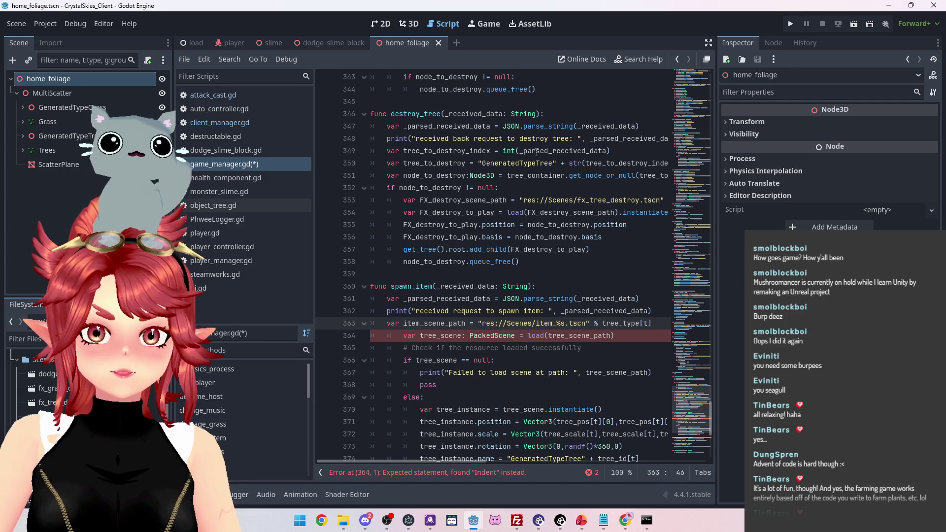
{"action": "scroll", "coordinate": [571, 154], "scroll_direction": "down", "scroll_amount": 2}
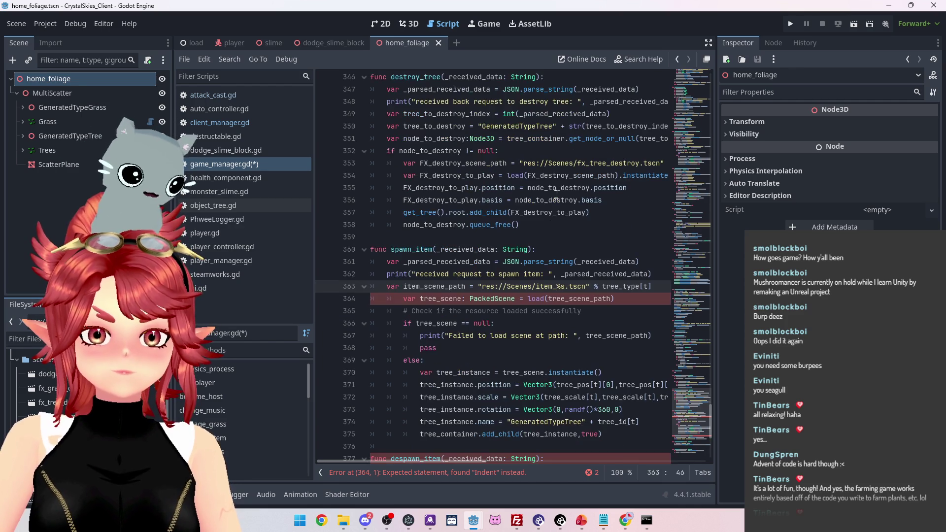
{"action": "mouse_move", "coordinate": [606, 523]}
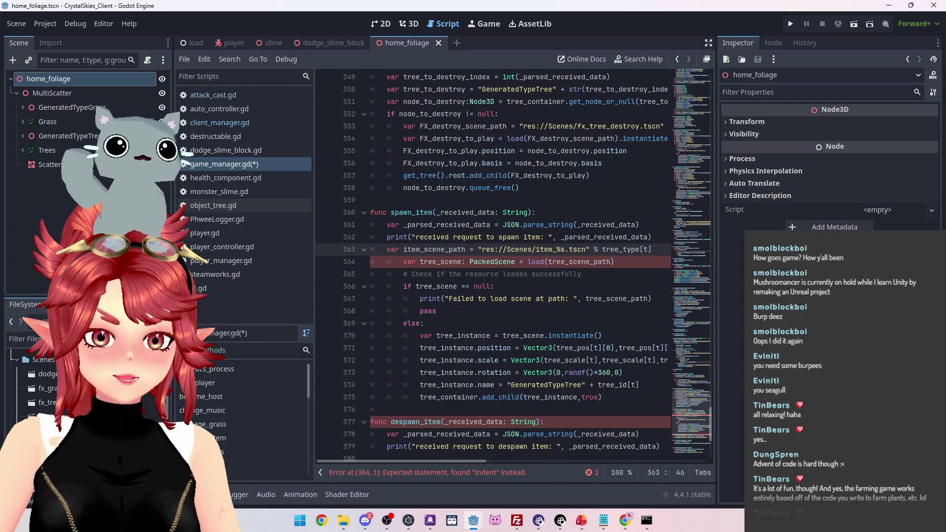
{"action": "left_click", "coordinate": [197, 494]}
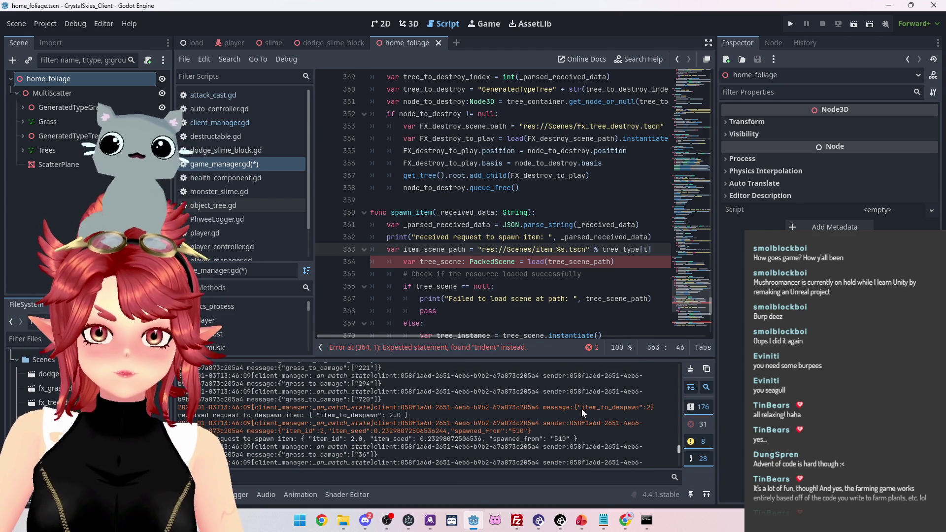
Select item_to_despawn in the Output log, then bring nk_lobbyhandler.ts in Notepad forward
{"action": "left_click_drag", "start_coordinate": [582, 409], "coordinate": [640, 407]}
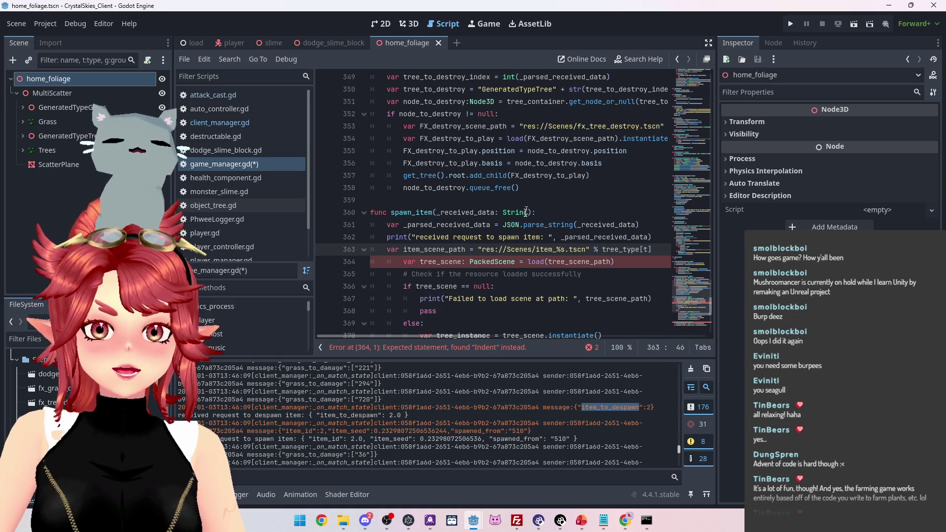
{"action": "scroll", "coordinate": [524, 219], "scroll_direction": "up", "scroll_amount": 2}
{"action": "scroll", "coordinate": [524, 219], "scroll_direction": "down", "scroll_amount": 1}
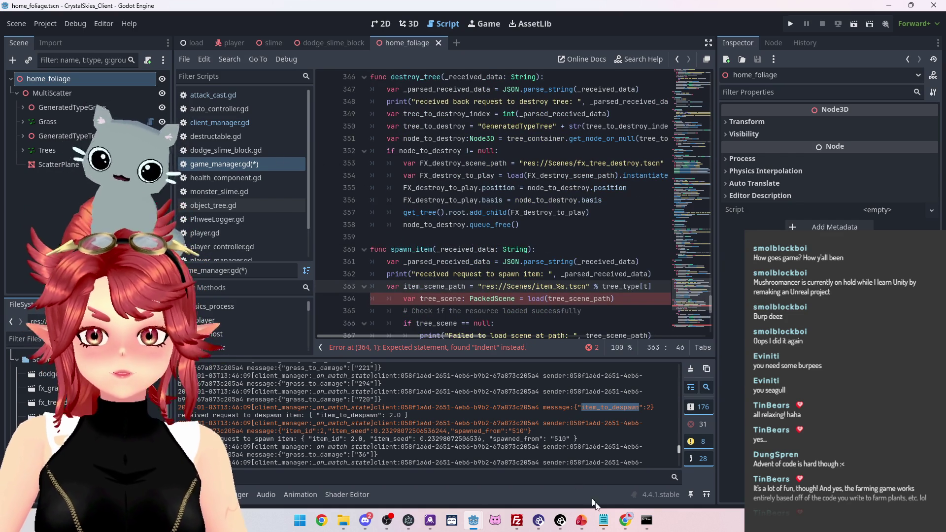
{"action": "left_click", "coordinate": [603, 520]}
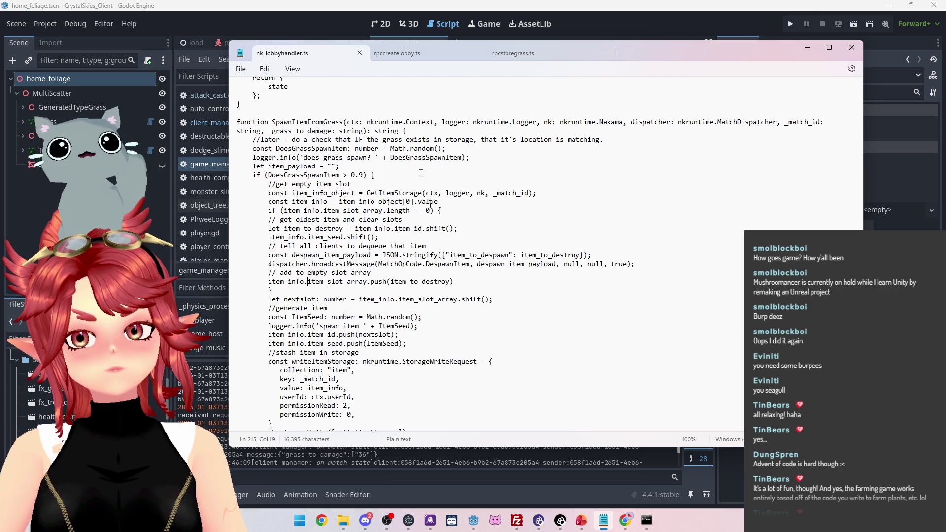
After reading SpawnItemFromGrass, bring the Godot game_manager.gd window back to the front
{"action": "left_click", "coordinate": [280, 16]}
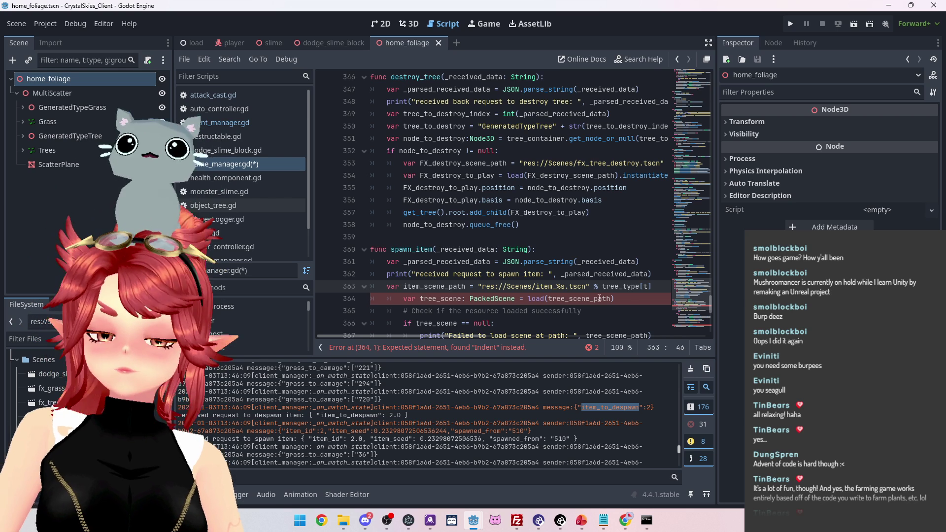
Replace tree_type[t] on line 363 with the fixed type "grass"
{"action": "scroll", "coordinate": [554, 258], "scroll_direction": "down", "scroll_amount": 3}
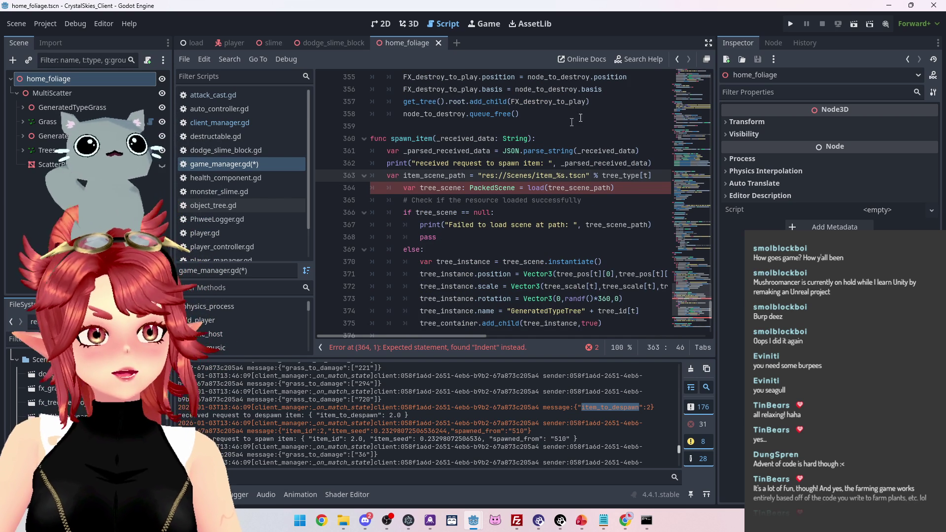
{"action": "left_click", "coordinate": [597, 114]}
{"action": "scroll", "coordinate": [598, 114], "scroll_direction": "up", "scroll_amount": 1}
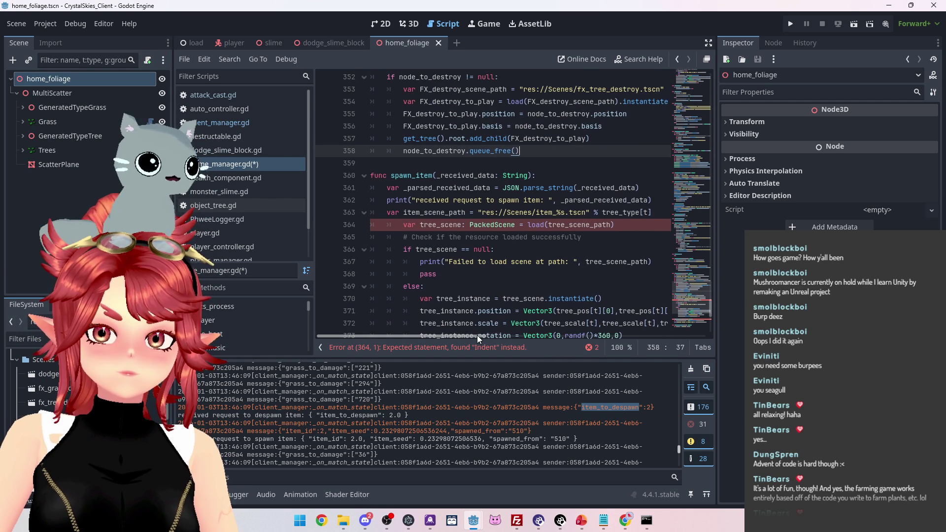
{"action": "left_click", "coordinate": [604, 212]}
{"action": "type", "text": "\""}
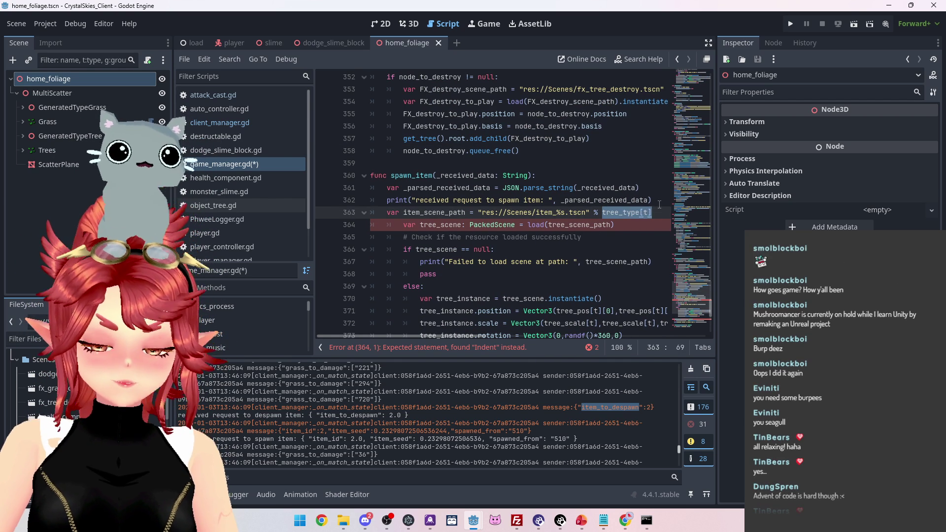
{"action": "key", "text": "End"}
{"action": "type", "text": "grass\""}
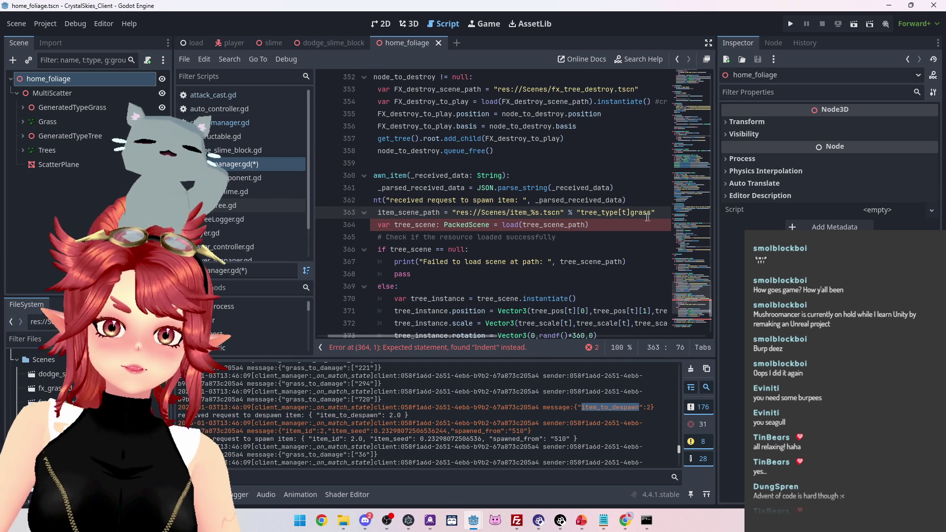
{"action": "left_click_drag", "start_coordinate": [631, 213], "coordinate": [585, 213]}
{"action": "key", "text": "BackSpace"}
{"action": "key", "text": "BackSpace"}
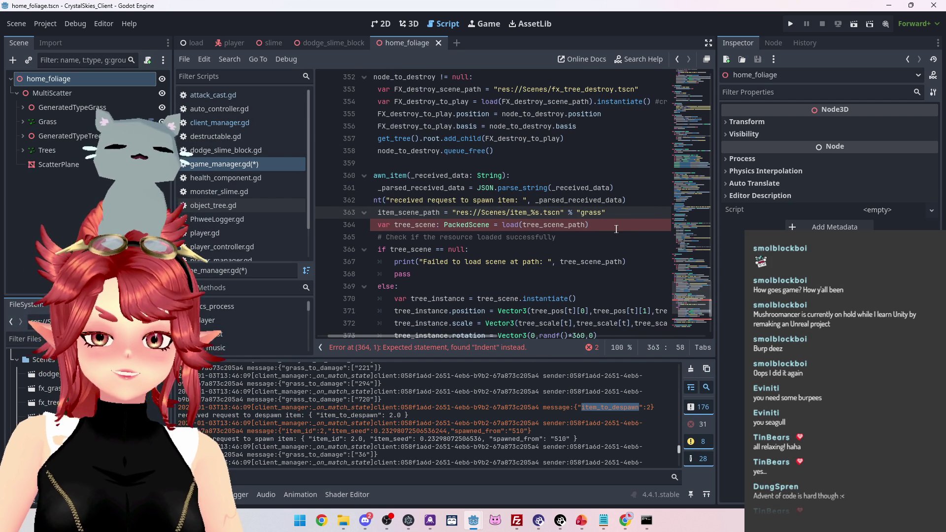
Rename the scene variable to item_grass_scene and make it load grass_scene_path
{"action": "scroll", "coordinate": [471, 244], "scroll_direction": "down", "scroll_amount": 1}
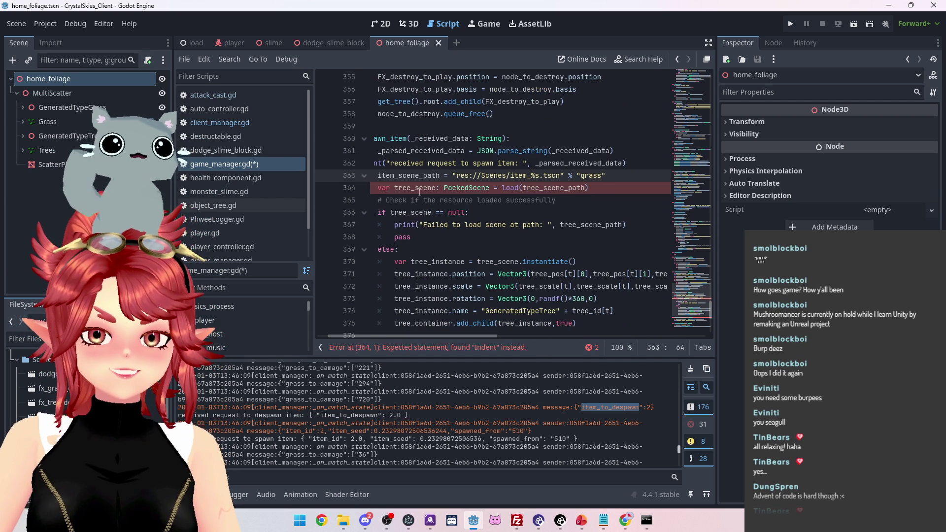
{"action": "left_click_drag", "start_coordinate": [394, 190], "coordinate": [411, 189]}
{"action": "type", "text": "gras"}
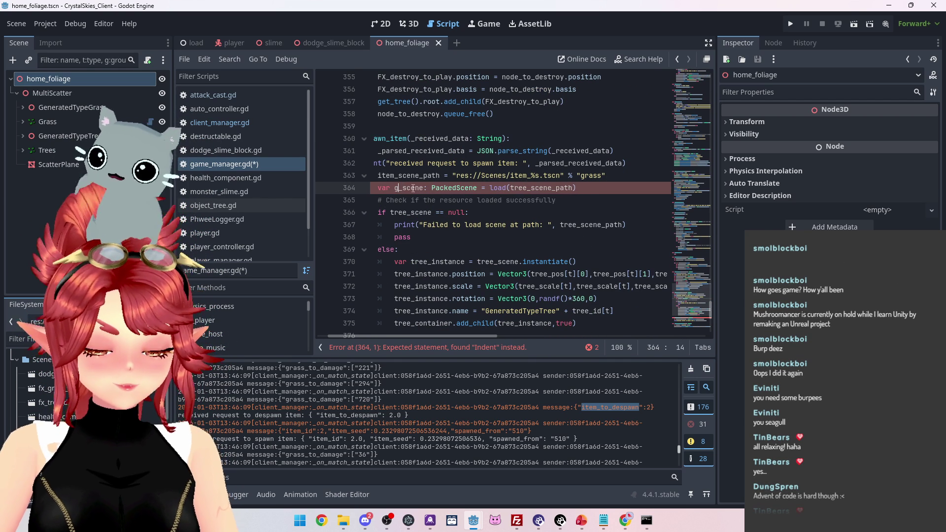
{"action": "type", "text": "s"}
{"action": "left_click_drag", "start_coordinate": [527, 189], "coordinate": [544, 188]}
{"action": "type", "text": "grass"}
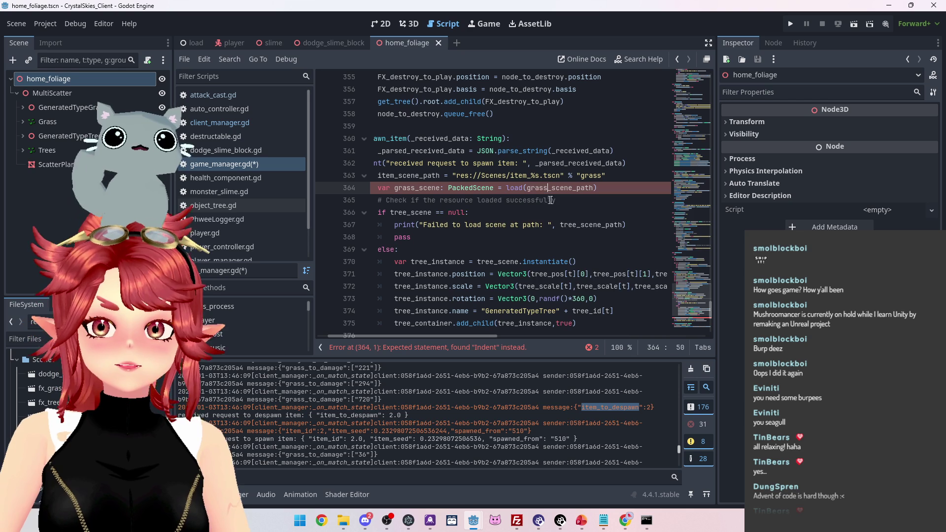
{"action": "left_click", "coordinate": [526, 188]}
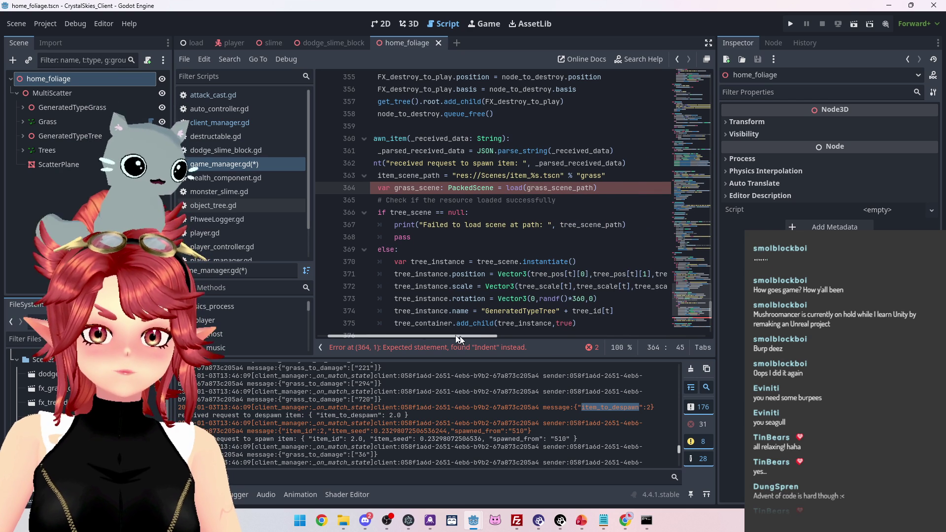
{"action": "scroll", "coordinate": [425, 205], "scroll_direction": "left", "scroll_amount": 2}
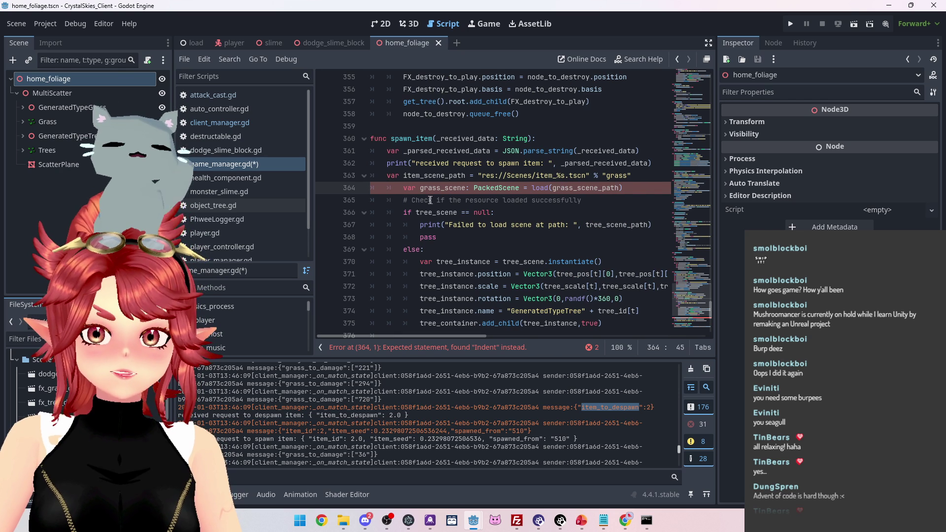
{"action": "left_click", "coordinate": [421, 187]}
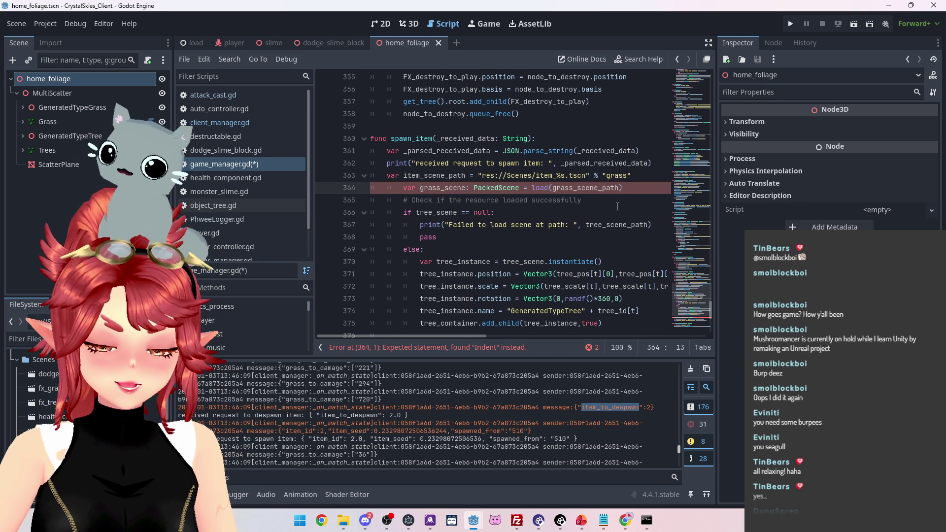
{"action": "type", "text": "item_"}
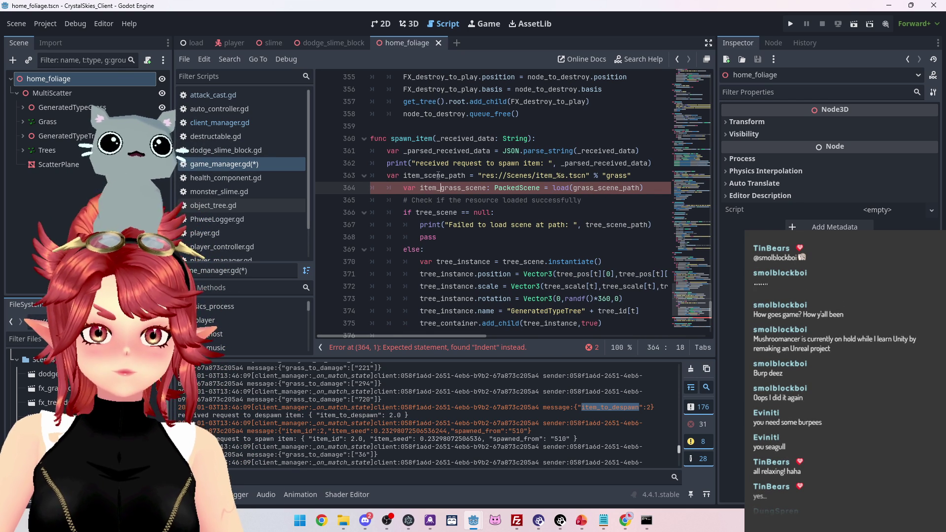
{"action": "scroll", "coordinate": [463, 229], "scroll_direction": "up", "scroll_amount": 2}
{"action": "scroll", "coordinate": [463, 230], "scroll_direction": "up", "scroll_amount": 3}
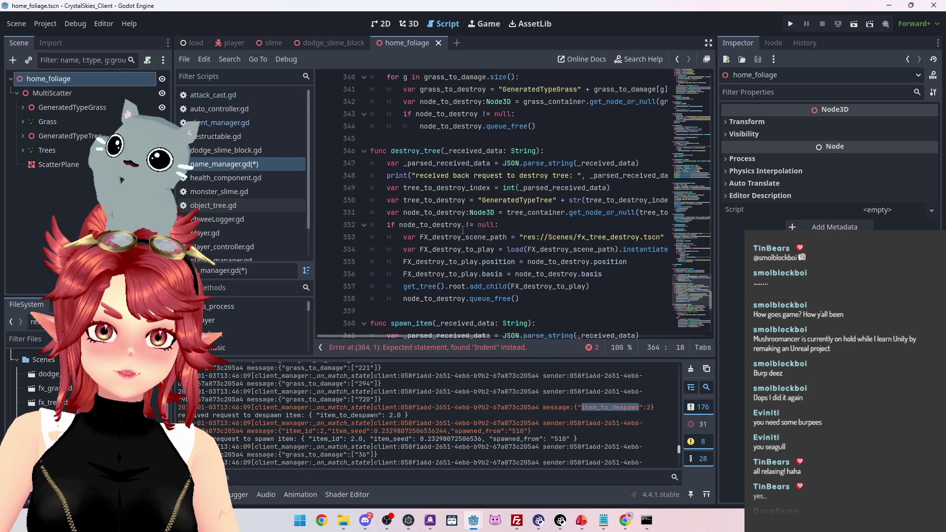
{"action": "scroll", "coordinate": [463, 230], "scroll_direction": "up", "scroll_amount": 2}
{"action": "scroll", "coordinate": [429, 151], "scroll_direction": "up", "scroll_amount": 1}
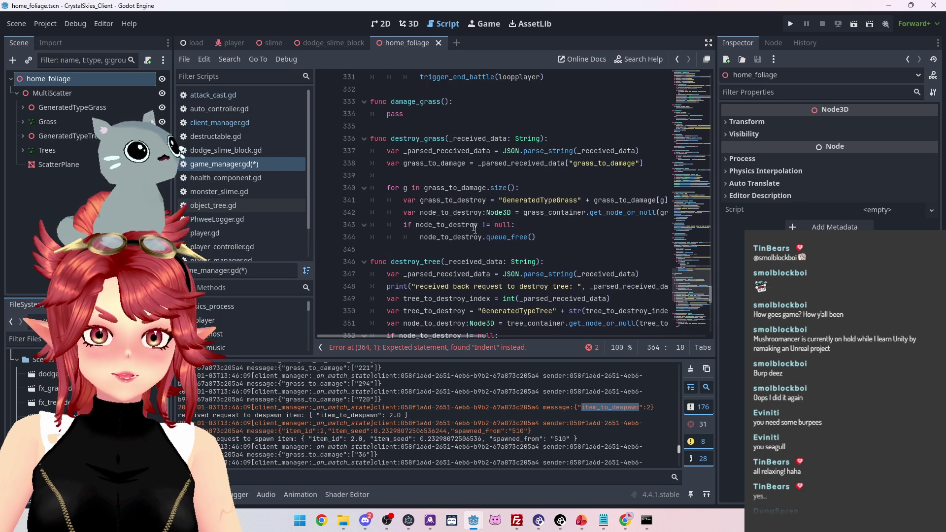
{"action": "scroll", "coordinate": [475, 234], "scroll_direction": "down", "scroll_amount": 2}
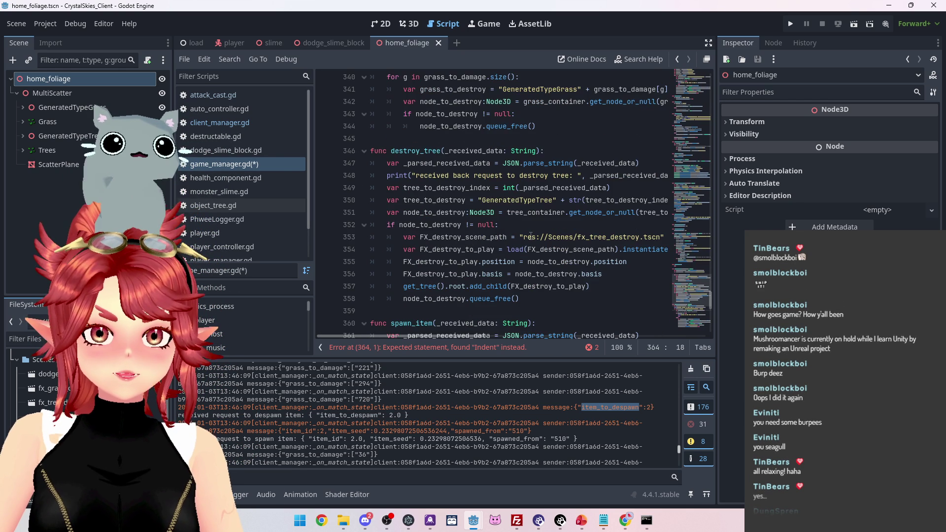
{"action": "scroll", "coordinate": [531, 239], "scroll_direction": "up", "scroll_amount": 6}
{"action": "scroll", "coordinate": [530, 239], "scroll_direction": "up", "scroll_amount": 9}
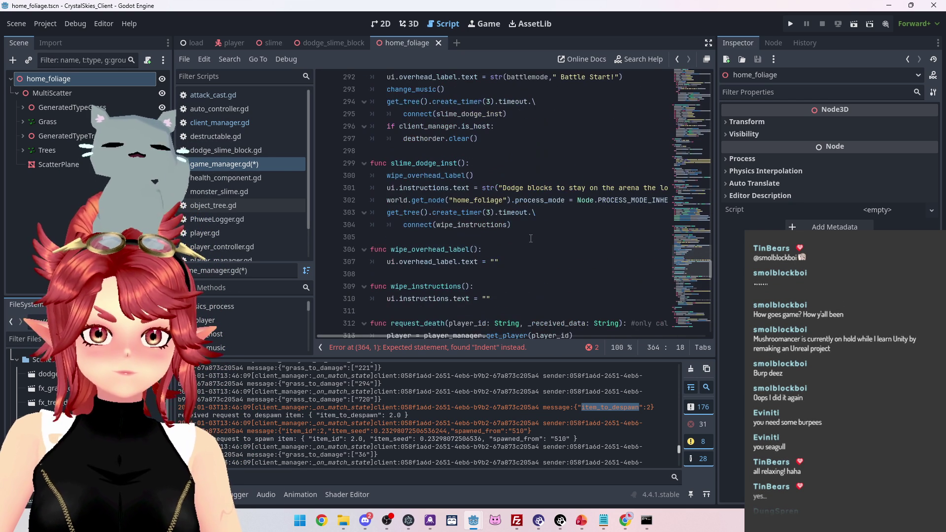
{"action": "scroll", "coordinate": [710, 265], "scroll_direction": "up", "scroll_amount": 20}
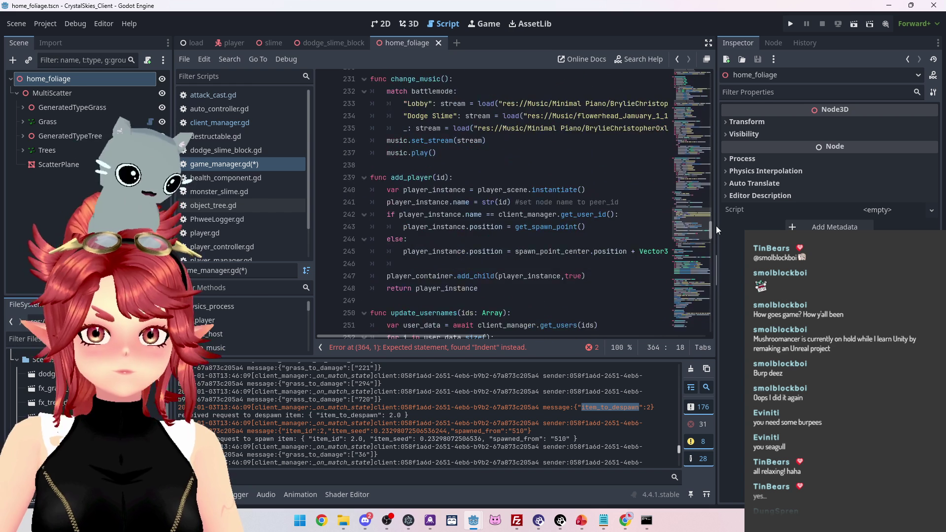
{"action": "left_click_drag", "start_coordinate": [715, 190], "coordinate": [716, 191]}
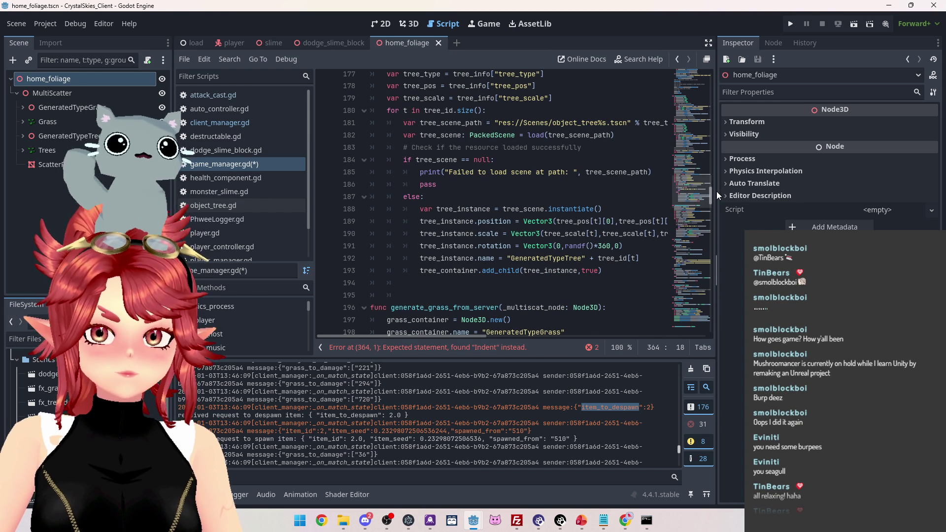
{"action": "mouse_move", "coordinate": [717, 191]}
{"action": "left_mouse_down"}
{"action": "mouse_move", "coordinate": [712, 319]}
{"action": "mouse_move", "coordinate": [708, 307]}
{"action": "left_mouse_up"}
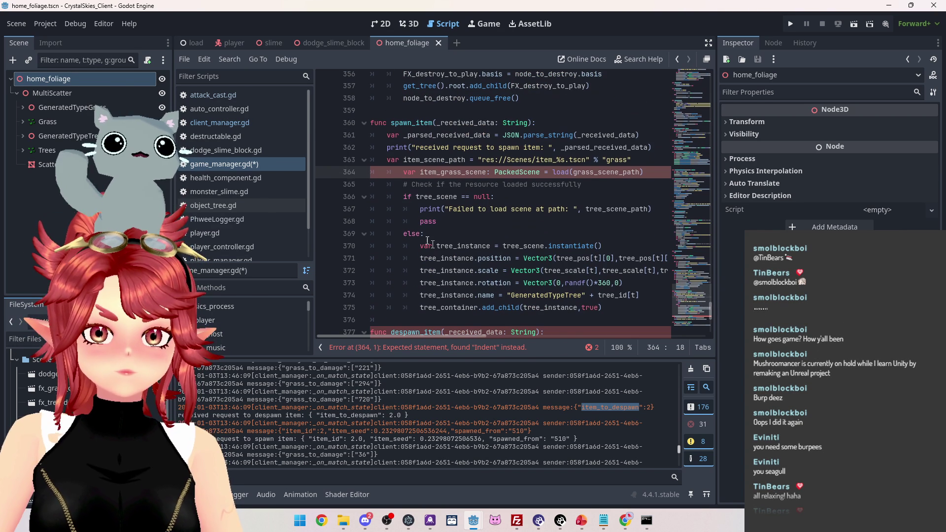
Rename item_grass_scene to item_scene, load item_scene_path, and remove its extra indent
{"action": "left_click", "coordinate": [404, 160]}
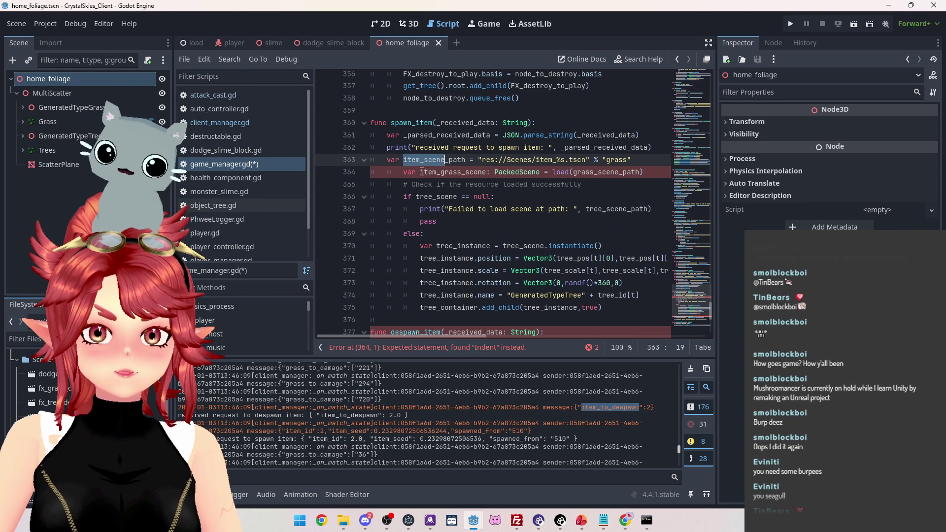
{"action": "left_click_drag", "start_coordinate": [420, 172], "coordinate": [484, 172]}
{"action": "type", "text": "item_scene"}
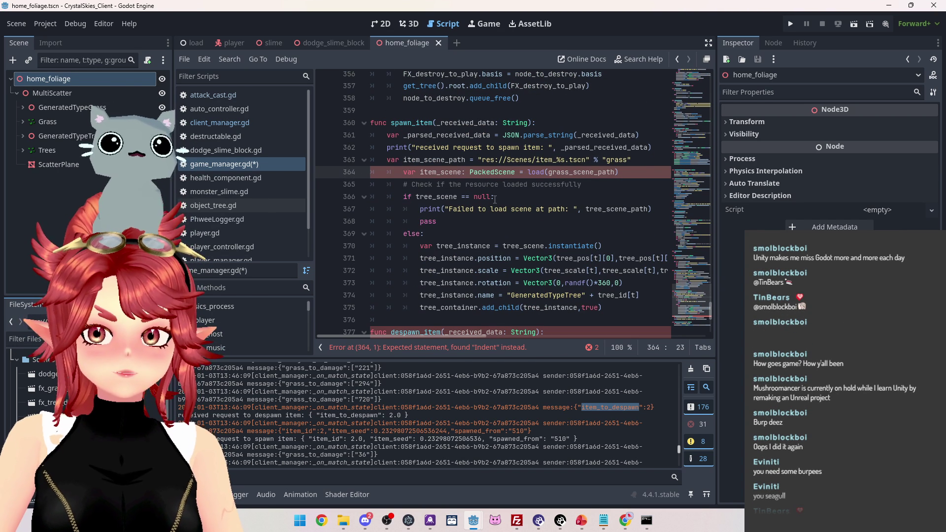
{"action": "double_click", "coordinate": [405, 159]}
{"action": "key", "text": "ctrl+c"}
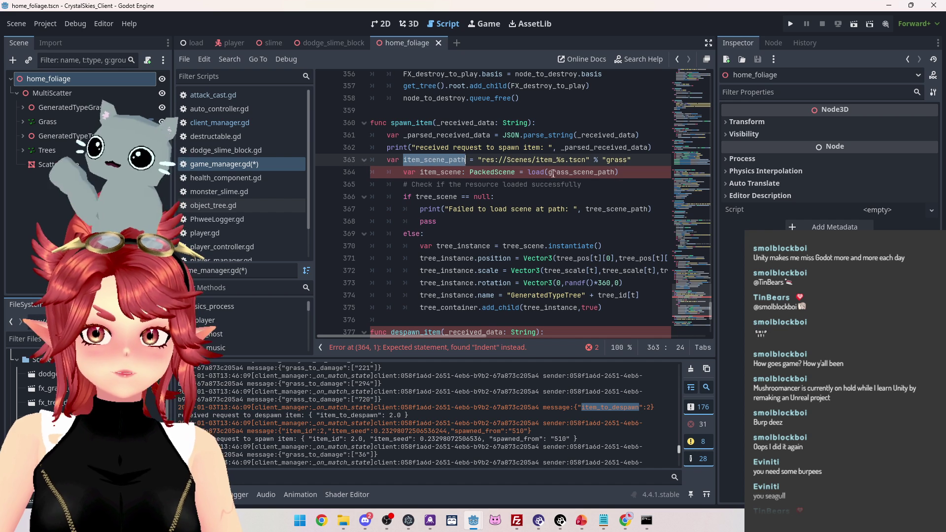
{"action": "left_click_drag", "start_coordinate": [549, 172], "coordinate": [573, 172]}
{"action": "key", "text": "Left"}
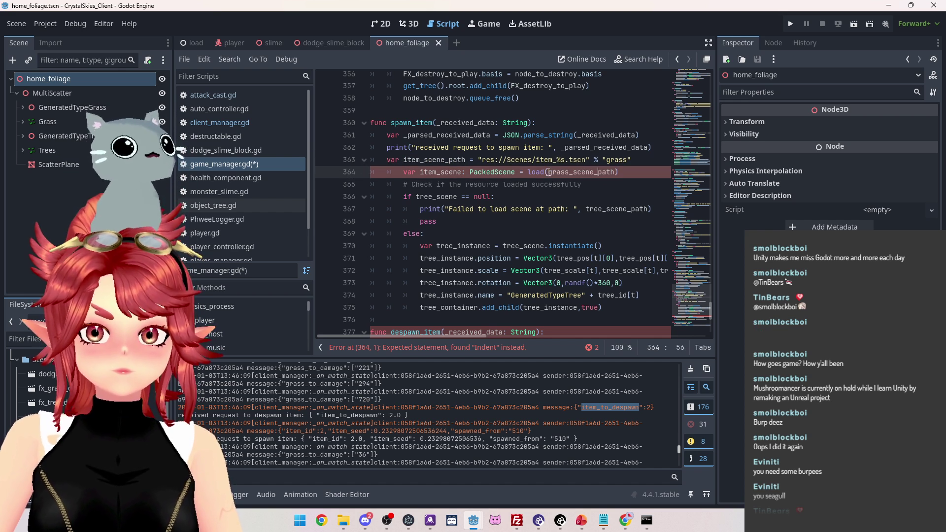
{"action": "double_click", "coordinate": [602, 172]}
{"action": "key", "text": "ctrl+v"}
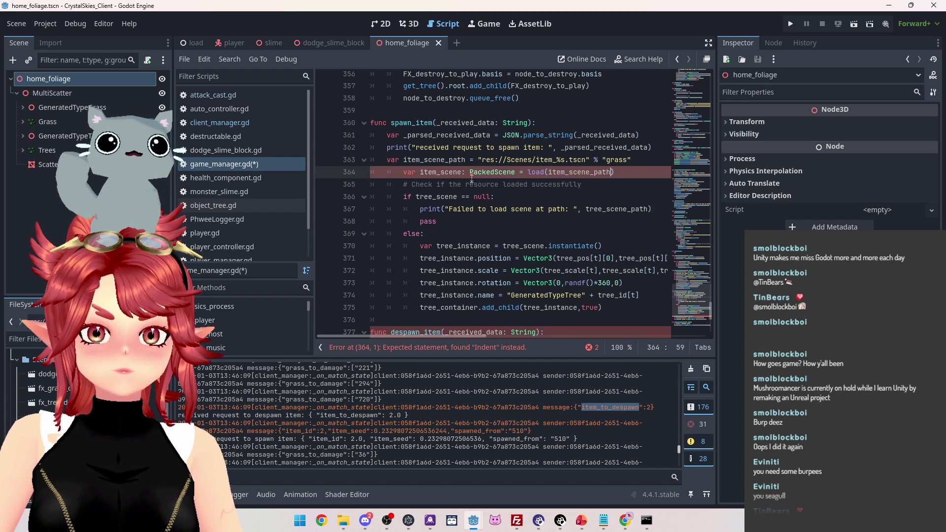
{"action": "left_click", "coordinate": [486, 187]}
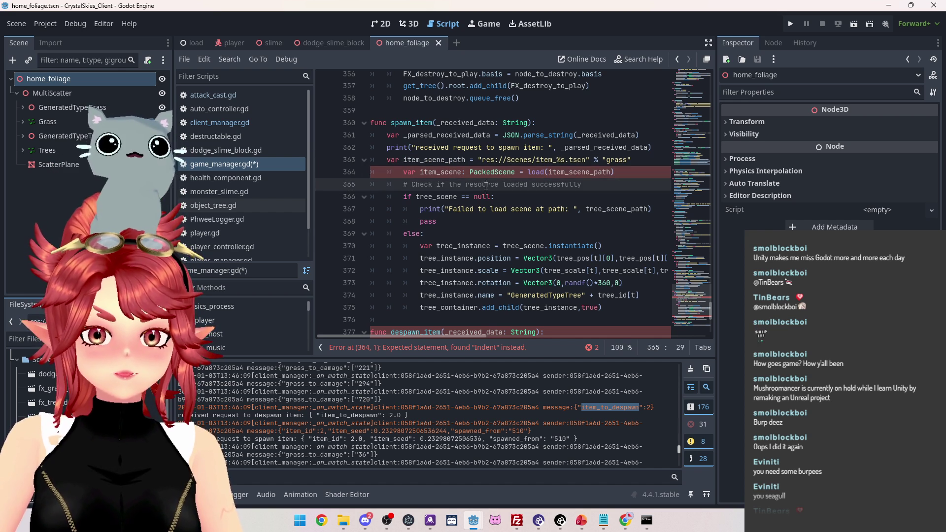
{"action": "key", "text": "Up"}
{"action": "key", "text": "Home"}
{"action": "key", "text": "BackSpace"}
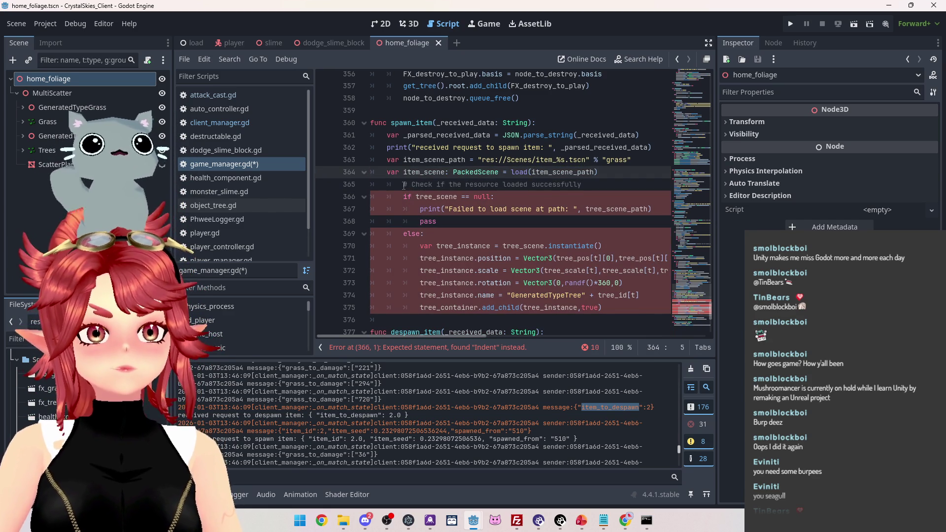
Fix the indentation of the resource check block below the item_scene line
{"action": "scroll", "coordinate": [473, 175], "scroll_direction": "down", "scroll_amount": 1}
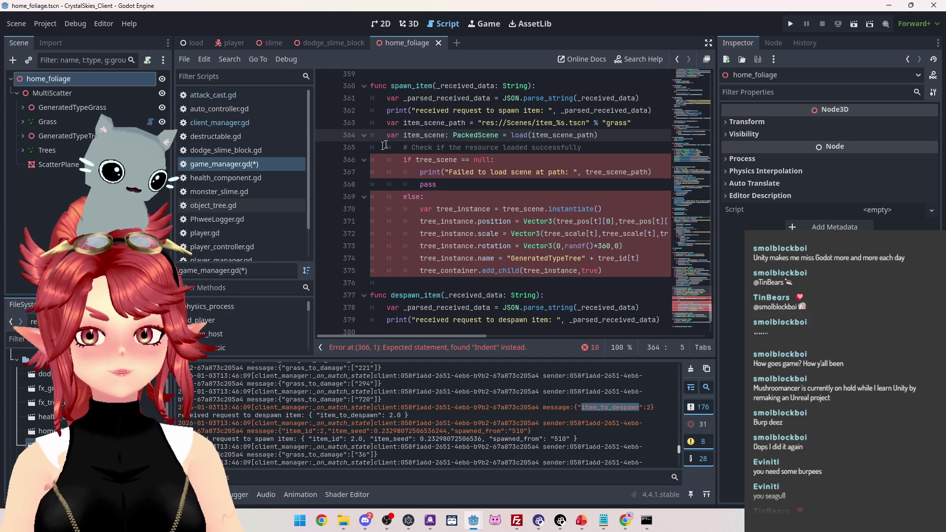
{"action": "scroll", "coordinate": [418, 166], "scroll_direction": "down", "scroll_amount": 1}
{"action": "scroll", "coordinate": [418, 166], "scroll_direction": "up", "scroll_amount": 1}
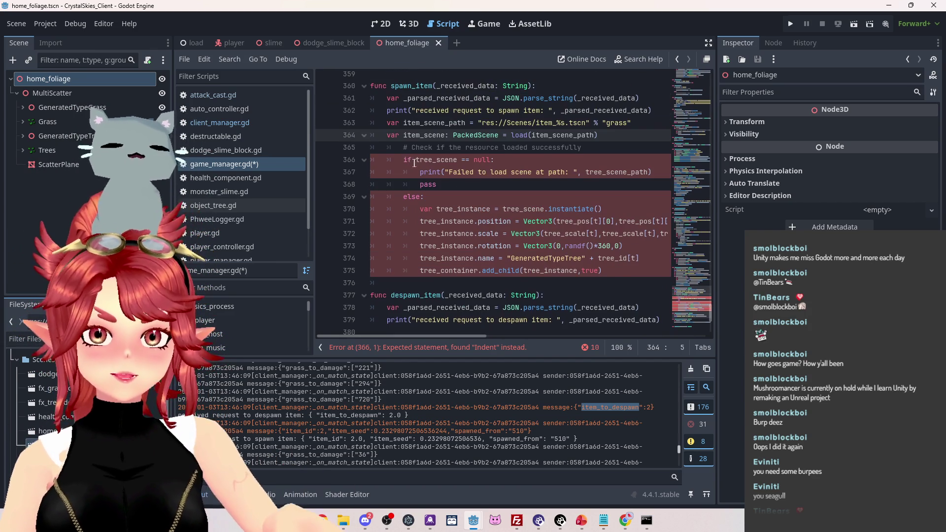
{"action": "left_click_drag", "start_coordinate": [403, 147], "coordinate": [440, 272]}
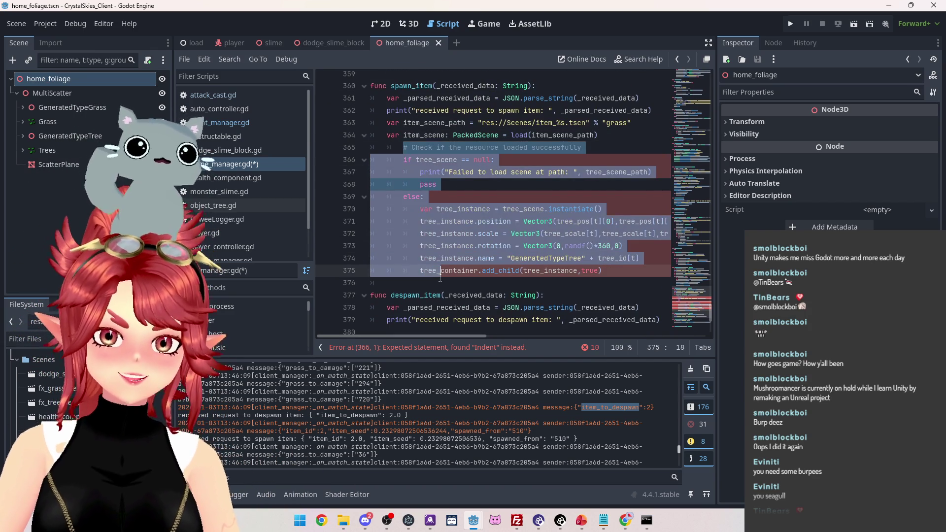
{"action": "key", "text": "shift+Tab"}
{"action": "key", "text": "shift+Tab"}
{"action": "left_click", "coordinate": [458, 212]}
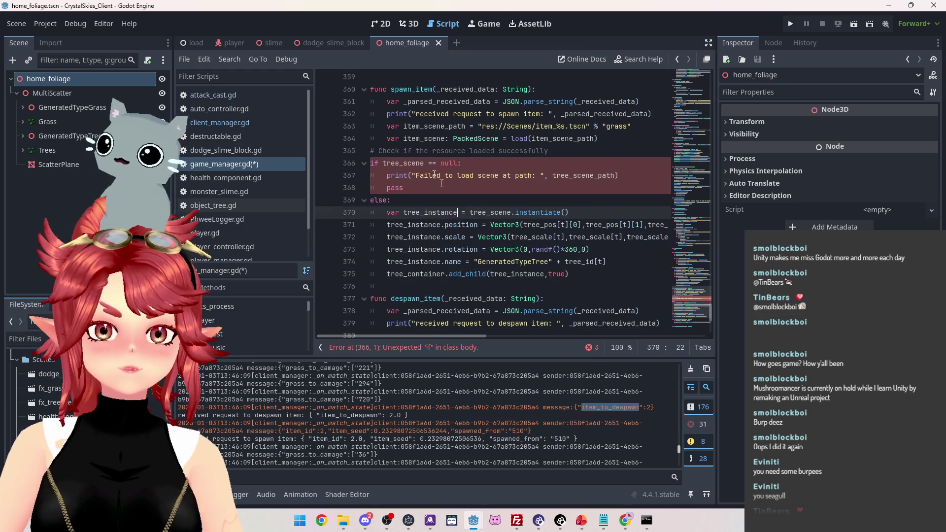
{"action": "left_click", "coordinate": [412, 151]}
{"action": "left_click_drag", "start_coordinate": [371, 149], "coordinate": [434, 274]}
{"action": "key", "text": "Tab"}
{"action": "left_click", "coordinate": [442, 162]}
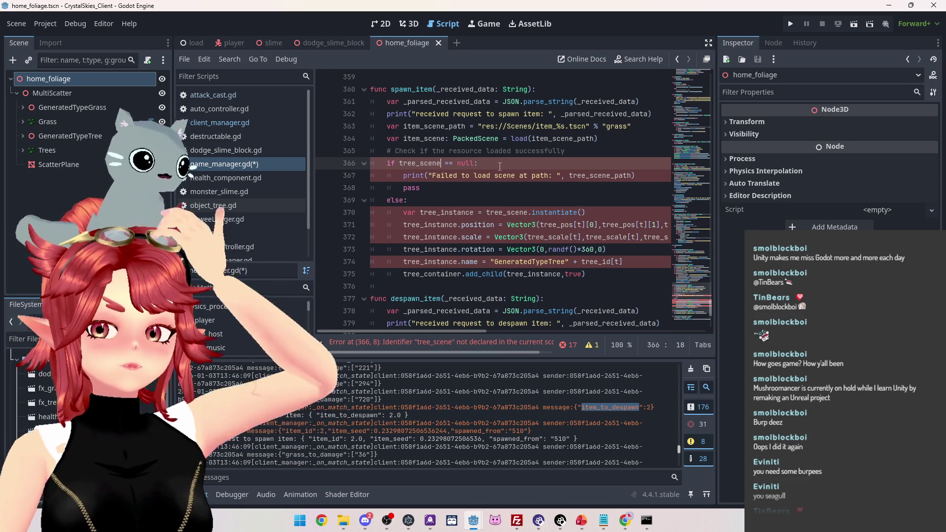
Update the check to use item_scene, with the message saying spawn item at item_scene_path
{"action": "left_click_drag", "start_coordinate": [399, 163], "coordinate": [417, 163]}
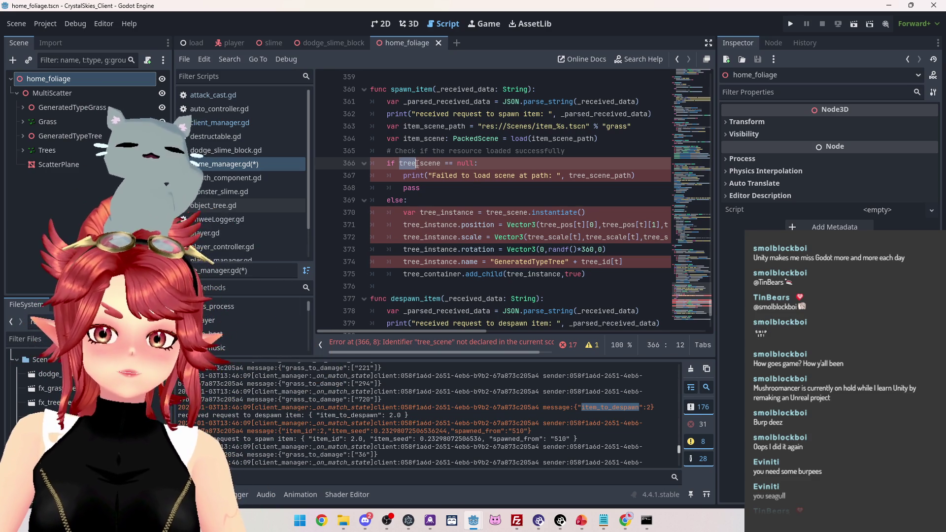
{"action": "type", "text": "item"}
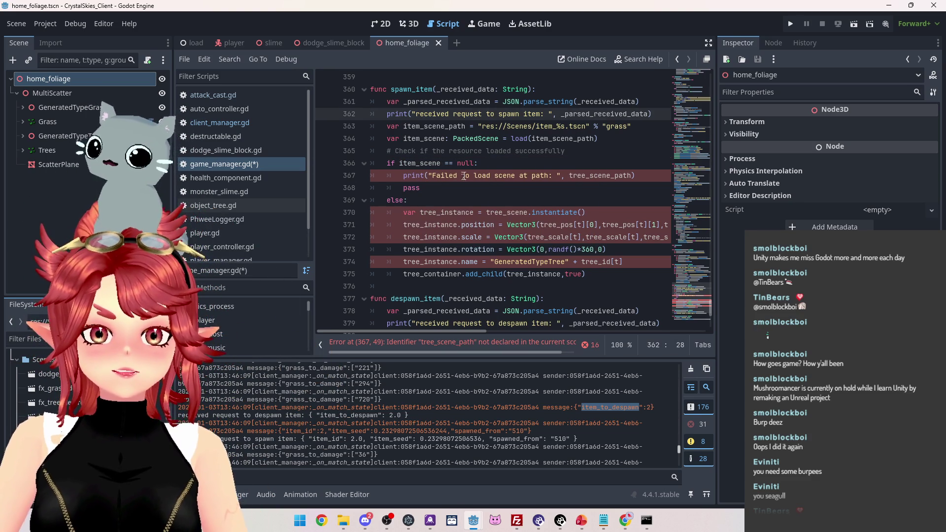
{"action": "left_click_drag", "start_coordinate": [474, 176], "coordinate": [492, 175]}
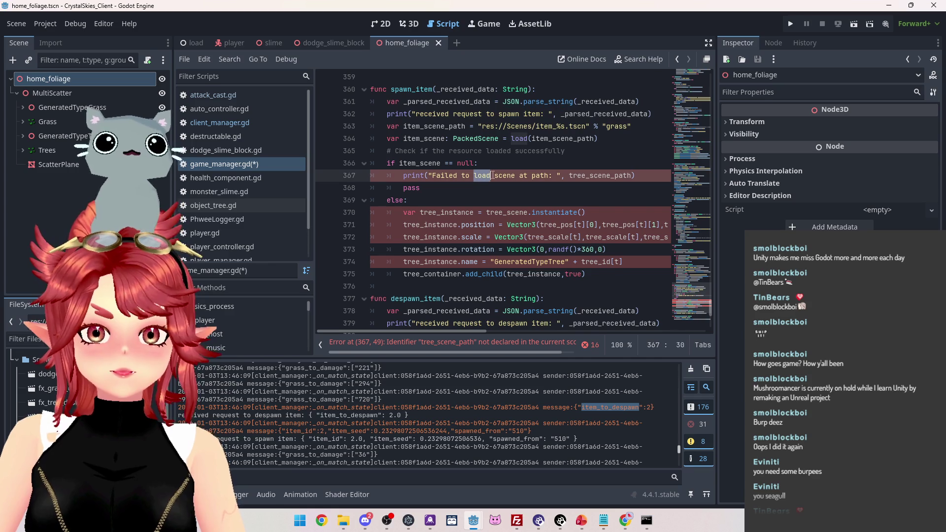
{"action": "type", "text": "spawn i"}
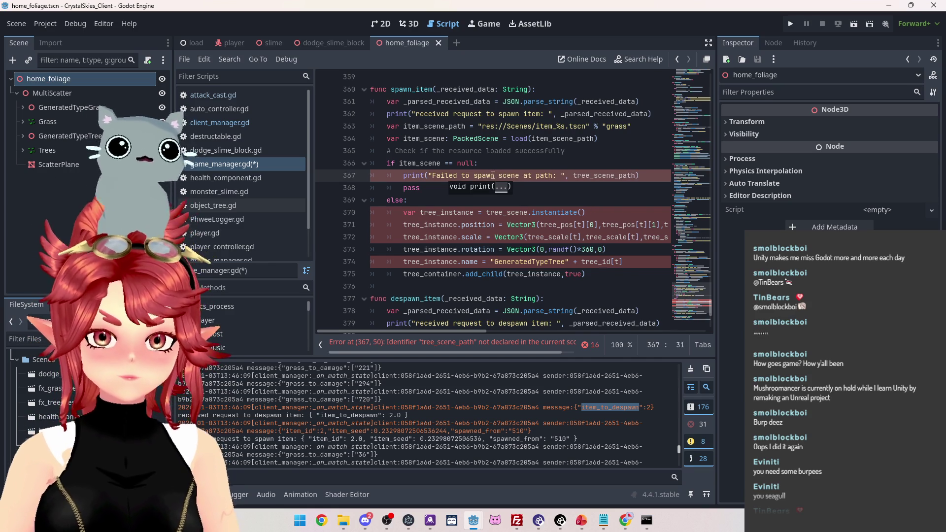
{"action": "type", "text": "tem"}
{"action": "key", "text": "Delete"}
{"action": "key", "text": "Delete"}
{"action": "key", "text": "Delete"}
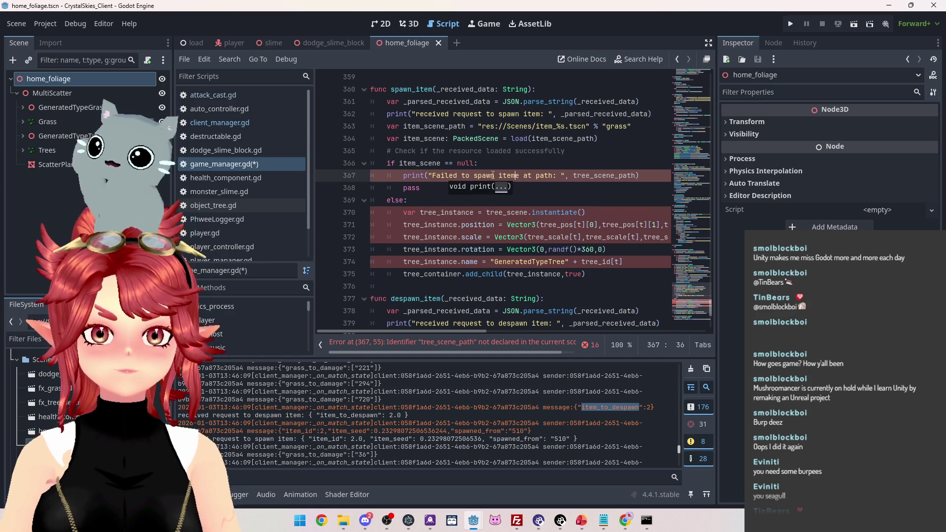
{"action": "left_click_drag", "start_coordinate": [570, 175], "coordinate": [585, 173]}
{"action": "type", "text": "item"}
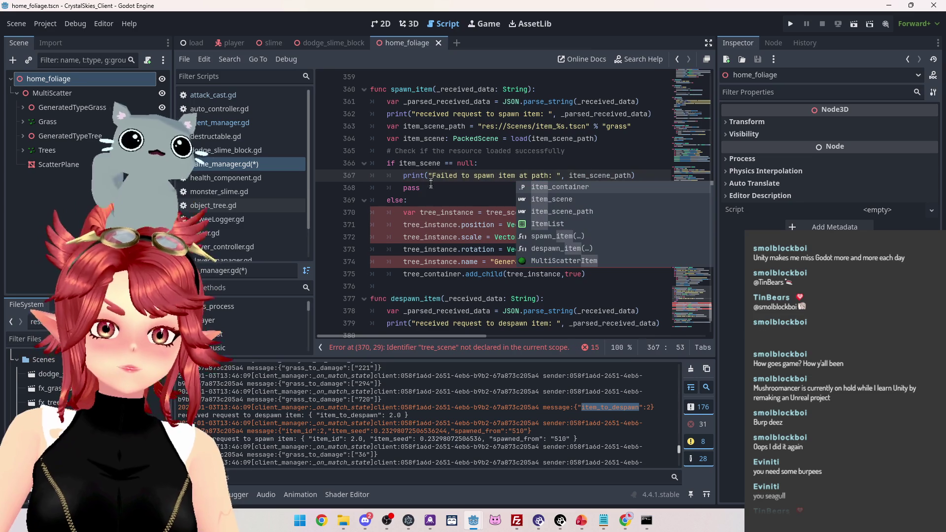
{"action": "left_click", "coordinate": [431, 193]}
Rename tree_instance to item_instance on the instantiate and following lines
{"action": "scroll", "coordinate": [431, 195], "scroll_direction": "down", "scroll_amount": 1}
{"action": "scroll", "coordinate": [474, 161], "scroll_direction": "up", "scroll_amount": 1}
{"action": "left_click_drag", "start_coordinate": [420, 212], "coordinate": [497, 214]}
{"action": "type", "text": "item"}
{"action": "type", "text": "item"}
{"action": "left_click", "coordinate": [499, 189]}
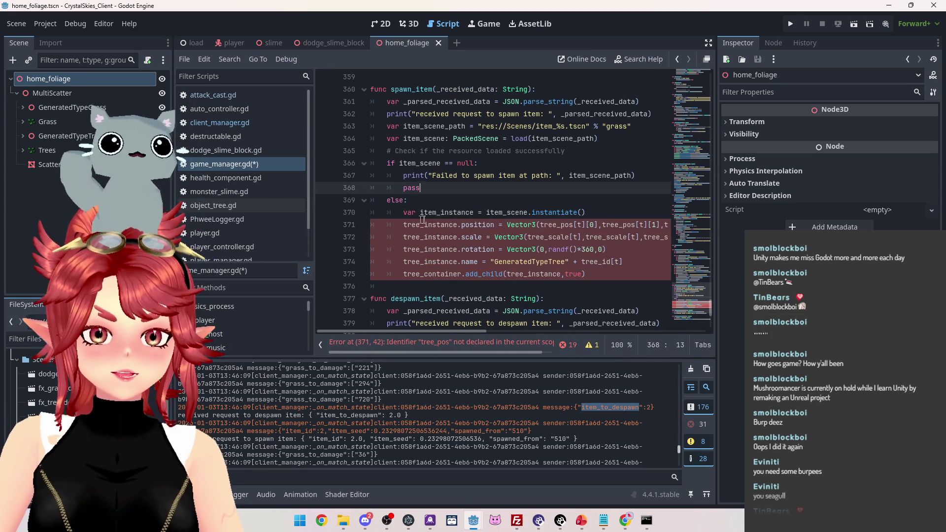
{"action": "left_click_drag", "start_coordinate": [487, 215], "coordinate": [504, 212]}
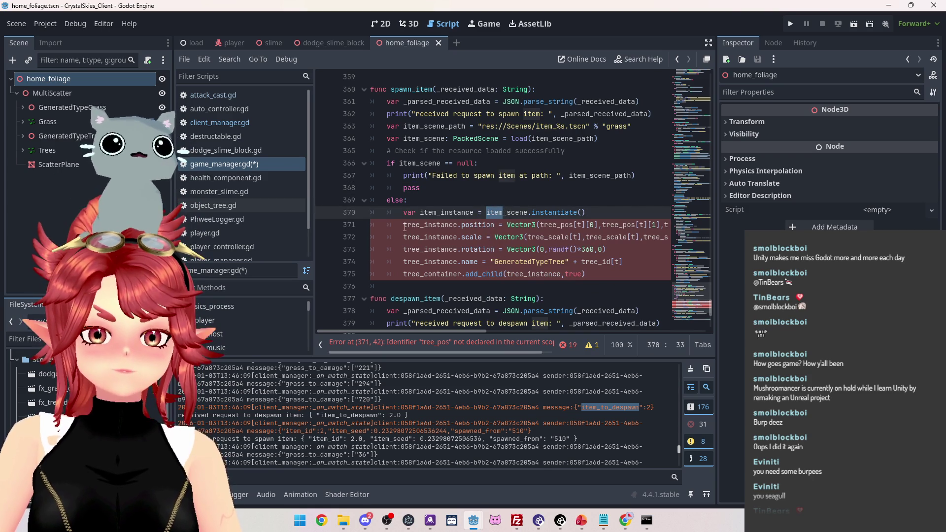
{"action": "left_click_drag", "start_coordinate": [404, 226], "coordinate": [421, 226]}
{"action": "type", "text": "item"}
{"action": "mouse_move", "coordinate": [404, 238]}
{"action": "left_mouse_down"}
{"action": "mouse_move", "coordinate": [420, 238]}
{"action": "mouse_move", "coordinate": [418, 275]}
{"action": "left_mouse_up"}
{"action": "type", "text": "itemitemitem"}
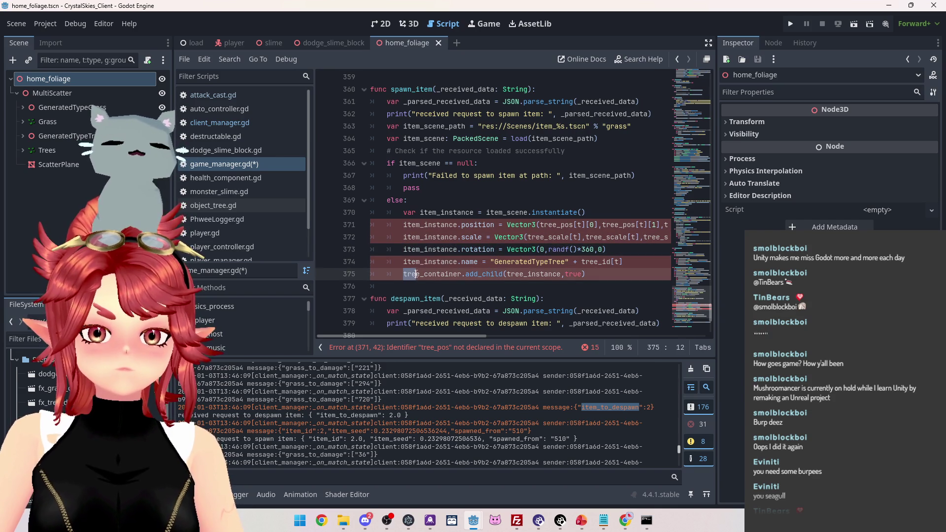
Check the item_scene symbol info and save game_manager.gd
{"action": "left_click", "coordinate": [594, 250]}
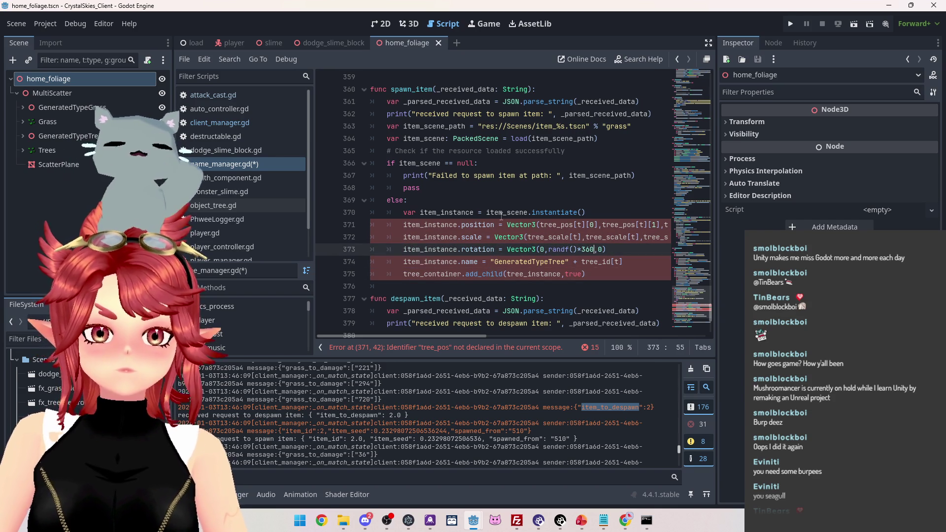
{"action": "left_click", "coordinate": [499, 213]}
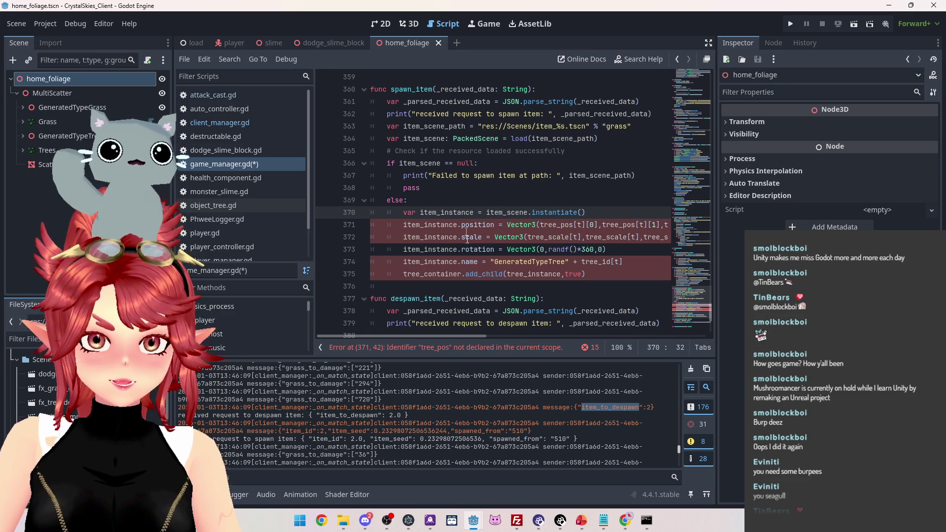
{"action": "left_click", "coordinate": [503, 191]}
{"action": "key", "text": "ctrl+s"}
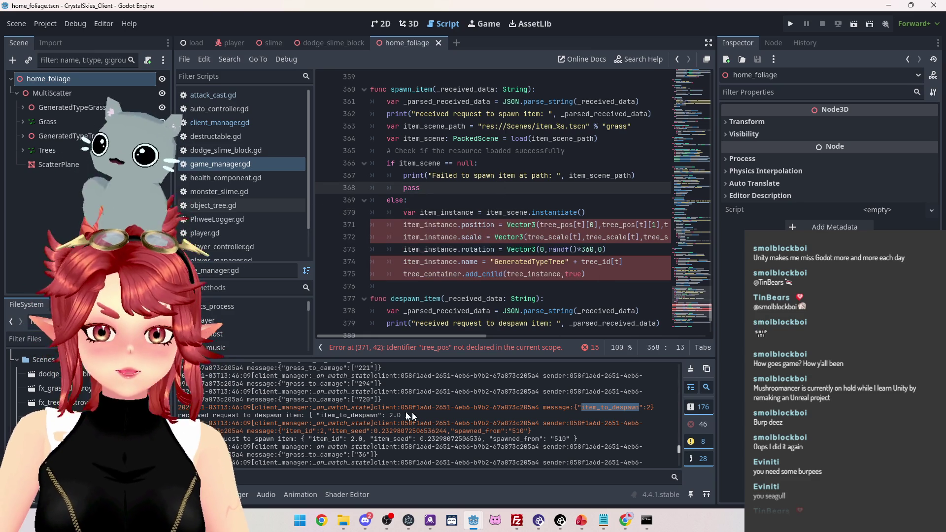
{"action": "left_click", "coordinate": [592, 409]}
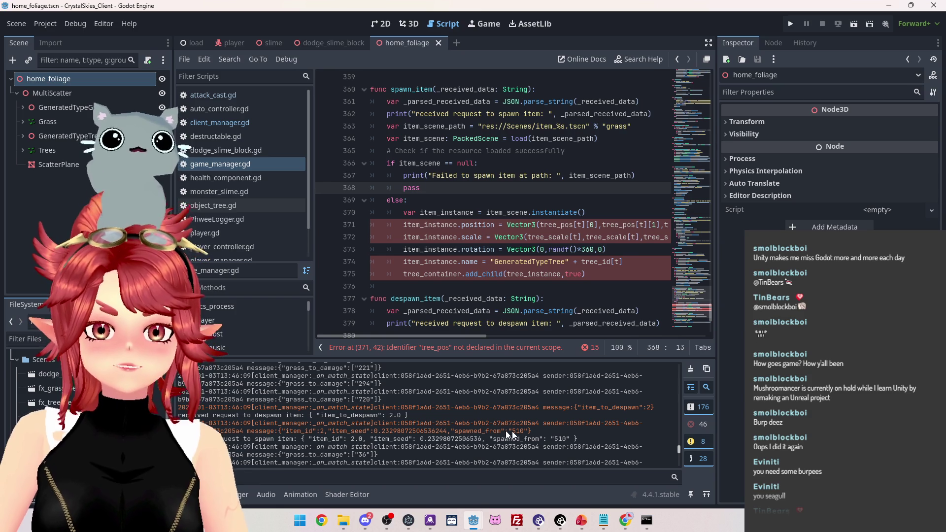
{"action": "scroll", "coordinate": [485, 187], "scroll_direction": "up", "scroll_amount": 2}
Select the grass_to_damage lookup on line 338, then add a blank line after item_scene.instantiate()
{"action": "scroll", "coordinate": [425, 180], "scroll_direction": "up", "scroll_amount": 1}
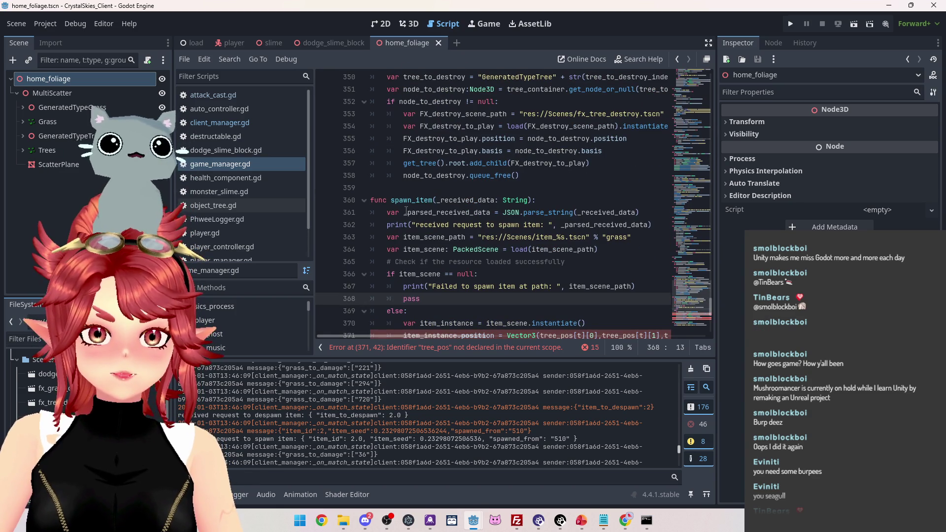
{"action": "left_click_drag", "start_coordinate": [406, 212], "coordinate": [491, 213]}
{"action": "scroll", "coordinate": [489, 227], "scroll_direction": "up", "scroll_amount": 5}
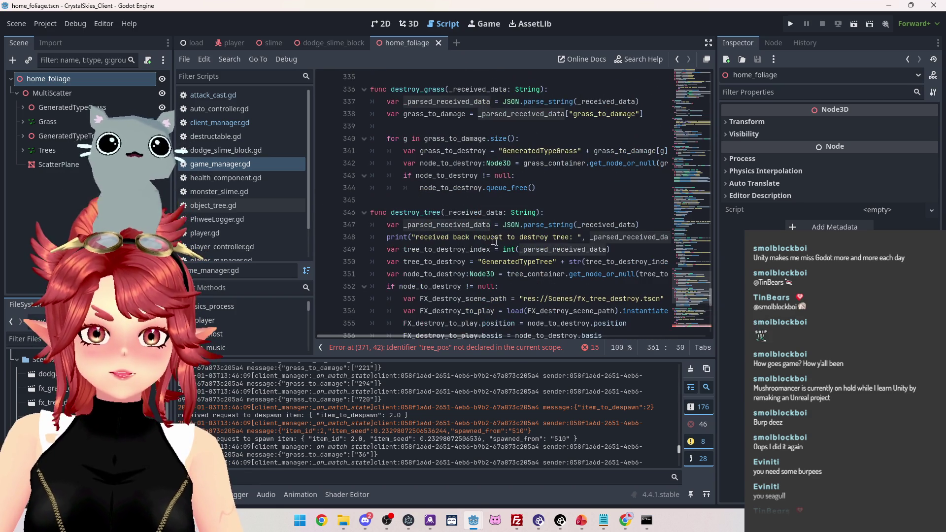
{"action": "scroll", "coordinate": [495, 241], "scroll_direction": "down", "scroll_amount": 2}
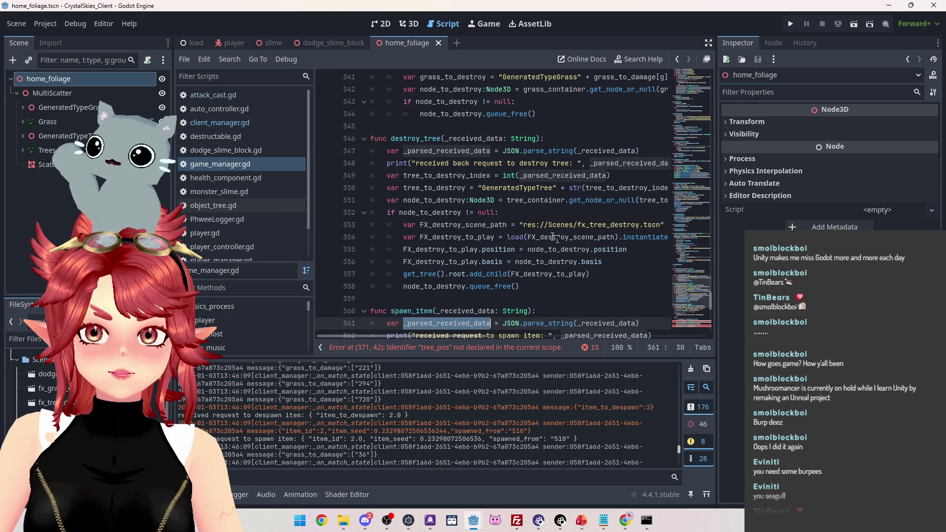
{"action": "scroll", "coordinate": [555, 238], "scroll_direction": "up", "scroll_amount": 3}
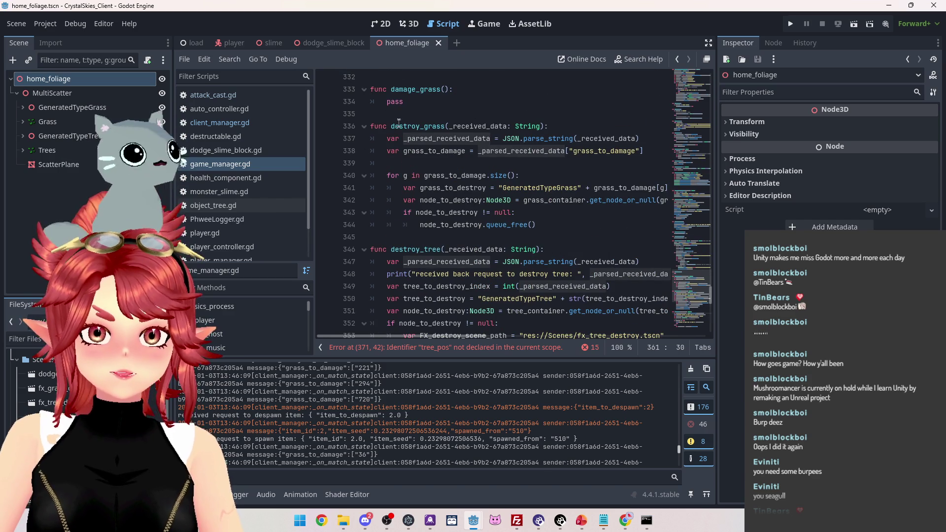
{"action": "left_click", "coordinate": [479, 152]}
{"action": "left_click_drag", "start_coordinate": [479, 151], "coordinate": [643, 151]}
{"action": "key", "text": "ctrl+c"}
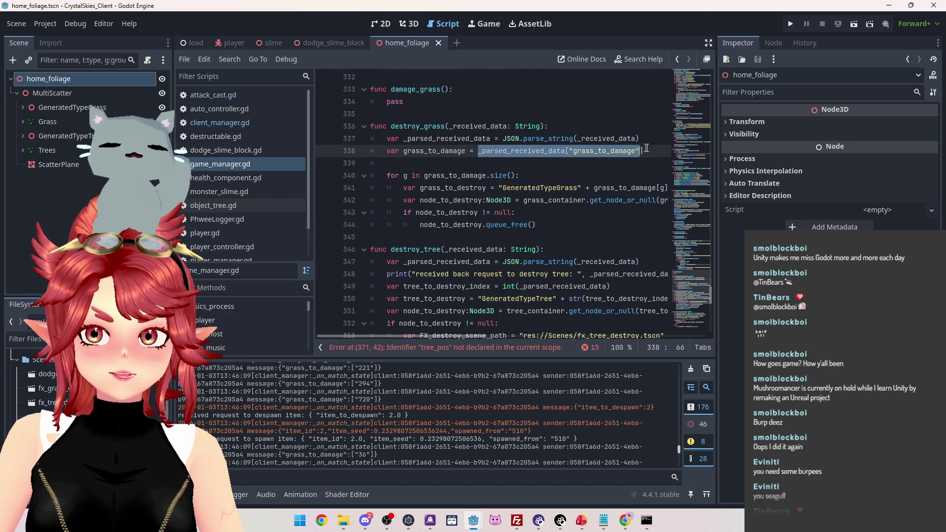
{"action": "scroll", "coordinate": [522, 197], "scroll_direction": "down", "scroll_amount": 1}
{"action": "scroll", "coordinate": [522, 197], "scroll_direction": "down", "scroll_amount": 8}
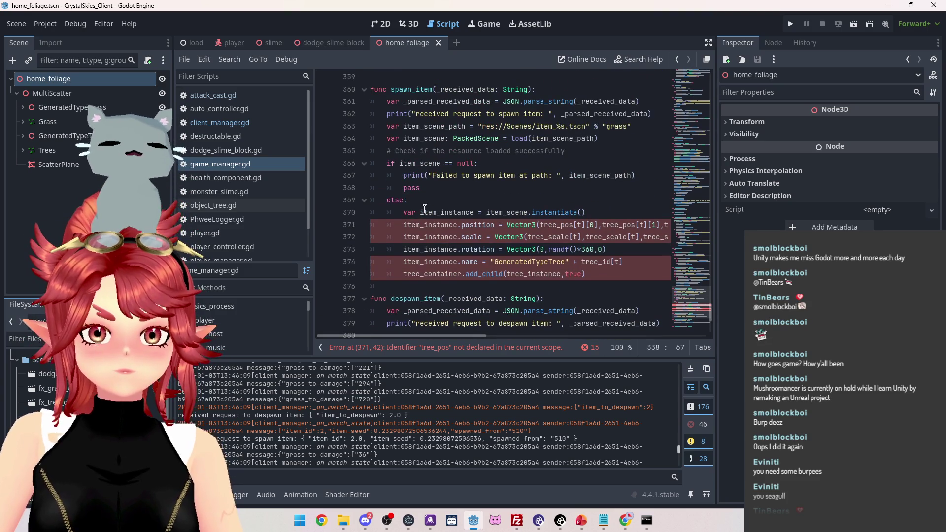
{"action": "left_click", "coordinate": [597, 207]}
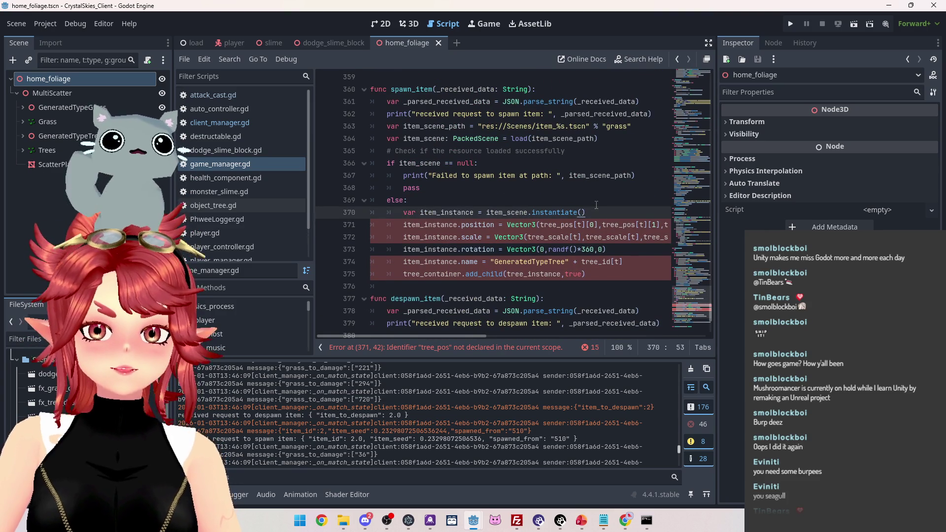
{"action": "key", "text": "Return"}
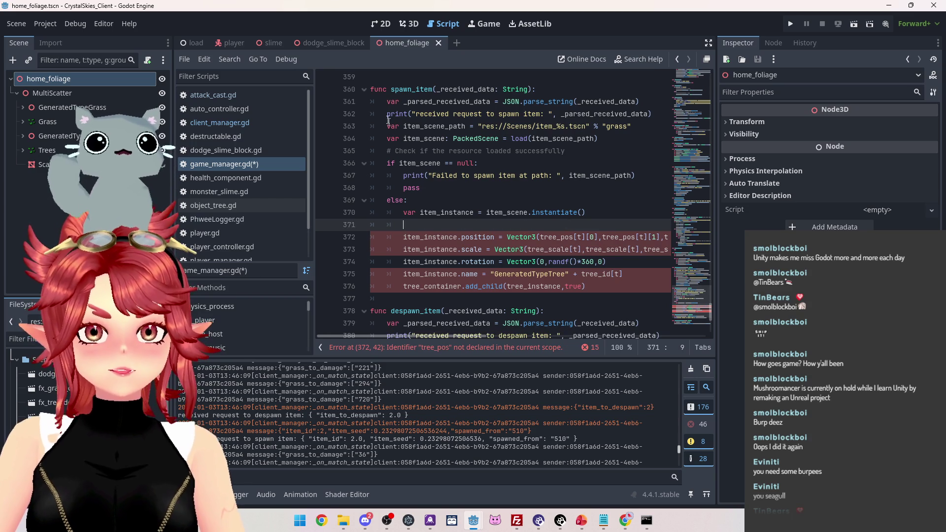
Paste the lookup below line 361 and turn it into var item_id reading the item_id key
{"action": "left_click", "coordinate": [653, 102]}
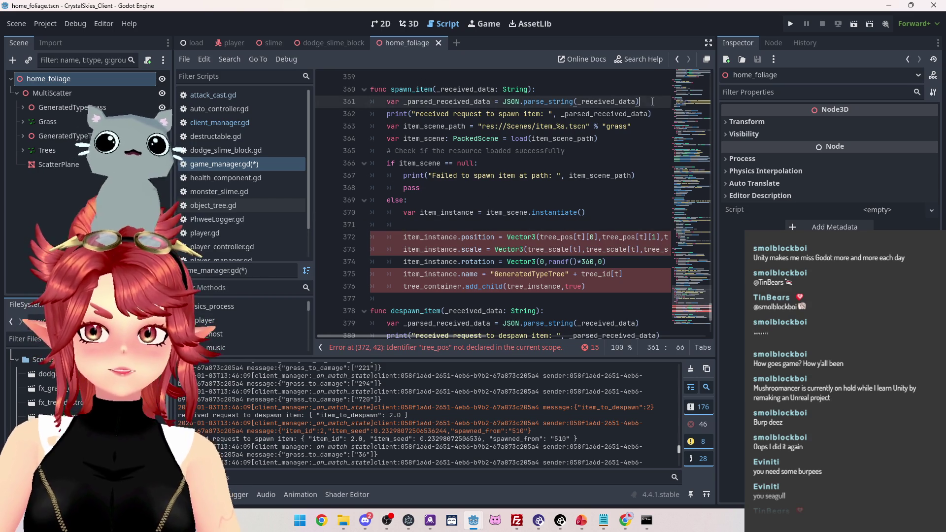
{"action": "key", "text": "Return"}
{"action": "key", "text": "ctrl+v"}
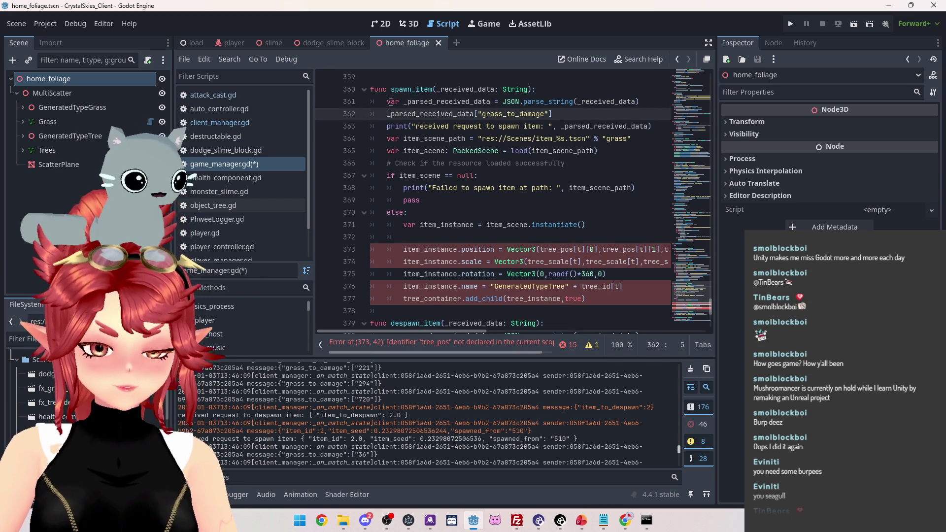
{"action": "type", "text": "var "}
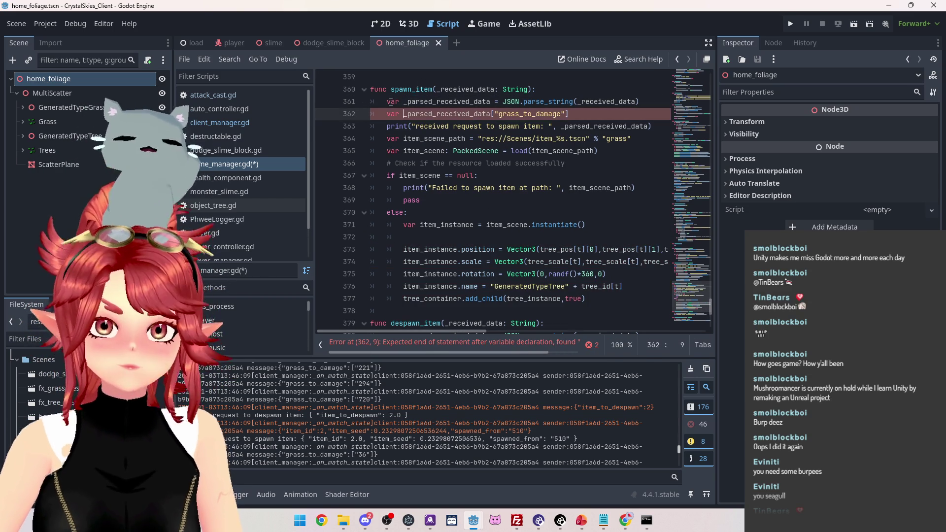
{"action": "type", "text": "item_id"}
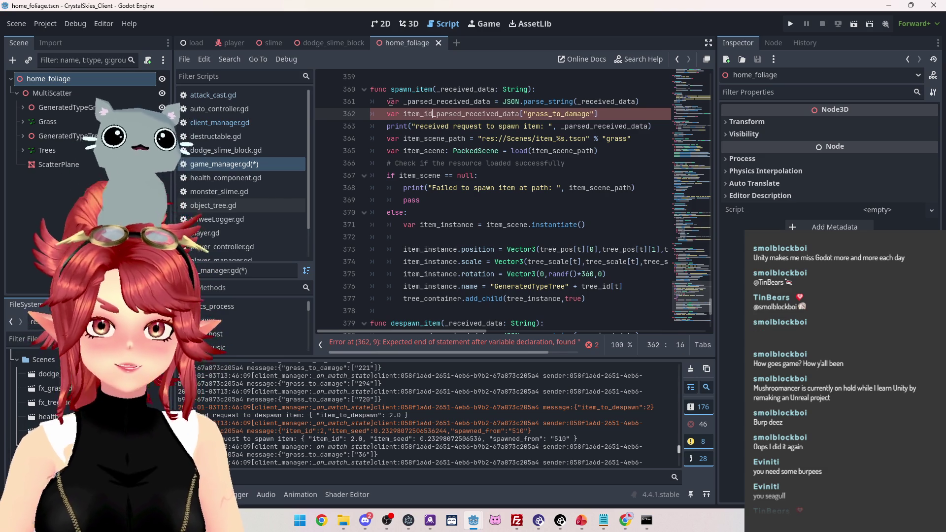
{"action": "type", "text": " ="}
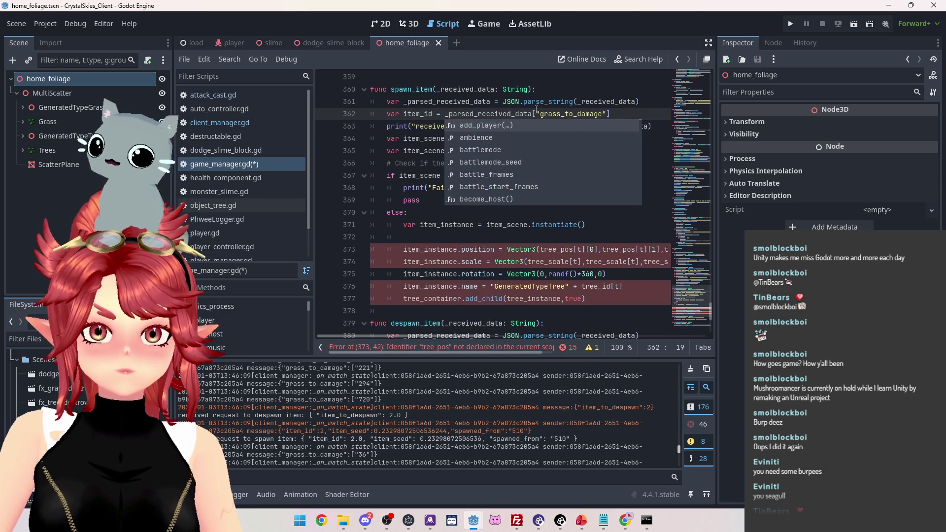
{"action": "left_click", "coordinate": [541, 114]}
{"action": "left_click_drag", "start_coordinate": [565, 114], "coordinate": [603, 114]}
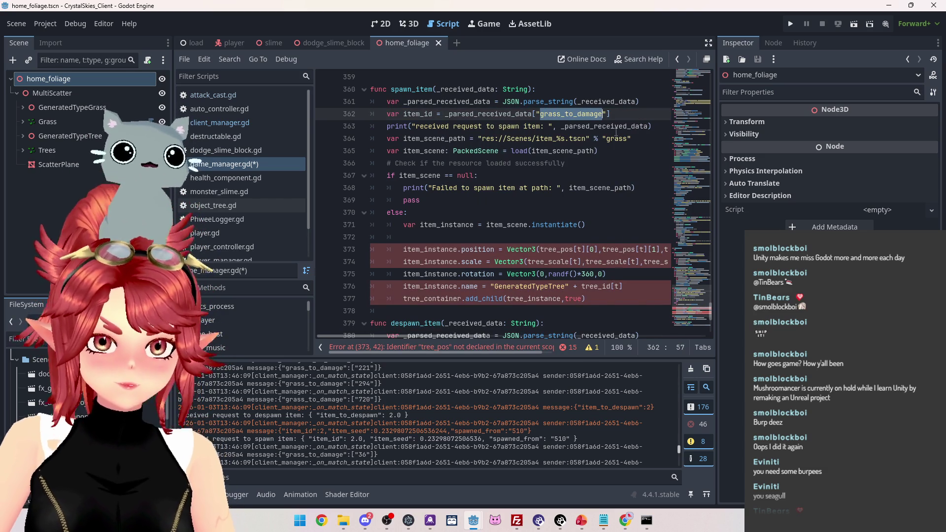
{"action": "type", "text": "item_i"}
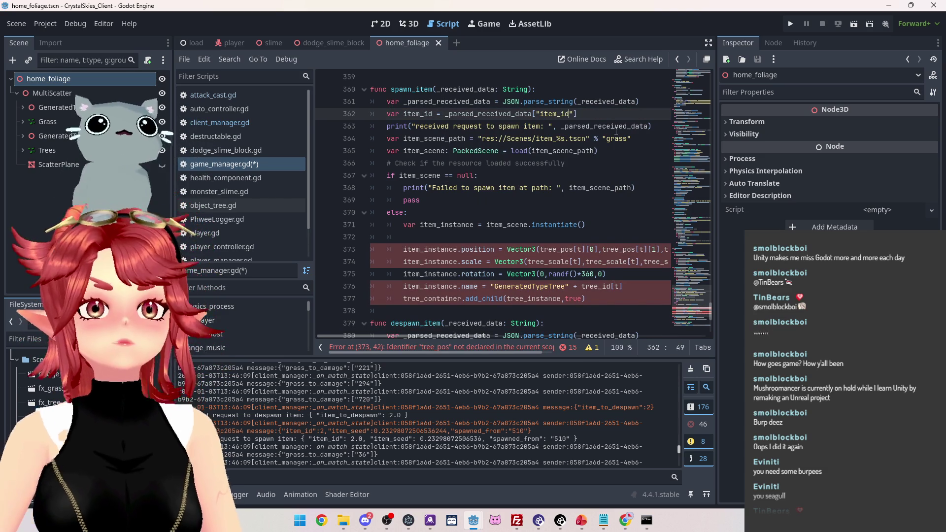
Make two copies of the item_id line directly below it
{"action": "left_click_drag", "start_coordinate": [592, 113], "coordinate": [387, 110]}
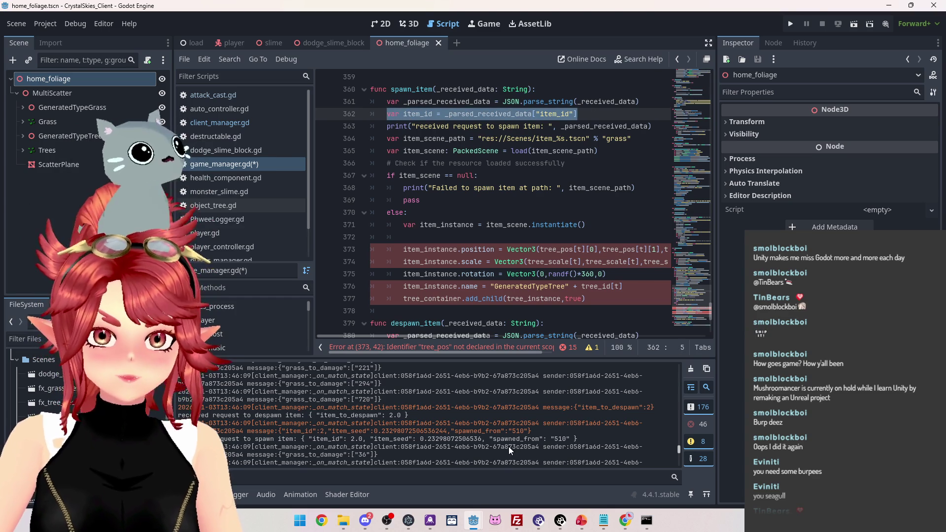
{"action": "key", "text": "ctrl+c"}
{"action": "left_click", "coordinate": [587, 114]}
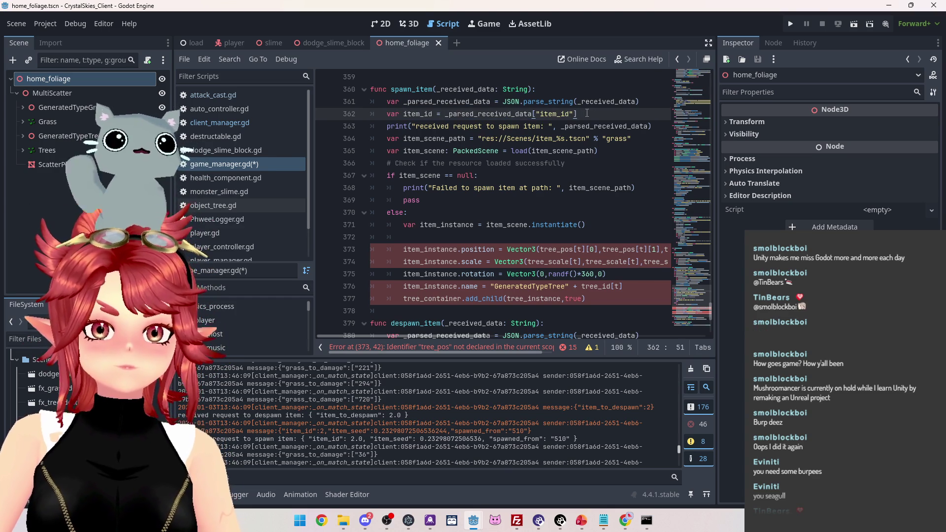
{"action": "key", "text": "Return"}
{"action": "key", "text": "ctrl+v"}
{"action": "key", "text": "Return"}
{"action": "key", "text": "ctrl+v"}
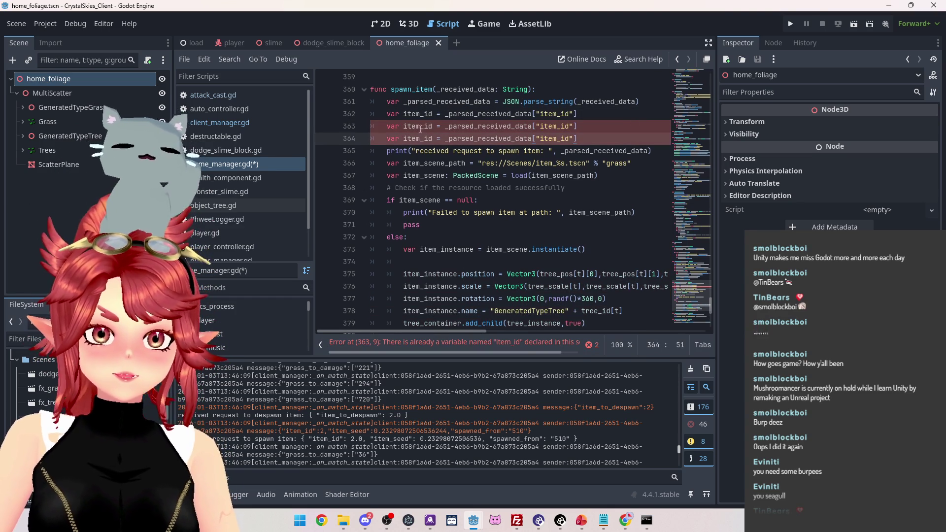
Rename the copied variables to item_seed and spawned_from
{"action": "left_click", "coordinate": [433, 126]}
{"action": "key", "text": "BackSpace"}
{"action": "key", "text": "BackSpace"}
{"action": "type", "text": "seed"}
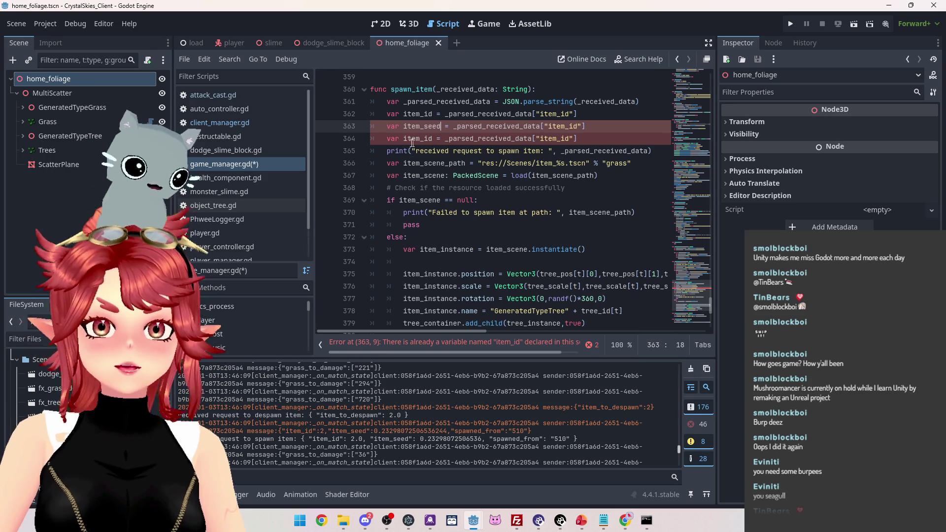
{"action": "left_click", "coordinate": [420, 138]}
{"action": "key", "text": "BackSpace"}
{"action": "key", "text": "BackSpace"}
{"action": "key", "text": "BackSpace"}
{"action": "type", "text": "spawned"}
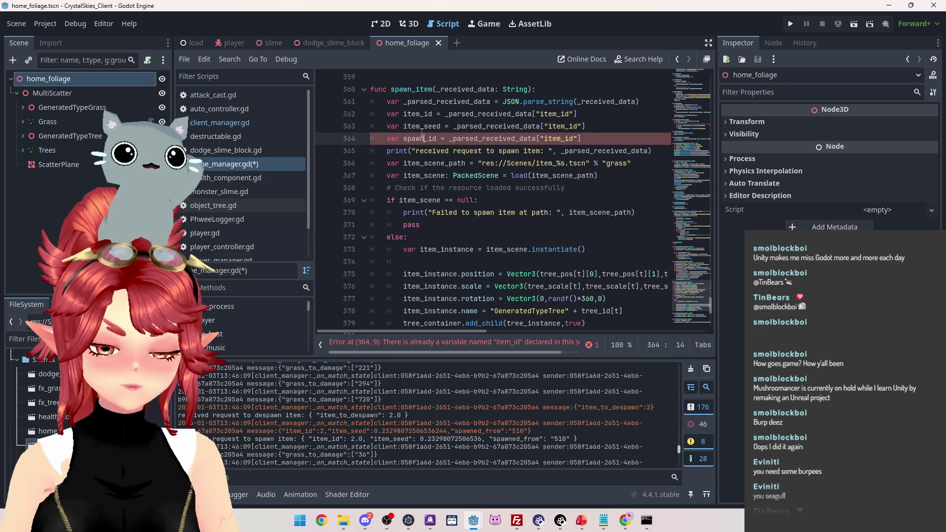
{"action": "left_click", "coordinate": [441, 139]}
{"action": "key", "text": "BackSpace"}
{"action": "key", "text": "Delete"}
{"action": "type", "text": "from"}
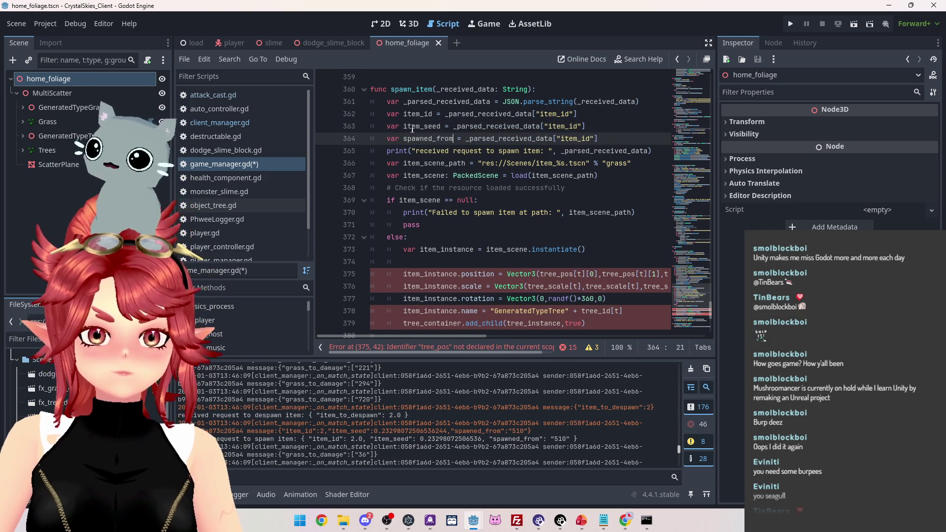
Change the copies' dictionary keys to item_seed and spawned_from
{"action": "left_click_drag", "start_coordinate": [442, 126], "coordinate": [420, 127]}
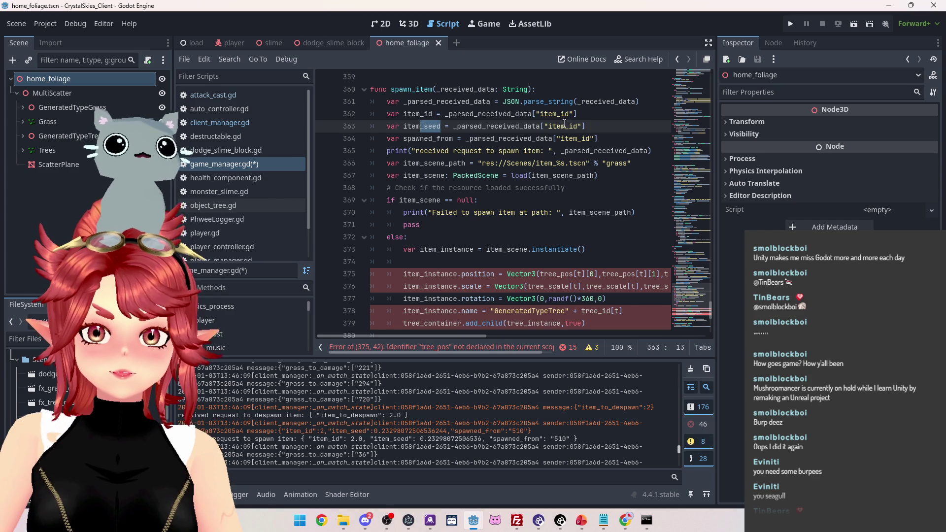
{"action": "left_click_drag", "start_coordinate": [569, 126], "coordinate": [576, 126]}
{"action": "type", "text": "seed"}
{"action": "left_click_drag", "start_coordinate": [403, 138], "coordinate": [457, 139]}
{"action": "left_click_drag", "start_coordinate": [557, 139], "coordinate": [595, 139]}
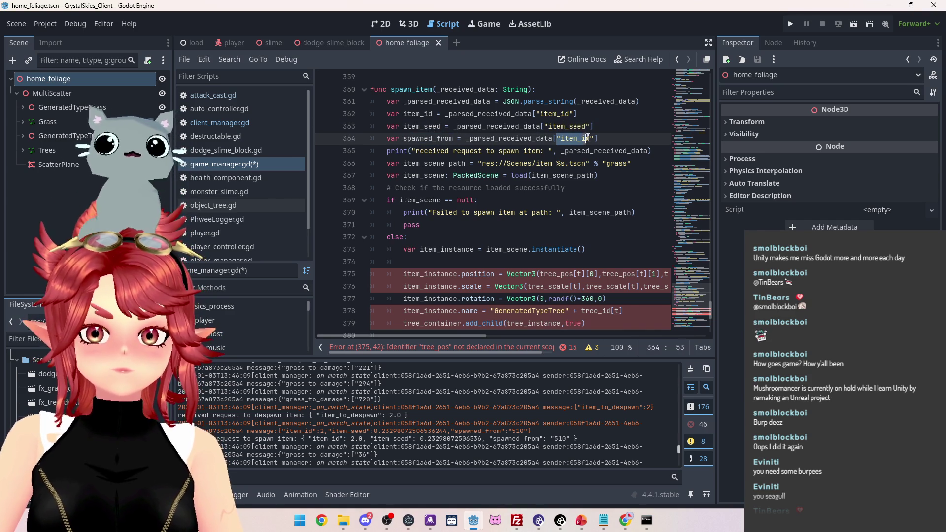
{"action": "left_click", "coordinate": [577, 138]}
{"action": "double_click", "coordinate": [564, 139]}
{"action": "type", "text": "spawned_from"}
Add a "#determine item from seed" comment after "grass" on the item_scene_path line
{"action": "left_click", "coordinate": [573, 158]}
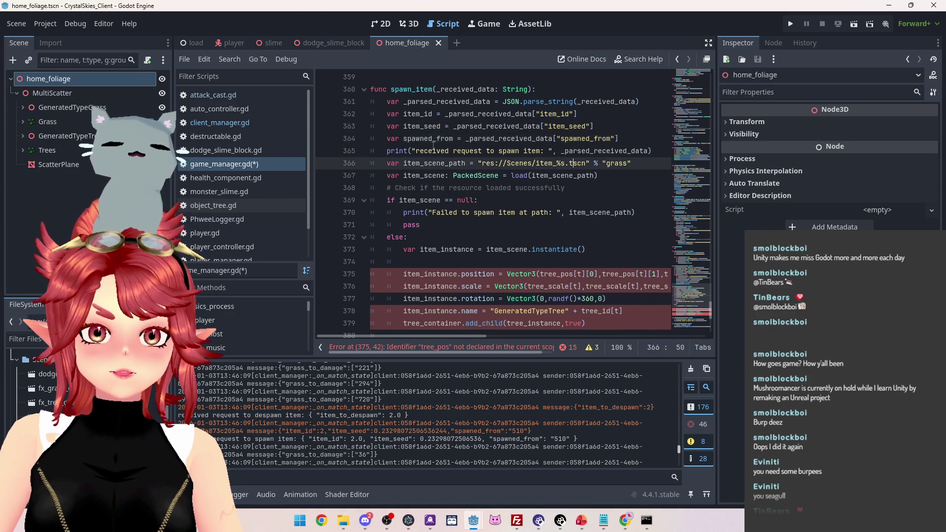
{"action": "scroll", "coordinate": [444, 143], "scroll_direction": "down", "scroll_amount": 1}
{"action": "scroll", "coordinate": [434, 138], "scroll_direction": "up", "scroll_amount": 3}
{"action": "scroll", "coordinate": [426, 134], "scroll_direction": "down", "scroll_amount": 2}
{"action": "scroll", "coordinate": [432, 143], "scroll_direction": "down", "scroll_amount": 1}
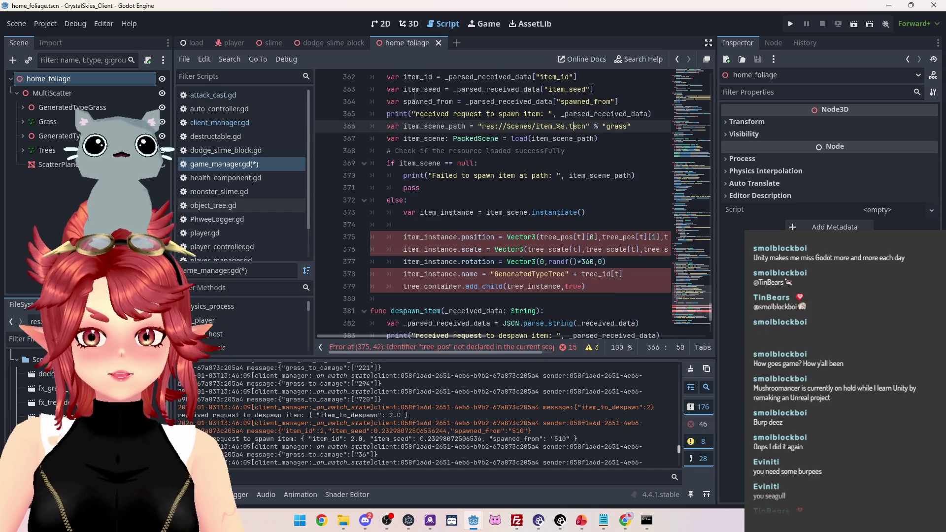
{"action": "scroll", "coordinate": [414, 98], "scroll_direction": "up", "scroll_amount": 1}
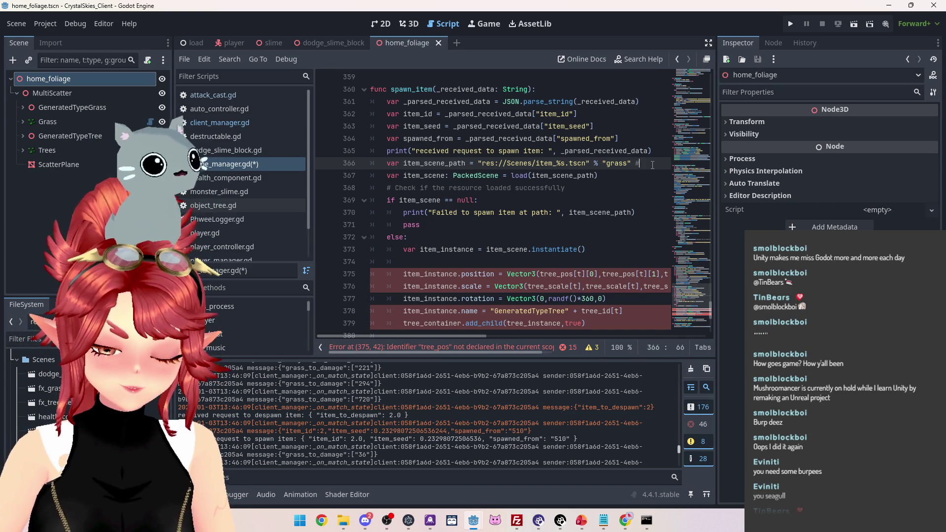
{"action": "type", "text": "determine item t"}
{"action": "type", "text": "rom seed"}
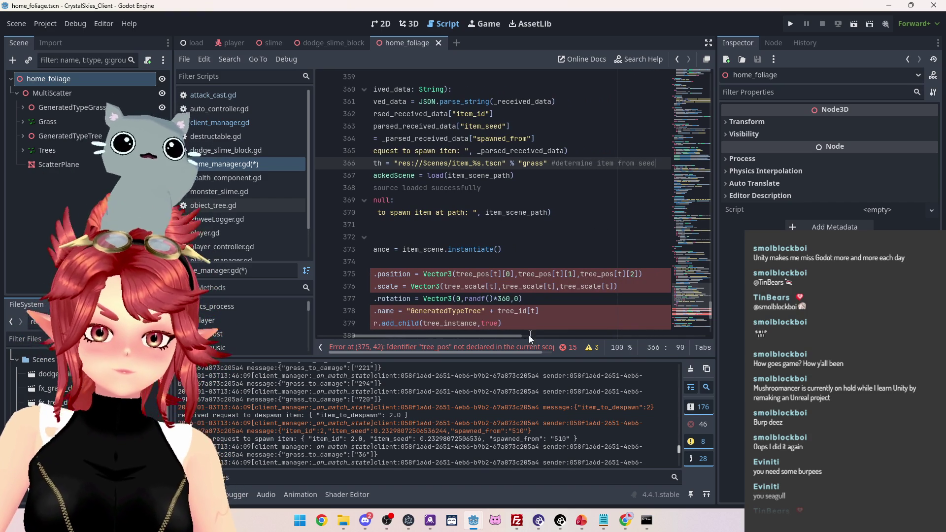
{"action": "mouse_move", "coordinate": [517, 334]}
{"action": "left_mouse_down"}
{"action": "mouse_move", "coordinate": [462, 332]}
{"action": "mouse_move", "coordinate": [555, 330]}
{"action": "mouse_move", "coordinate": [459, 332]}
{"action": "left_mouse_up"}
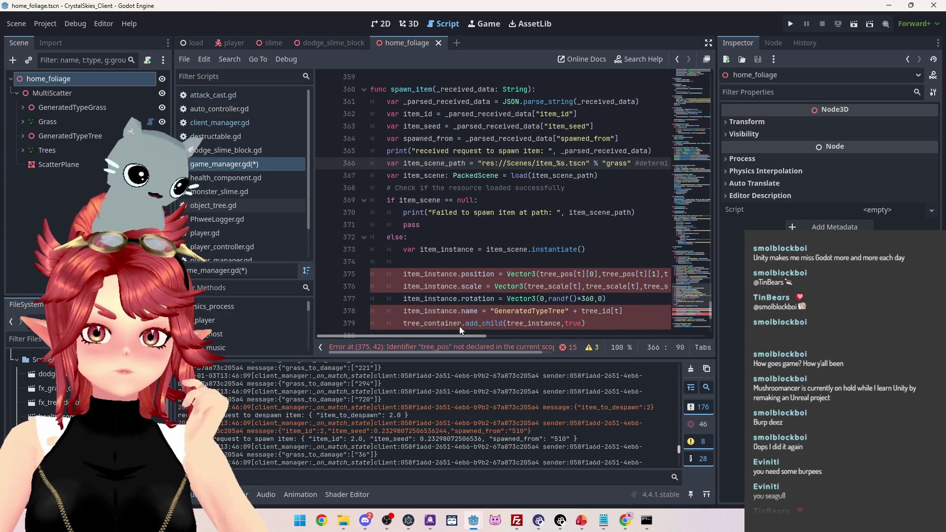
{"action": "mouse_move", "coordinate": [471, 173]}
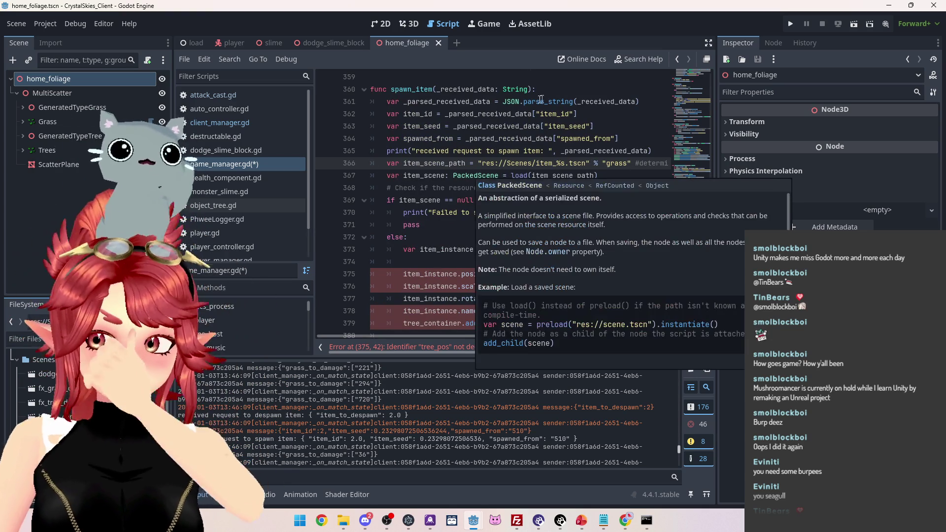
{"action": "key", "text": "Down"}
{"action": "key", "text": "Down"}
{"action": "key", "text": "Up"}
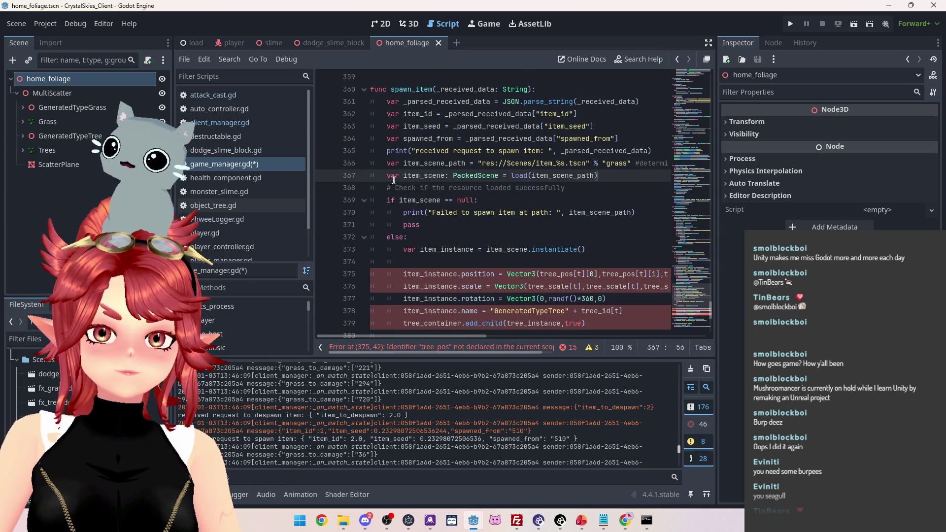
{"action": "key", "text": "Down"}
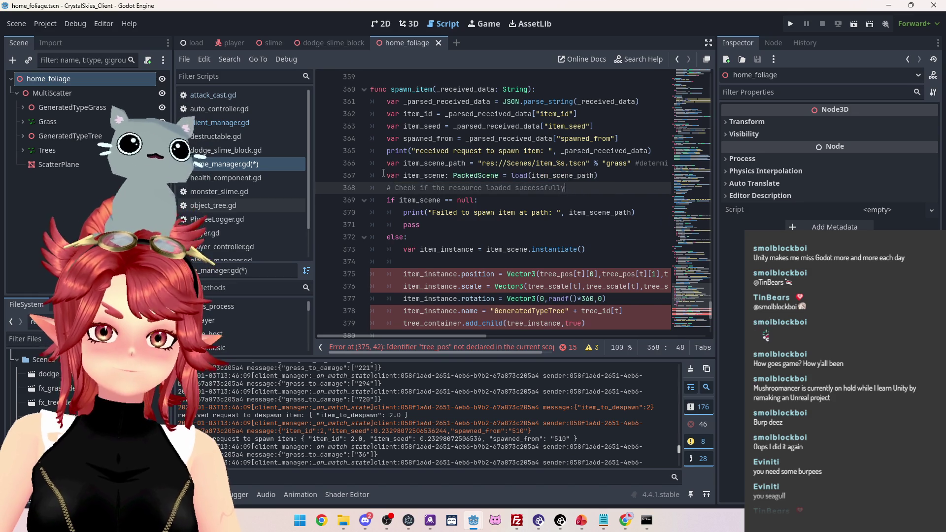
{"action": "key", "text": "Up"}
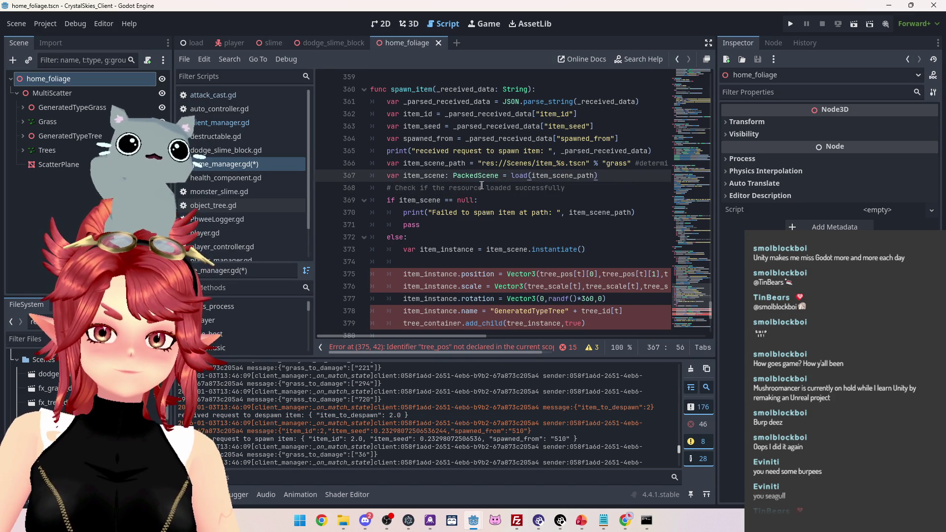
{"action": "scroll", "coordinate": [482, 185], "scroll_direction": "up", "scroll_amount": 2}
{"action": "double_click", "coordinate": [428, 213]}
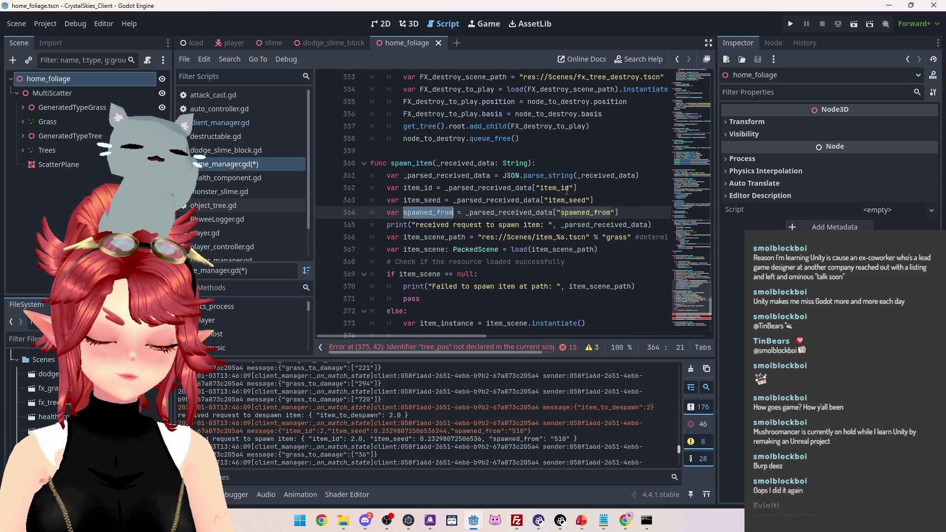
{"action": "left_click", "coordinate": [578, 201]}
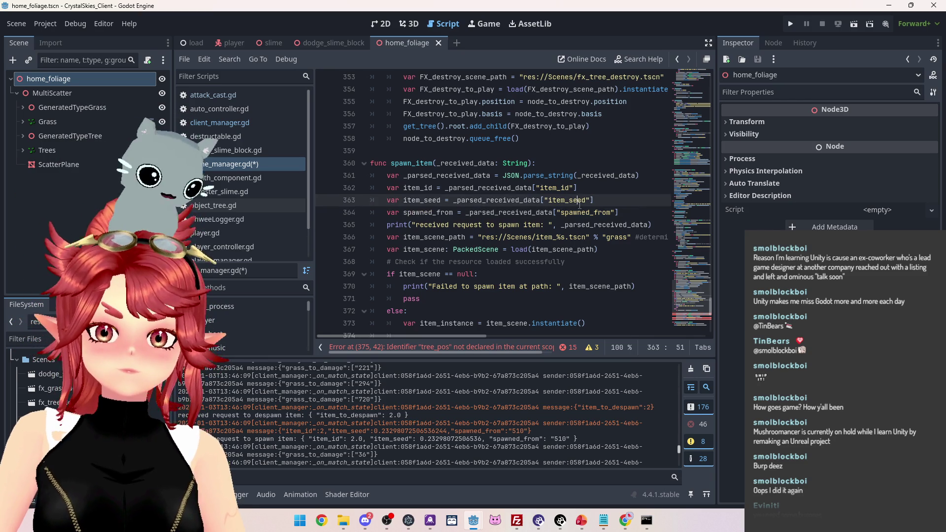
{"action": "left_click", "coordinate": [622, 213]}
{"action": "scroll", "coordinate": [465, 204], "scroll_direction": "down", "scroll_amount": 1}
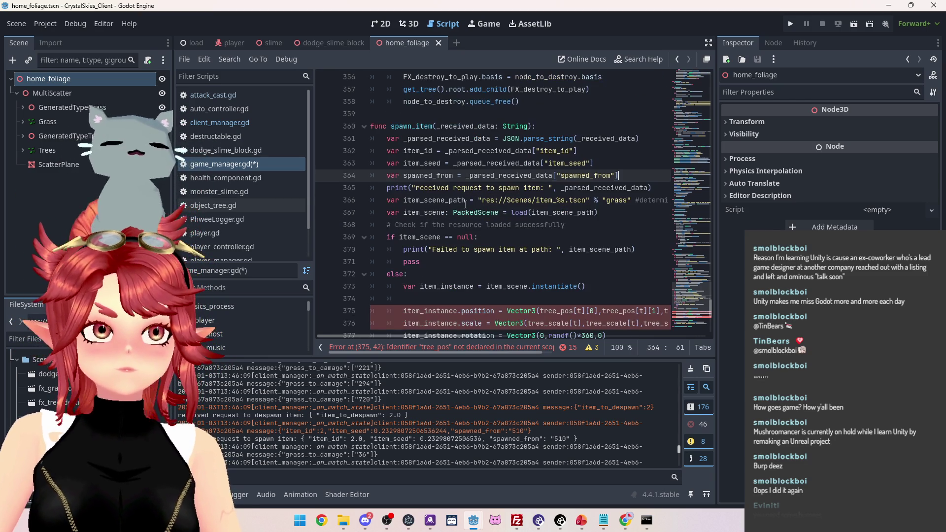
{"action": "scroll", "coordinate": [459, 197], "scroll_direction": "up", "scroll_amount": 1}
{"action": "scroll", "coordinate": [443, 188], "scroll_direction": "down", "scroll_amount": 1}
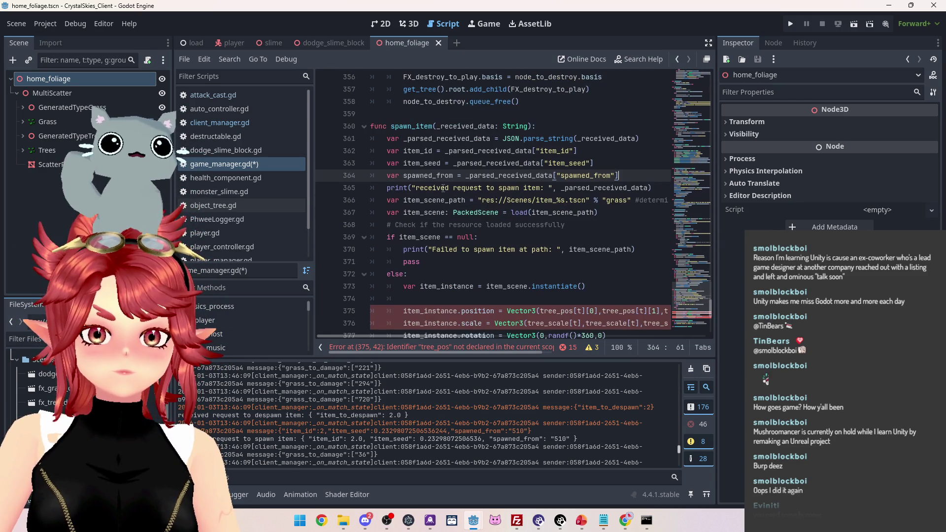
{"action": "double_click", "coordinate": [454, 176]}
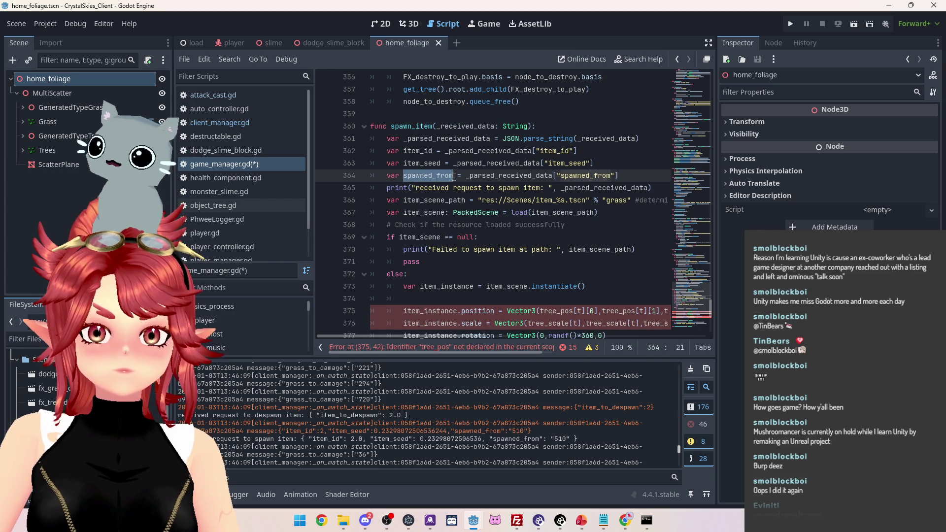
{"action": "scroll", "coordinate": [510, 261], "scroll_direction": "up", "scroll_amount": 2}
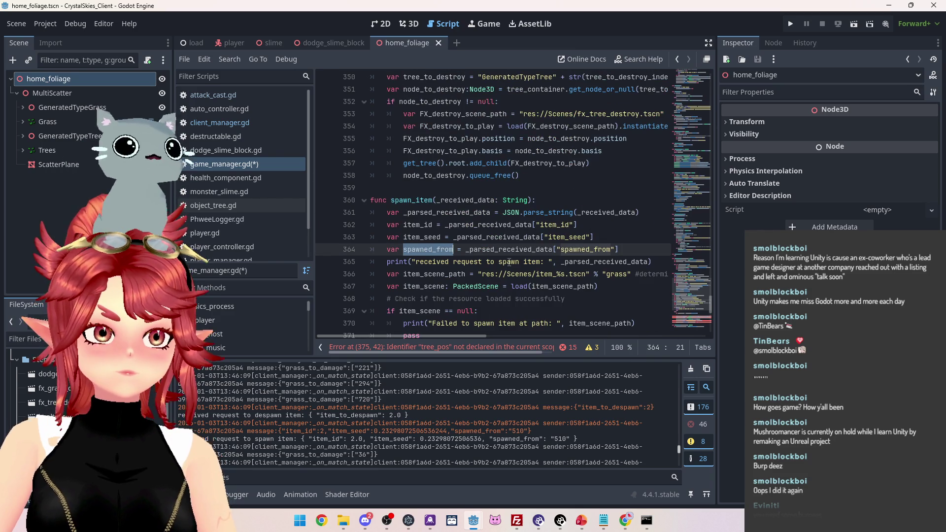
Scroll up to destroy_grass and inspect its for loop over grass_to_damage
{"action": "scroll", "coordinate": [509, 262], "scroll_direction": "up", "scroll_amount": 4}
{"action": "scroll", "coordinate": [513, 233], "scroll_direction": "up", "scroll_amount": 4}
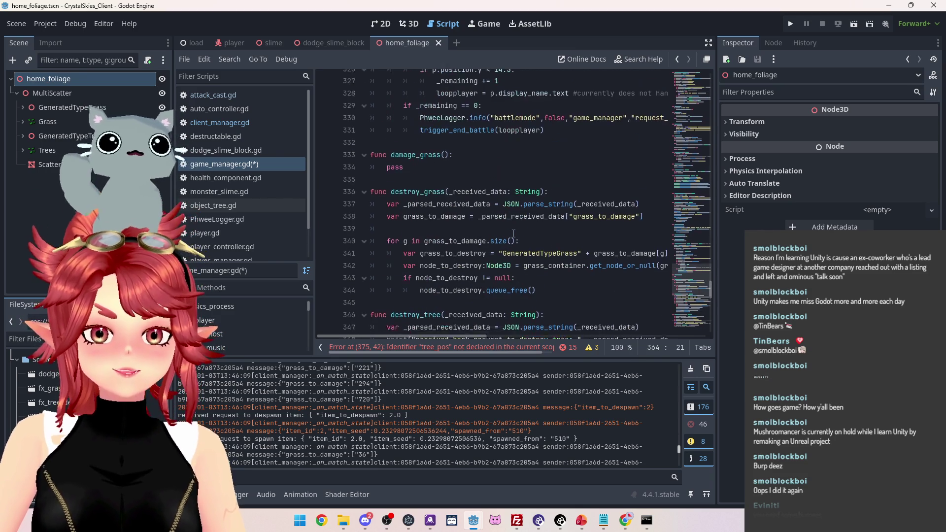
{"action": "scroll", "coordinate": [514, 234], "scroll_direction": "down", "scroll_amount": 4}
{"action": "scroll", "coordinate": [526, 225], "scroll_direction": "up", "scroll_amount": 3}
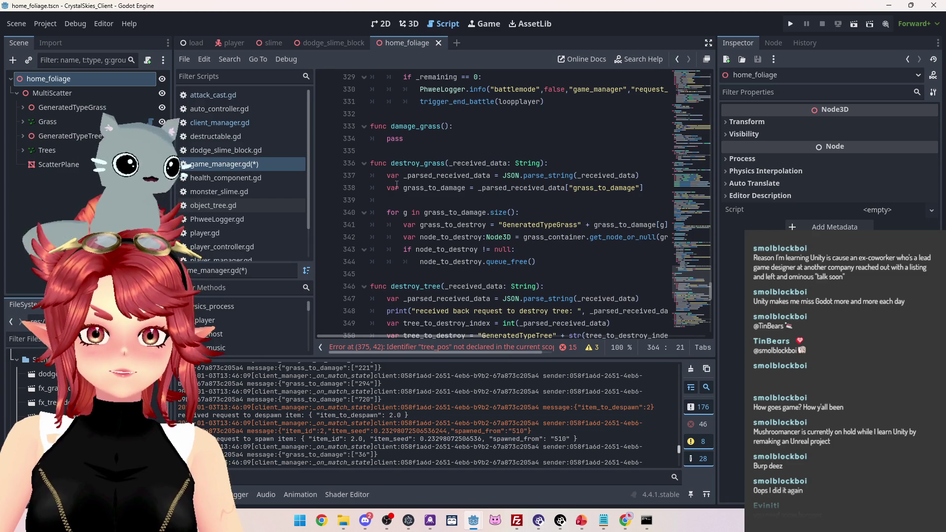
{"action": "scroll", "coordinate": [463, 188], "scroll_direction": "down", "scroll_amount": 1}
{"action": "left_click", "coordinate": [451, 151]}
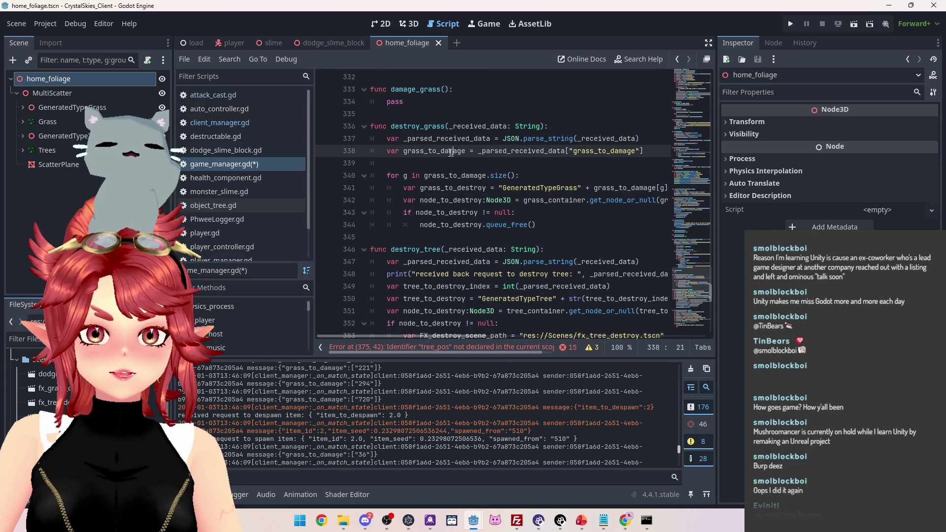
{"action": "left_click_drag", "start_coordinate": [388, 176], "coordinate": [520, 175]}
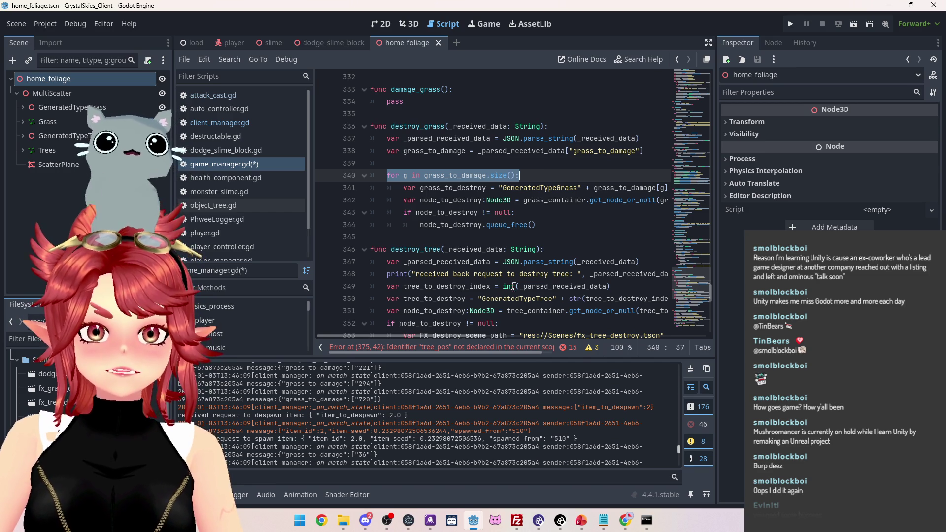
{"action": "left_click_drag", "start_coordinate": [460, 335], "coordinate": [455, 335]}
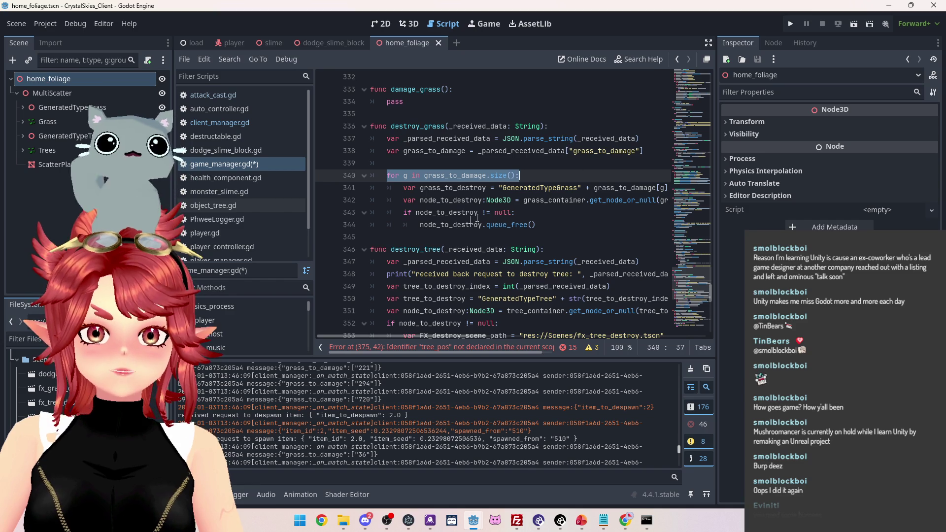
Select and copy the grass_to_destroy and node_to_destroy lines (341–342), then return to spawn_item
{"action": "left_click", "coordinate": [434, 187]}
{"action": "left_click_drag", "start_coordinate": [435, 336], "coordinate": [426, 336]}
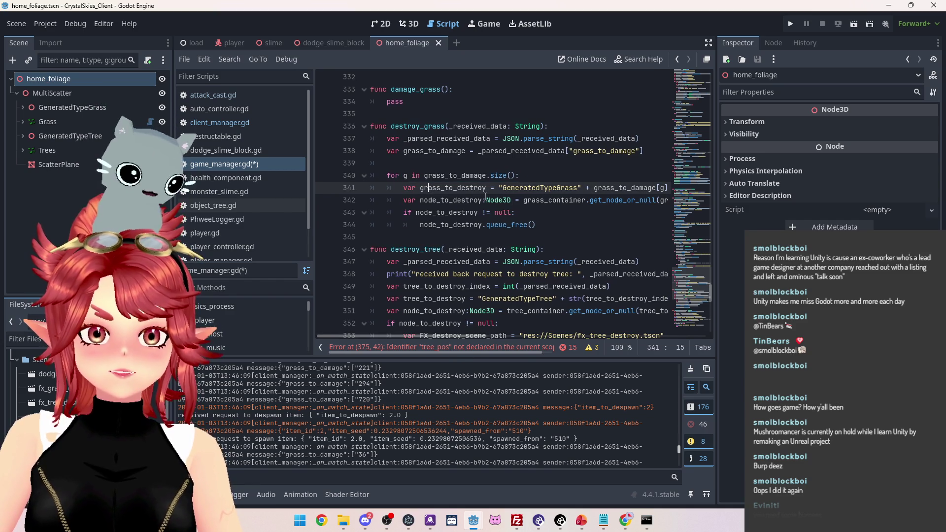
{"action": "scroll", "coordinate": [462, 338], "scroll_direction": "right", "scroll_amount": 1}
{"action": "mouse_move", "coordinate": [463, 338]}
{"action": "left_mouse_down"}
{"action": "mouse_move", "coordinate": [516, 336]}
{"action": "mouse_move", "coordinate": [457, 333]}
{"action": "mouse_move", "coordinate": [505, 333]}
{"action": "left_mouse_up"}
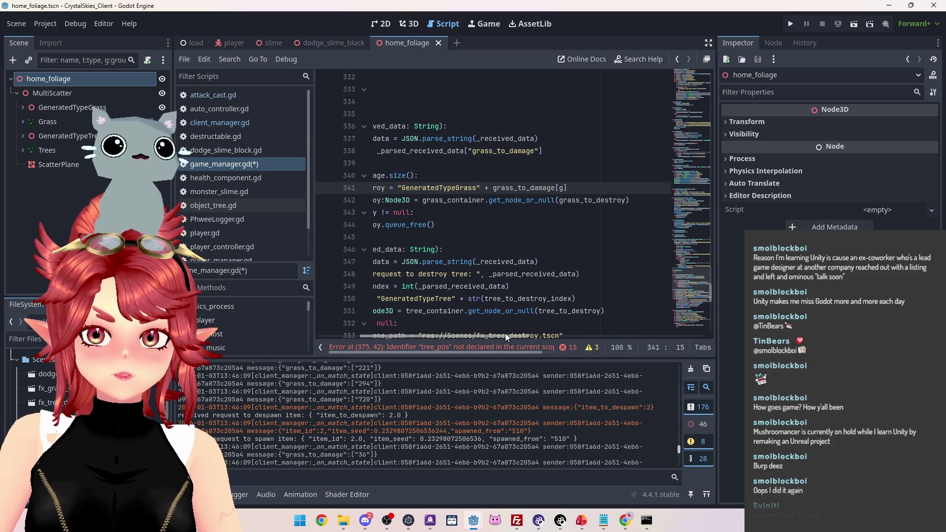
{"action": "mouse_move", "coordinate": [642, 201]}
{"action": "left_mouse_down"}
{"action": "mouse_move", "coordinate": [328, 194]}
{"action": "mouse_move", "coordinate": [399, 186]}
{"action": "left_mouse_up"}
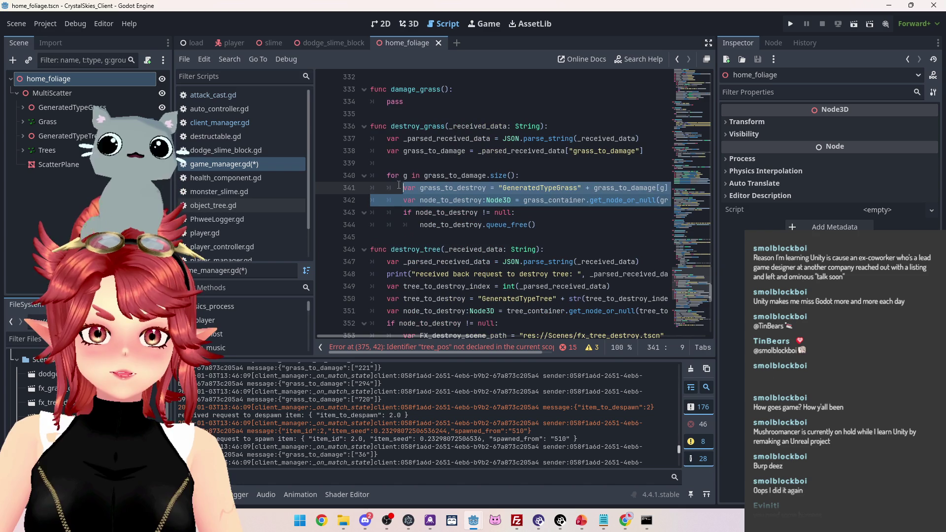
{"action": "scroll", "coordinate": [525, 257], "scroll_direction": "down", "scroll_amount": 6}
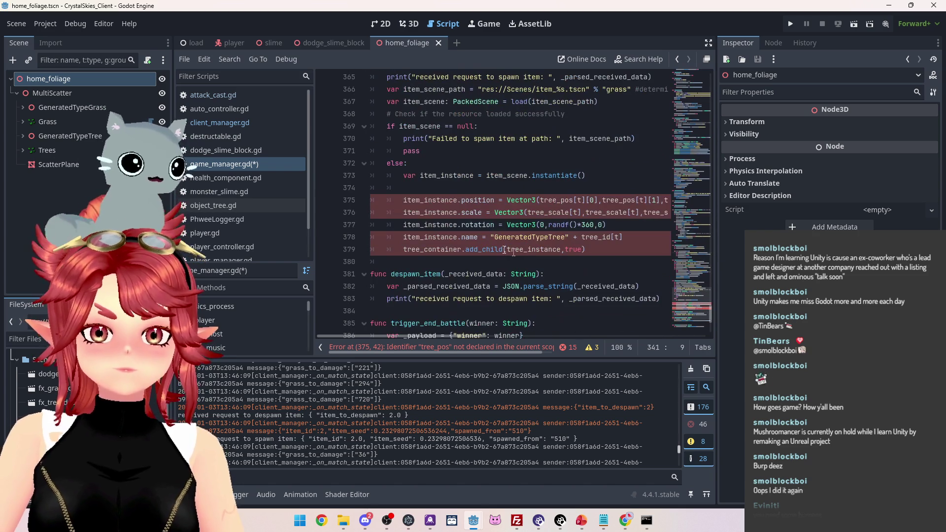
Paste the copied grass lookup lines below spawned_from, undoing the stray paste at 374, and fix the indent
{"action": "left_click", "coordinate": [455, 186]}
{"action": "type", "text": "var grass_to_destroy = \"GeneratedTypeGrass\" + grass_to_damage[g] \t\tvar node_to_destroy:Node3D = grass_container.get_node_or_null(grass_to_destroy)"}
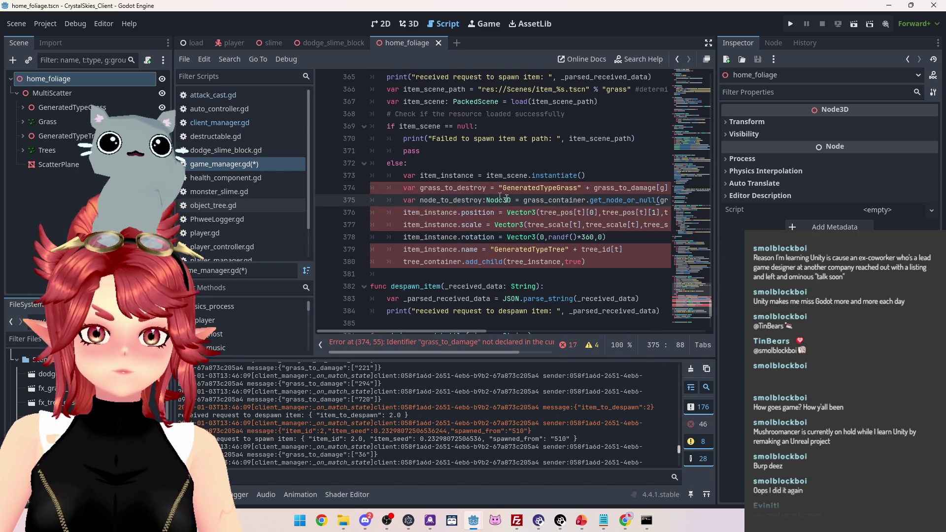
{"action": "key", "text": "ctrl+z"}
{"action": "scroll", "coordinate": [444, 133], "scroll_direction": "up", "scroll_amount": 2}
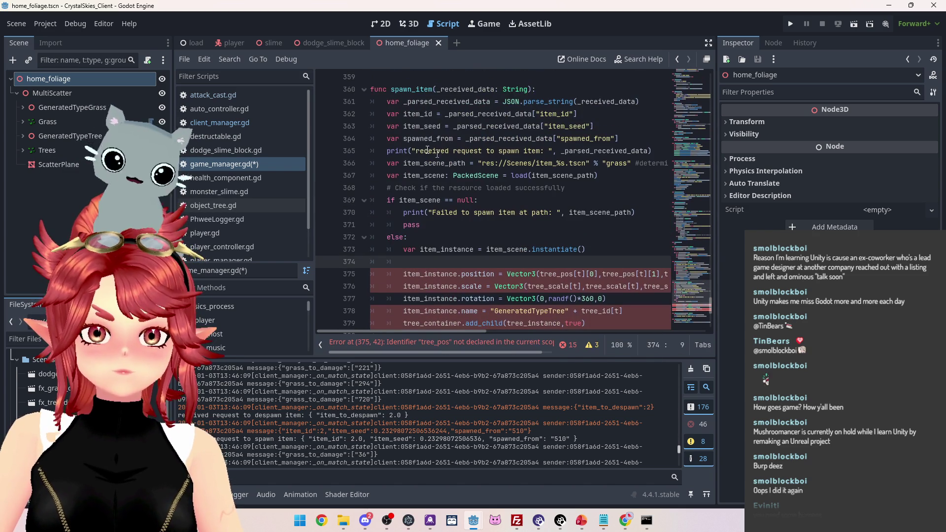
{"action": "left_click", "coordinate": [632, 138]}
{"action": "key", "text": "ctrl+v"}
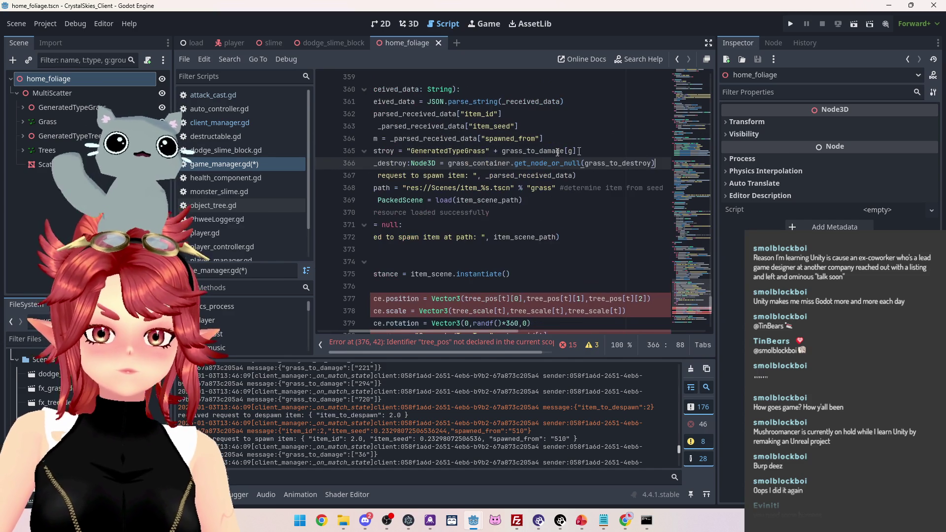
{"action": "left_click_drag", "start_coordinate": [485, 335], "coordinate": [336, 324]}
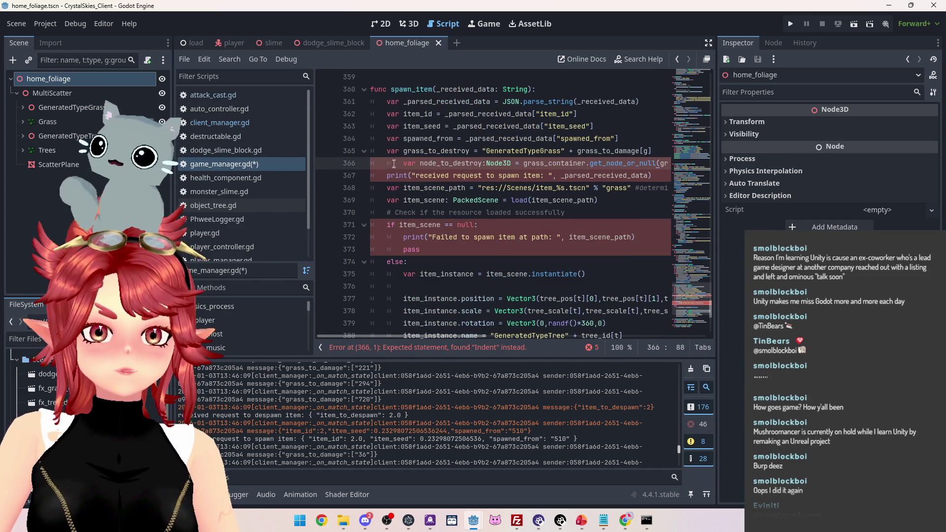
{"action": "key", "text": "BackSpace"}
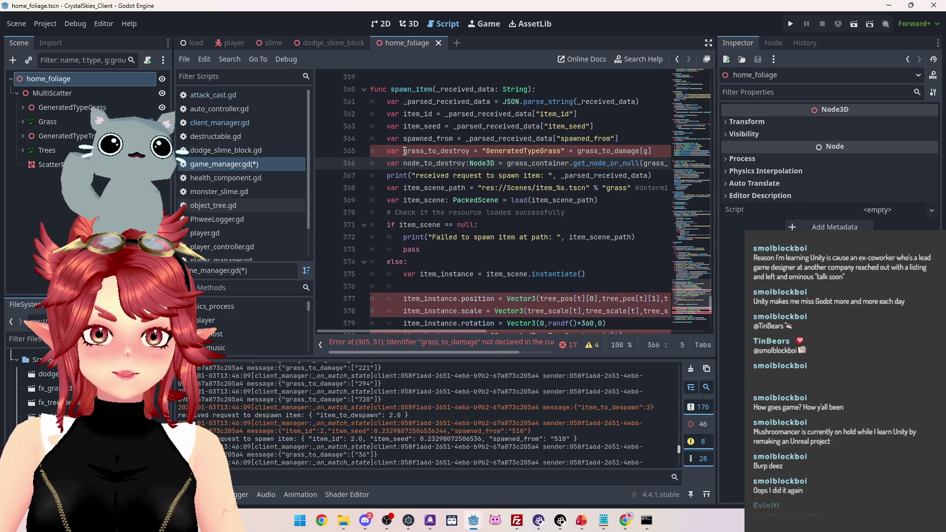
Rename the pasted grass_to_destroy variable to spawner
{"action": "left_click_drag", "start_coordinate": [404, 151], "coordinate": [424, 152]}
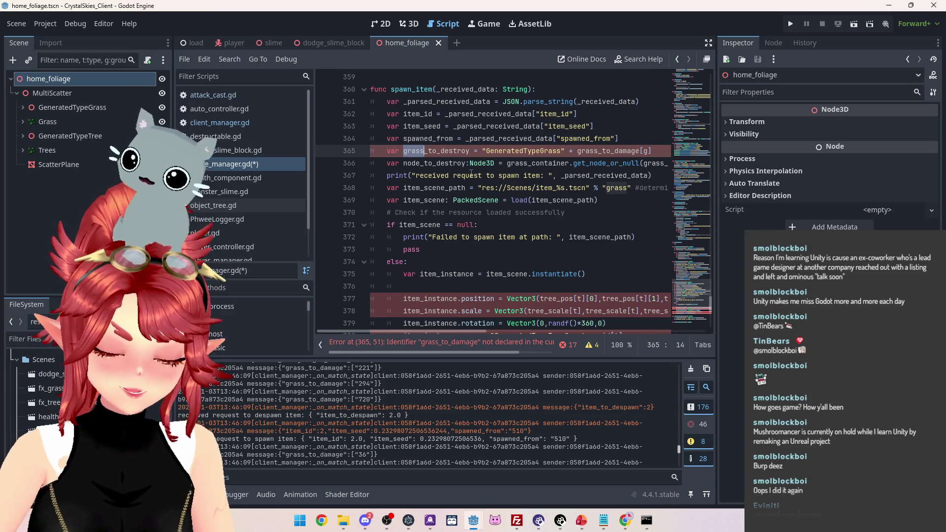
{"action": "type", "text": "object"}
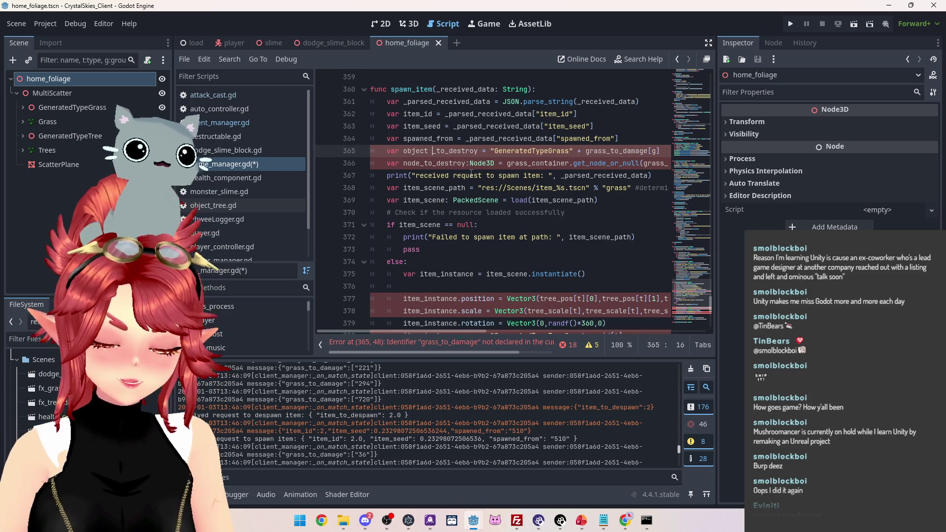
{"action": "key", "text": "BackSpace"}
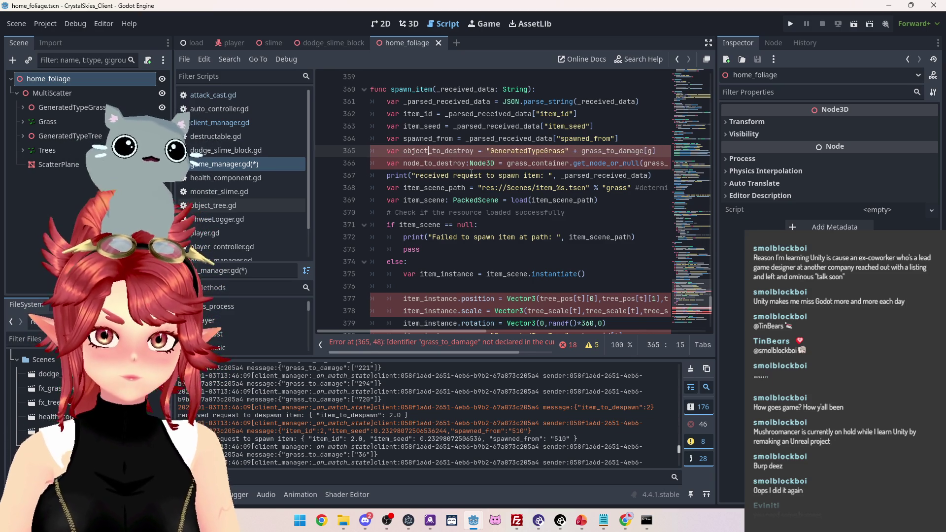
{"action": "key", "text": "BackSpace"}
{"action": "key", "text": "BackSpace"}
{"action": "key", "text": "BackSpace"}
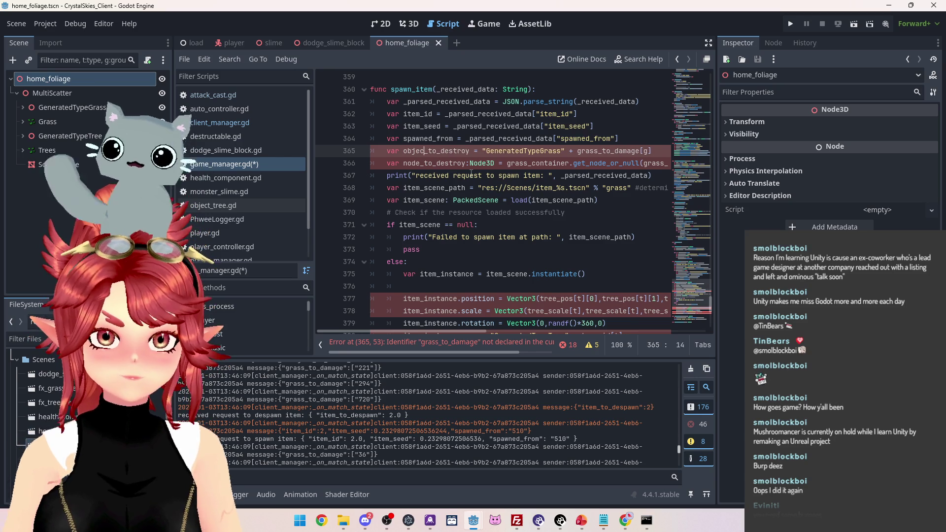
{"action": "key", "text": "BackSpace"}
{"action": "key", "text": "BackSpace"}
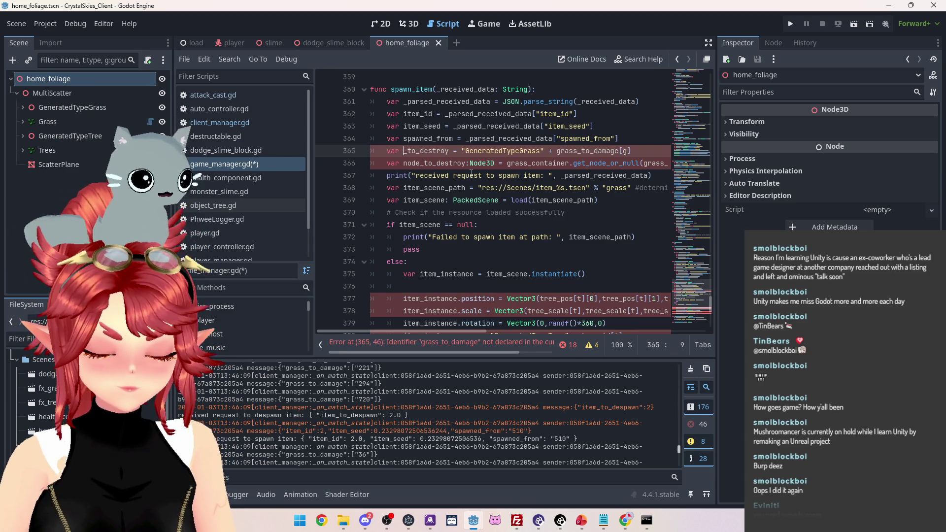
{"action": "type", "text": "spawner"}
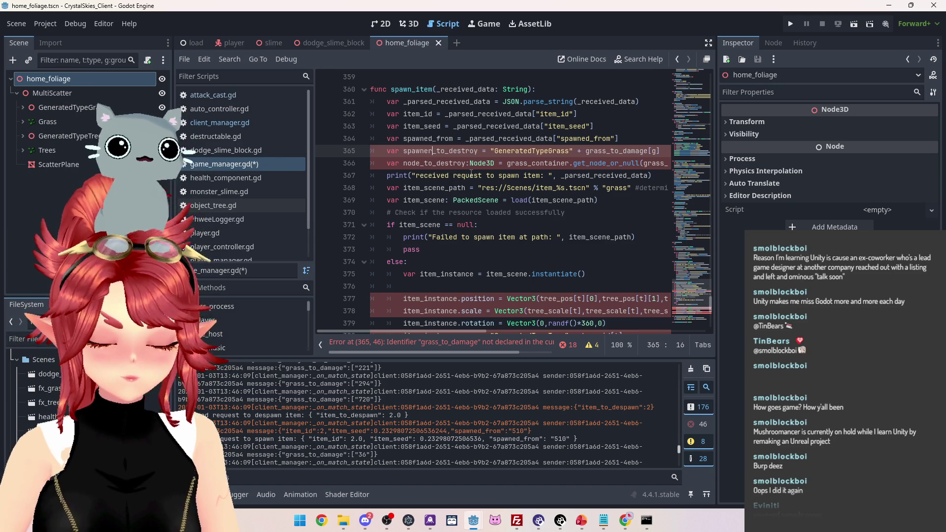
{"action": "key", "text": "Delete"}
{"action": "key", "text": "Delete"}
{"action": "key", "text": "Delete"}
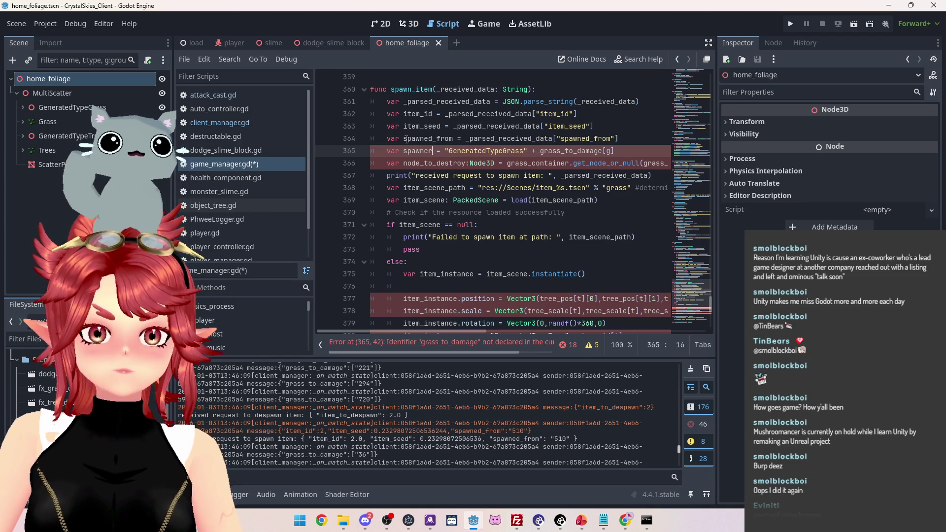
Replace grass_to_damage[g] on line 365 with spawned_from
{"action": "double_click", "coordinate": [454, 139]}
{"action": "key", "text": "ctrl+c"}
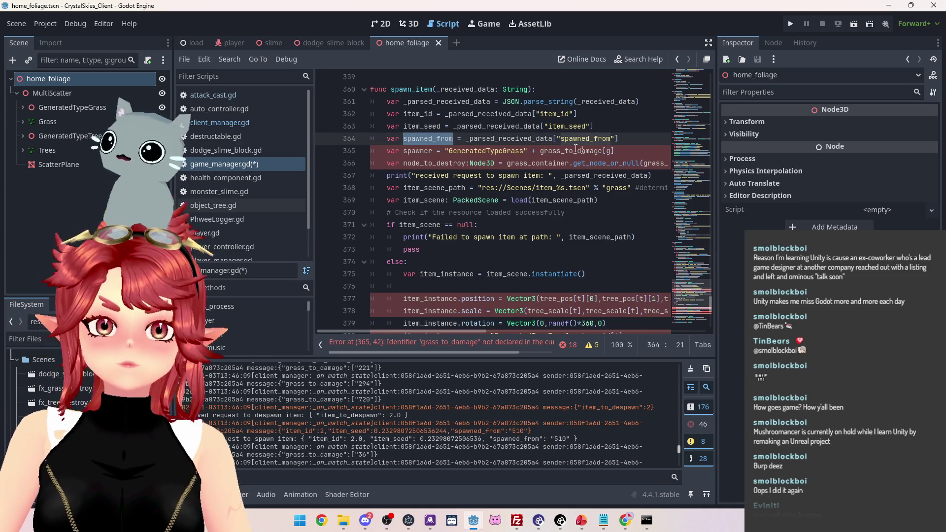
{"action": "left_click_drag", "start_coordinate": [626, 151], "coordinate": [539, 151]}
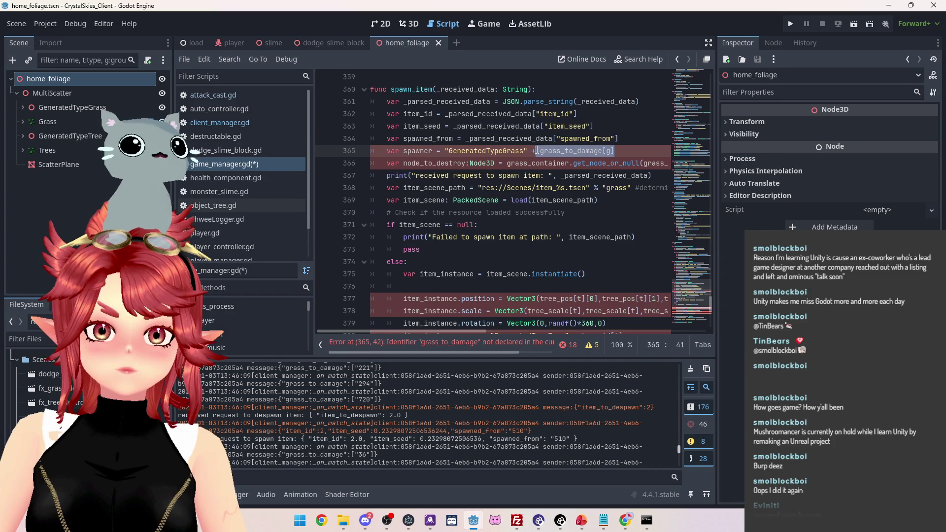
{"action": "key", "text": "ctrl+v"}
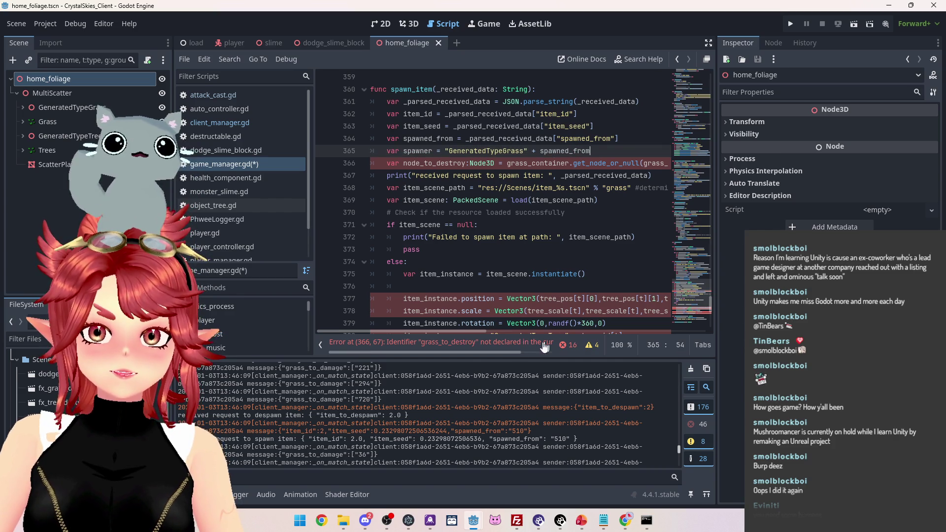
{"action": "left_click_drag", "start_coordinate": [484, 330], "coordinate": [533, 330]}
{"action": "left_click_drag", "start_coordinate": [658, 189], "coordinate": [546, 187]}
Add a comment on line 365 saying this must become dynamic when items spawn from other objects
{"action": "left_click", "coordinate": [525, 149]}
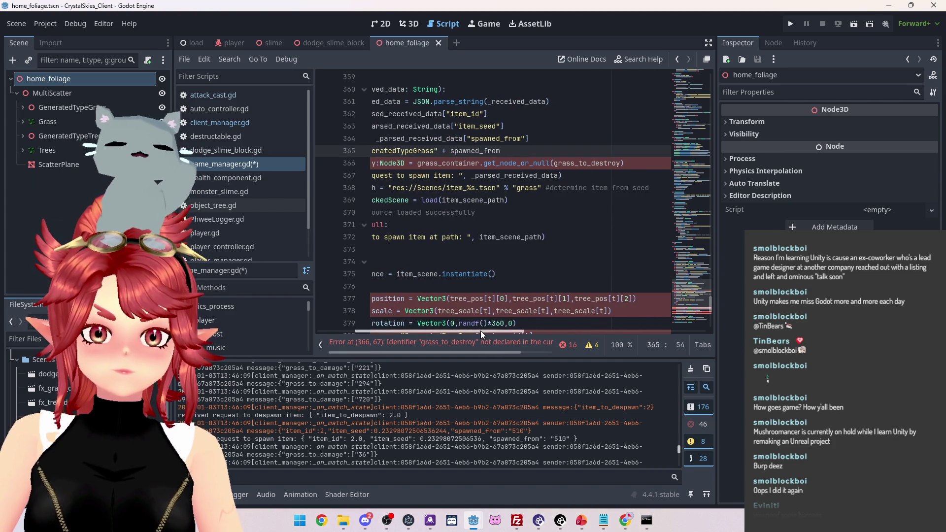
{"action": "left_click_drag", "start_coordinate": [480, 330], "coordinate": [422, 327]}
{"action": "type", "text": "#needs to be come dynamic when "}
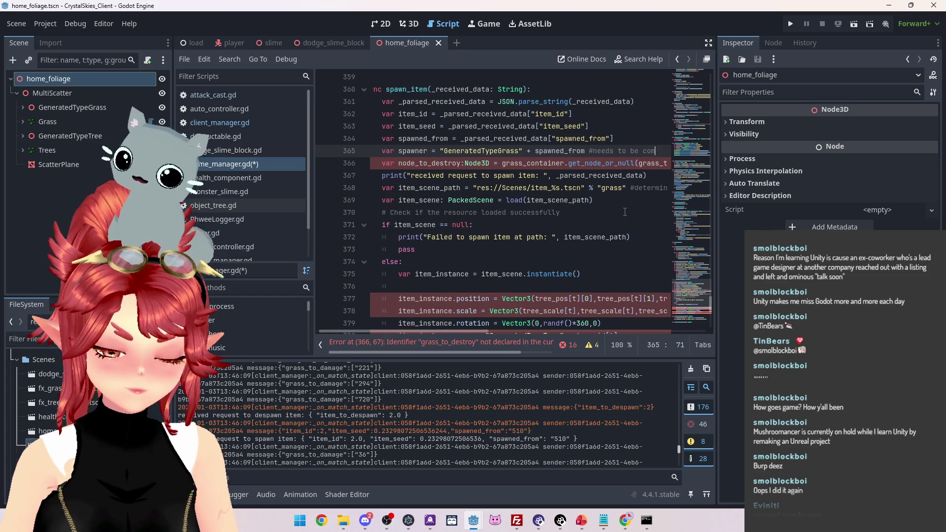
{"action": "type", "text": "more items are"}
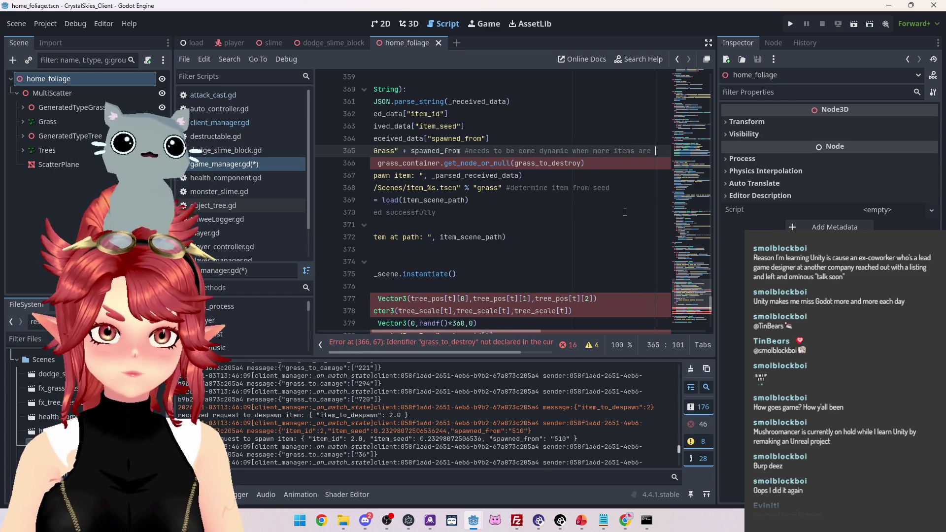
{"action": "key", "text": "BackSpace"}
{"action": "key", "text": "BackSpace"}
{"action": "key", "text": "BackSpace"}
{"action": "key", "text": "BackSpace"}
{"action": "type", "text": "item can spa"}
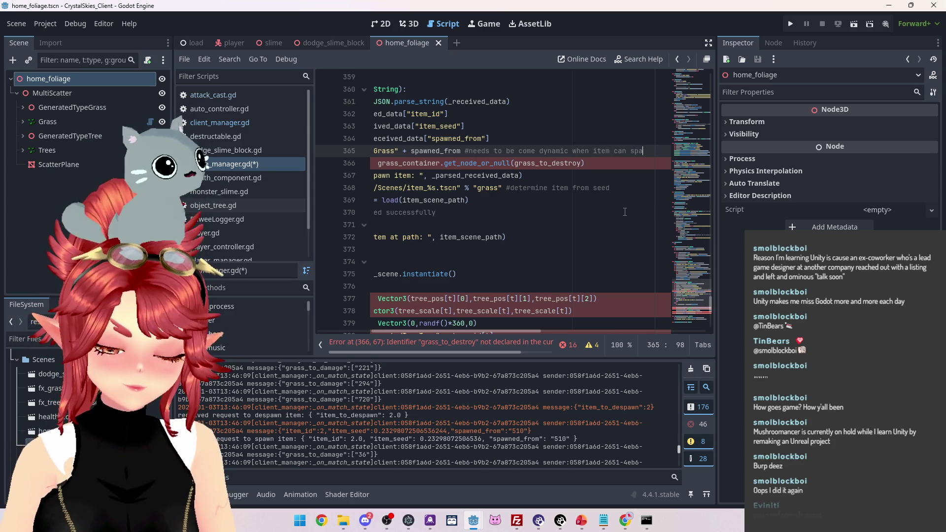
{"action": "type", "text": "wn from more than gras"}
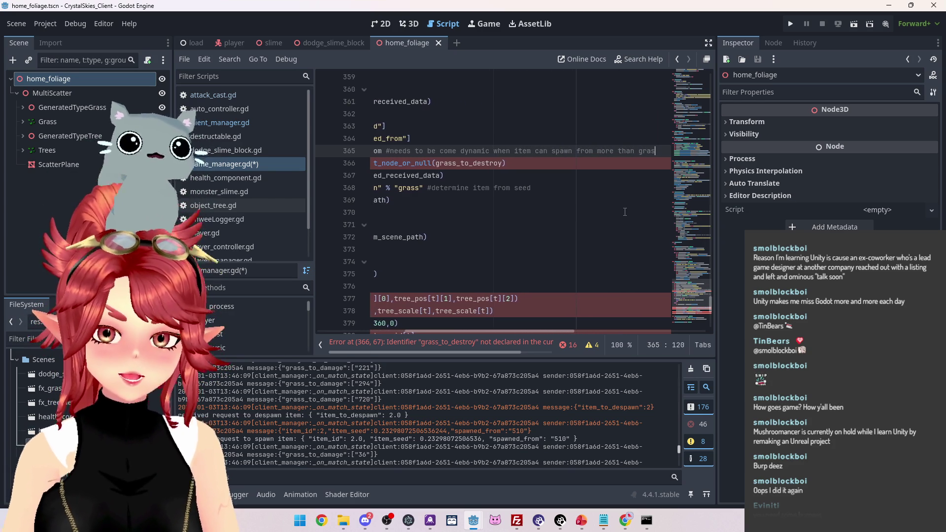
{"action": "type", "text": "s"}
{"action": "mouse_move", "coordinate": [513, 330]}
{"action": "left_mouse_down"}
{"action": "mouse_move", "coordinate": [548, 336]}
{"action": "mouse_move", "coordinate": [516, 335]}
{"action": "left_mouse_up"}
{"action": "left_click_drag", "start_coordinate": [648, 151], "coordinate": [585, 151]}
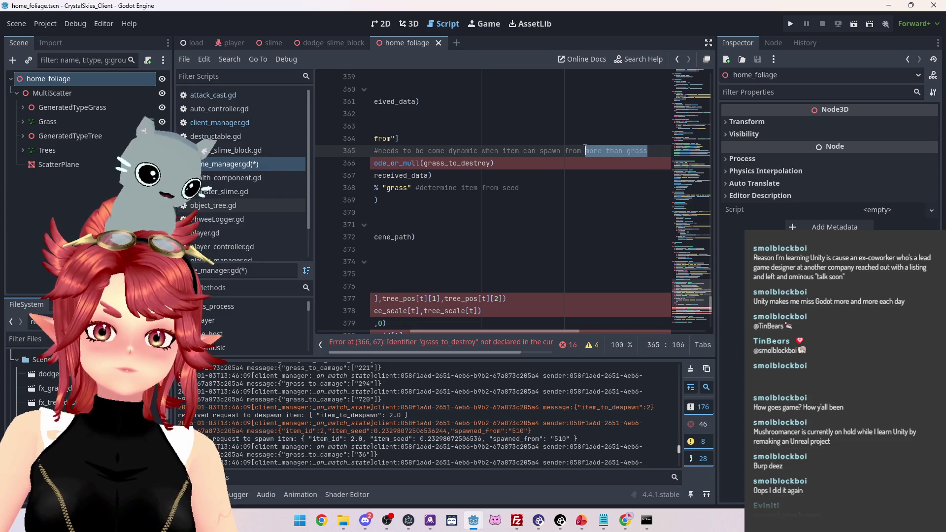
{"action": "type", "text": "other objects"}
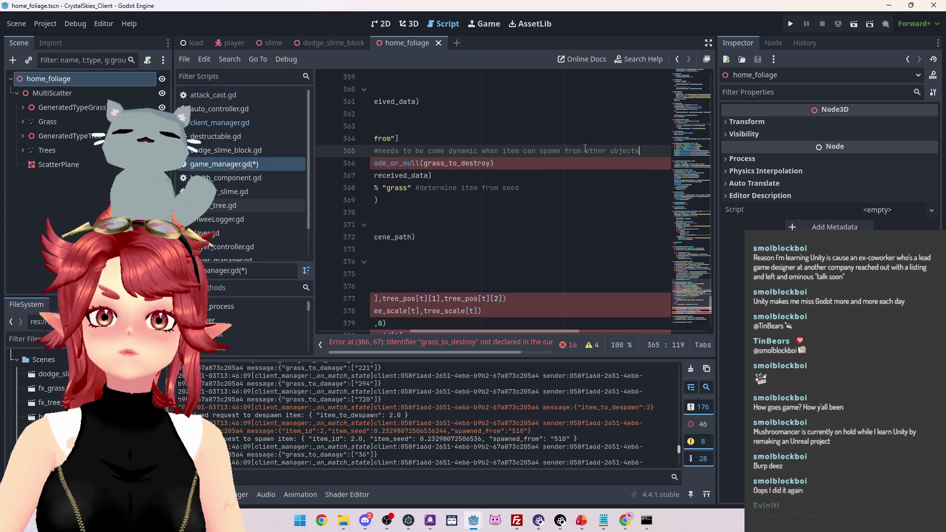
{"action": "left_click_drag", "start_coordinate": [531, 332], "coordinate": [375, 318]}
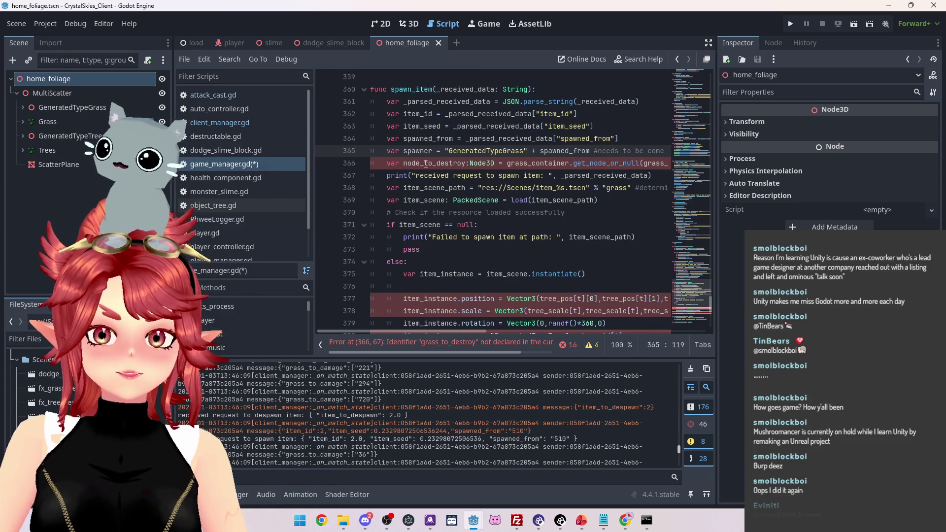
Rename node_to_destroy on line 366 to spawner_node
{"action": "left_click_drag", "start_coordinate": [466, 165], "coordinate": [425, 164]}
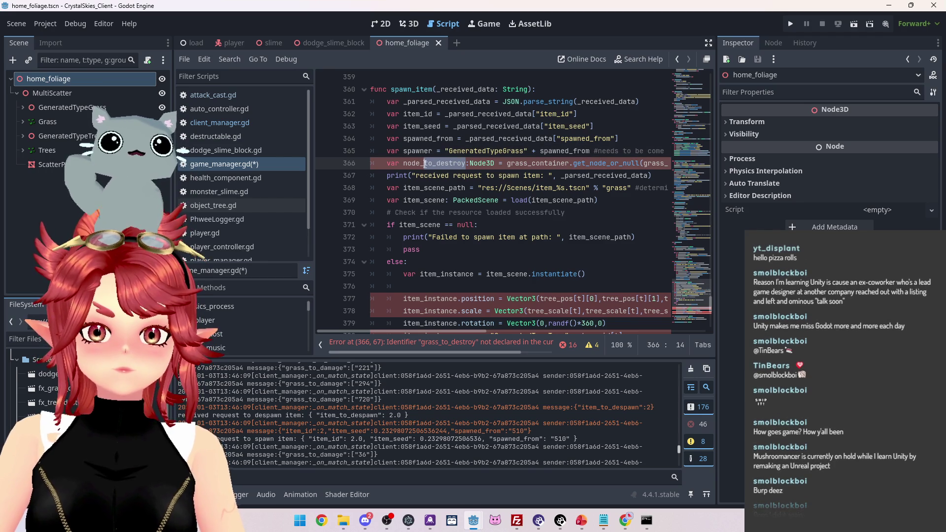
{"action": "left_click_drag", "start_coordinate": [404, 150], "coordinate": [434, 151]}
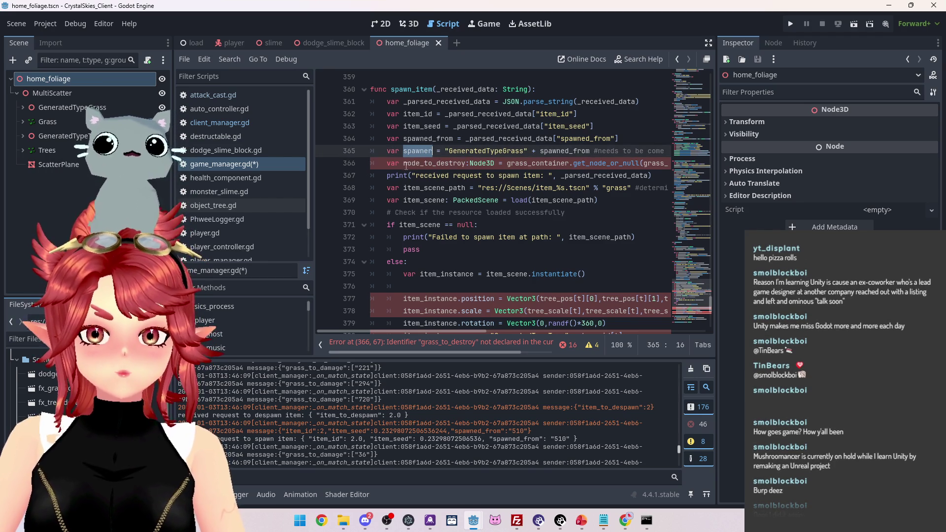
{"action": "key", "text": "ctrl+c"}
{"action": "left_click", "coordinate": [404, 163]}
{"action": "key", "text": "ctrl+v"}
{"action": "type", "text": "_"}
{"action": "left_click_drag", "start_coordinate": [454, 163], "coordinate": [499, 163]}
{"action": "key", "text": "BackSpace"}
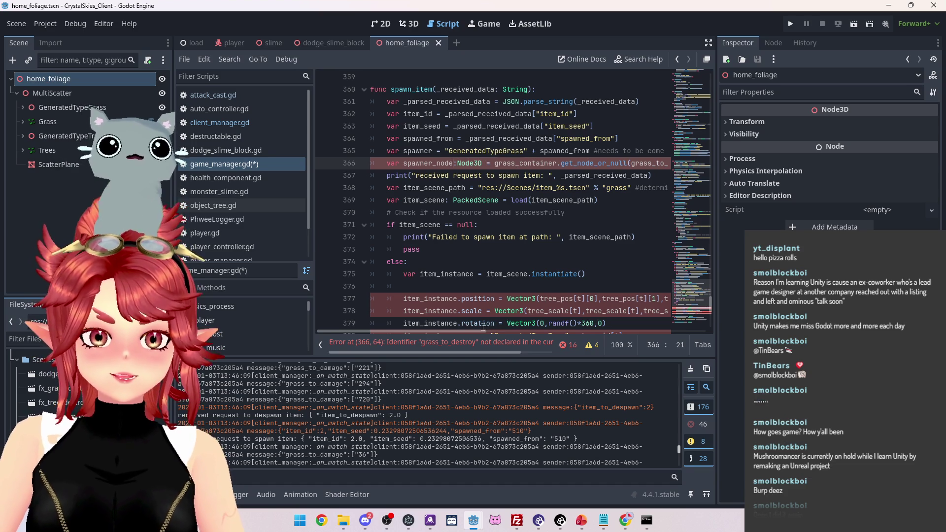
Pass spawner instead of grass_to_destroy to get_node_or_null
{"action": "scroll", "coordinate": [502, 330], "scroll_direction": "right", "scroll_amount": 3}
{"action": "scroll", "coordinate": [479, 330], "scroll_direction": "left", "scroll_amount": 2}
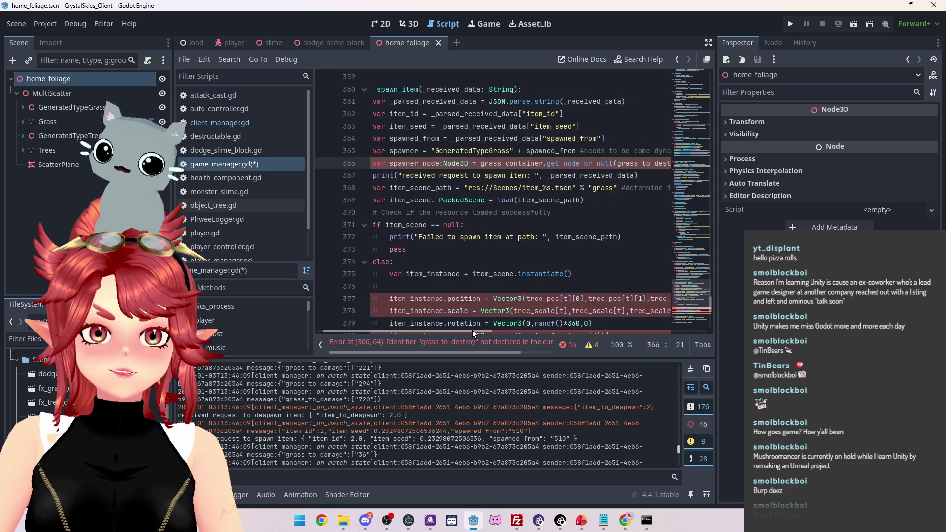
{"action": "scroll", "coordinate": [528, 333], "scroll_direction": "left", "scroll_amount": 1}
{"action": "double_click", "coordinate": [405, 150]}
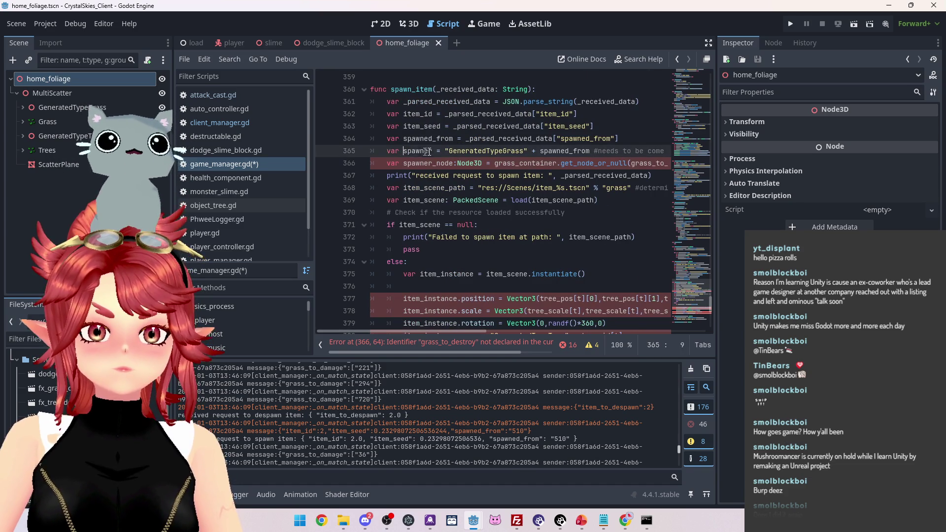
{"action": "scroll", "coordinate": [474, 331], "scroll_direction": "right", "scroll_amount": 4}
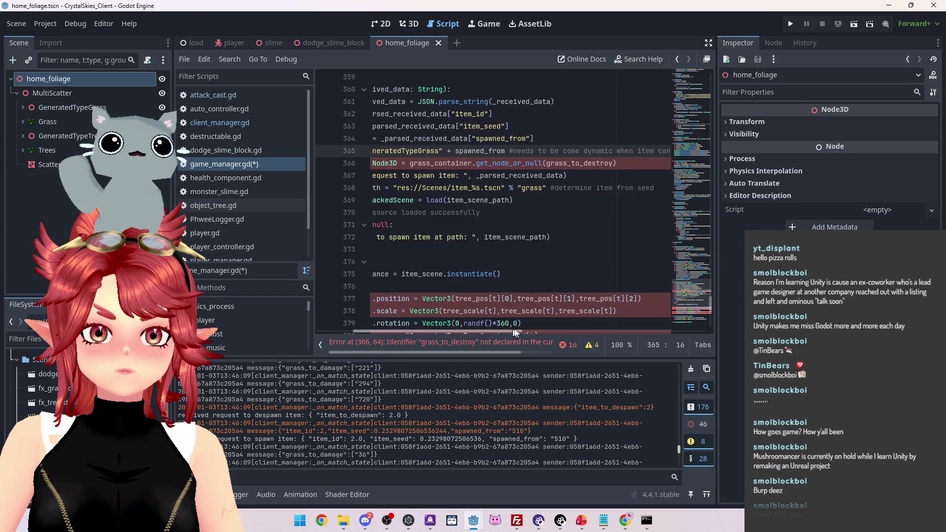
{"action": "left_click_drag", "start_coordinate": [533, 163], "coordinate": [603, 163]}
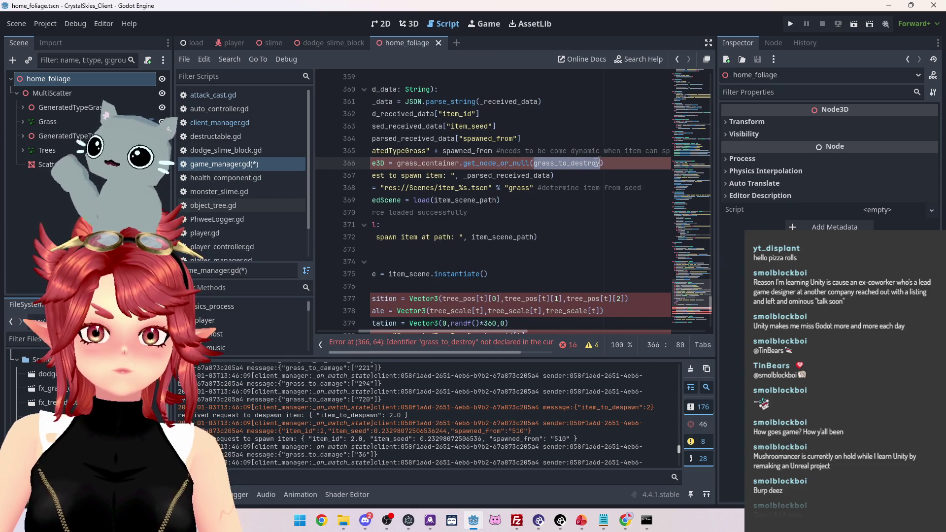
{"action": "type", "text": "spawne"}
{"action": "key", "text": "ctrl+v"}
{"action": "scroll", "coordinate": [494, 332], "scroll_direction": "left", "scroll_amount": 4}
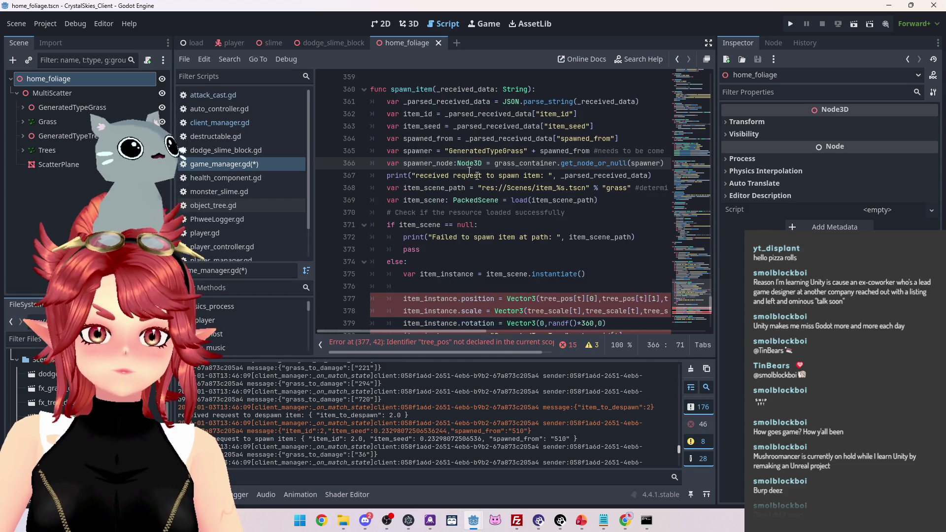
{"action": "left_click_drag", "start_coordinate": [408, 165], "coordinate": [457, 165]}
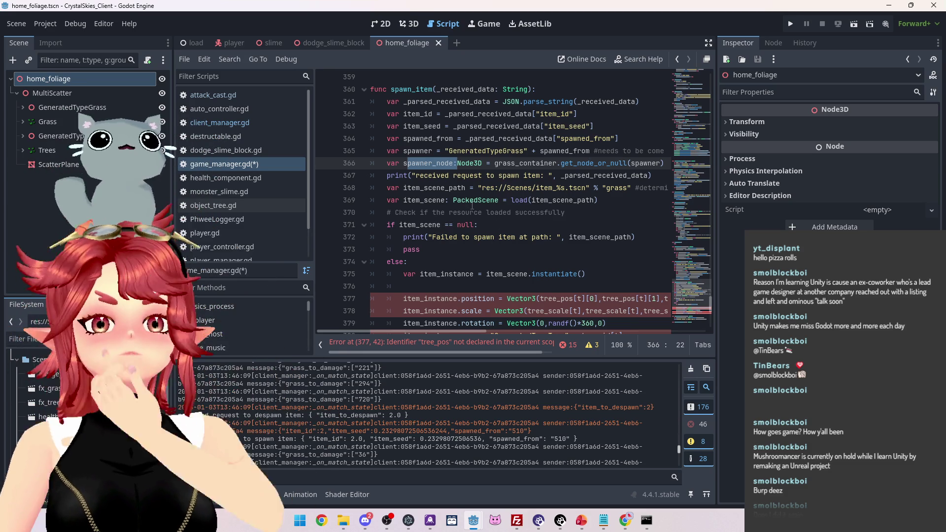
Select the null-check condition further down and place the caret before spawn_item's print line
{"action": "scroll", "coordinate": [507, 213], "scroll_direction": "up", "scroll_amount": 4}
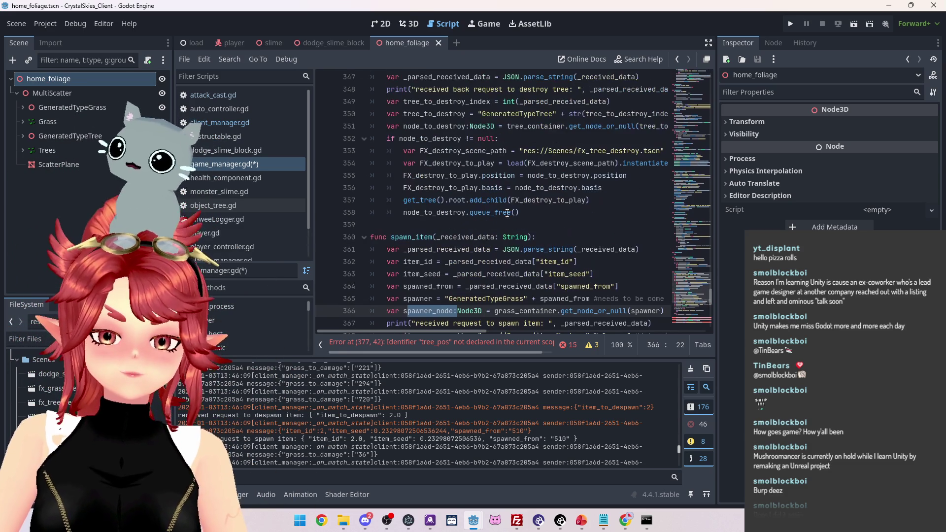
{"action": "scroll", "coordinate": [508, 213], "scroll_direction": "down", "scroll_amount": 1}
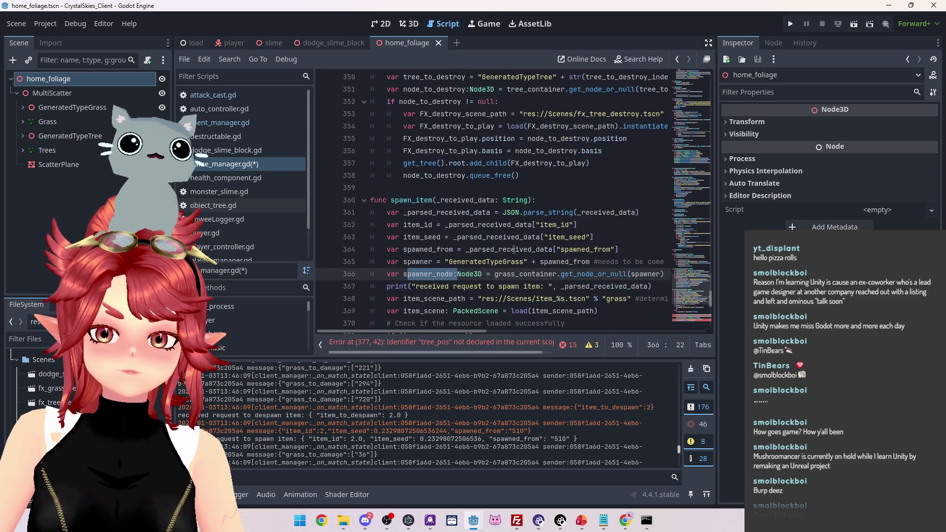
{"action": "scroll", "coordinate": [514, 250], "scroll_direction": "up", "scroll_amount": 8}
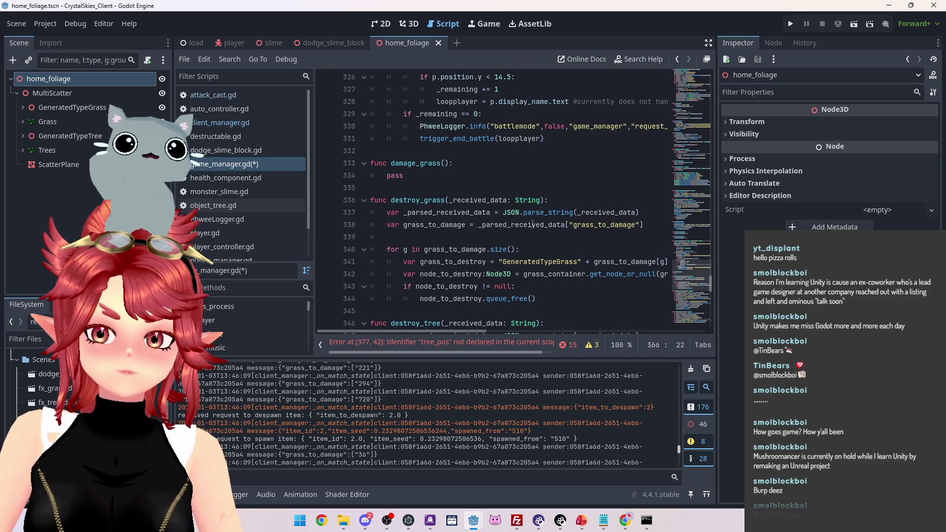
{"action": "scroll", "coordinate": [521, 239], "scroll_direction": "down", "scroll_amount": 1}
{"action": "scroll", "coordinate": [487, 243], "scroll_direction": "down", "scroll_amount": 1}
{"action": "left_click_drag", "start_coordinate": [404, 212], "coordinate": [512, 213]}
{"action": "scroll", "coordinate": [478, 240], "scroll_direction": "down", "scroll_amount": 8}
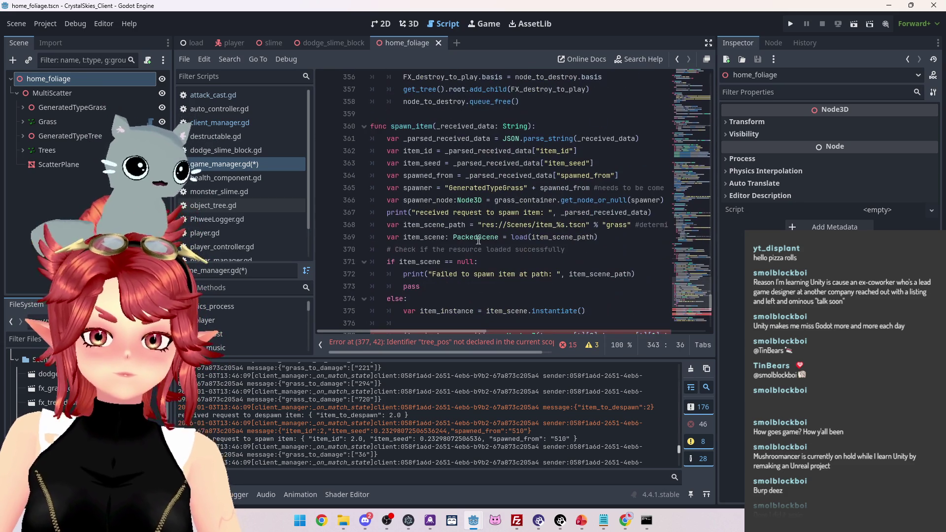
{"action": "scroll", "coordinate": [431, 126], "scroll_direction": "down", "scroll_amount": 2}
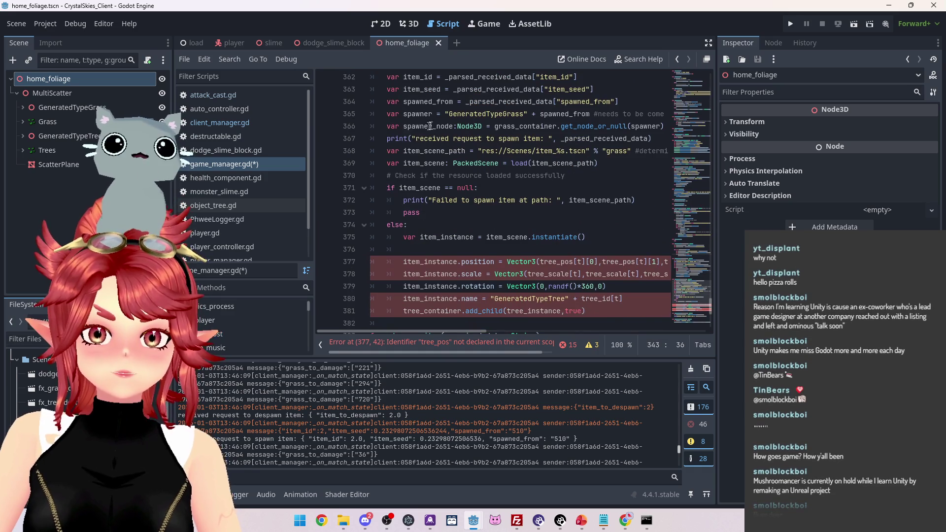
{"action": "left_click", "coordinate": [389, 138]}
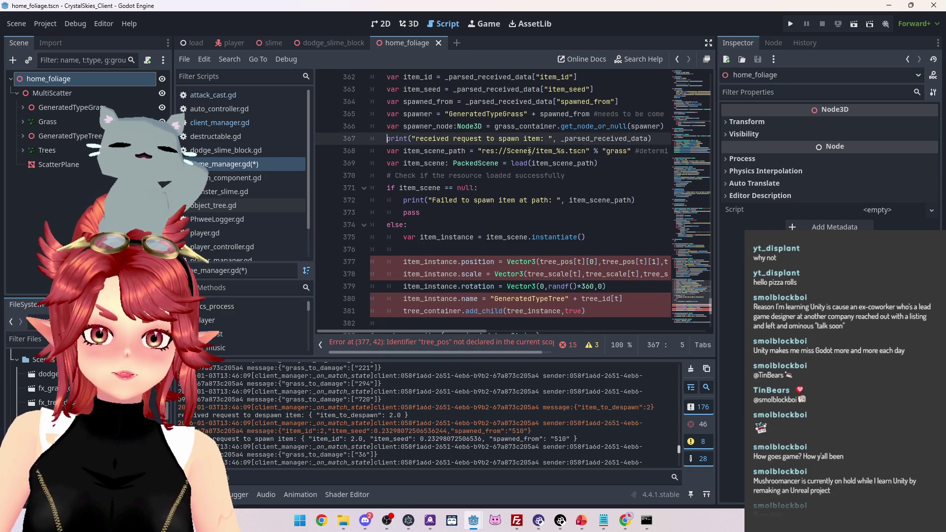
Add an if check on spawner_node that returns early before the print line
{"action": "key", "text": "Return"}
{"action": "key", "text": "Up"}
{"action": "key", "text": "ctrl+v"}
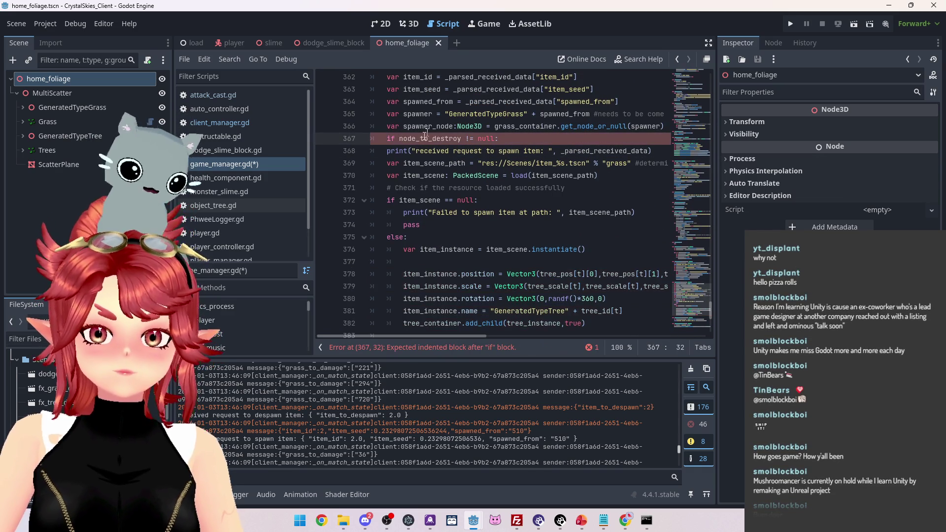
{"action": "double_click", "coordinate": [407, 126]}
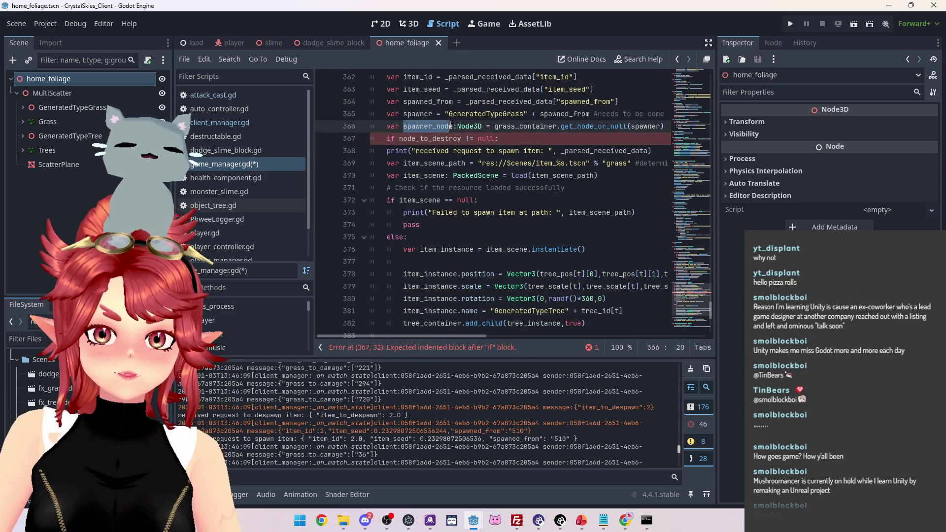
{"action": "key", "text": "ctrl+c"}
{"action": "double_click", "coordinate": [405, 139]}
{"action": "key", "text": "ctrl+v"}
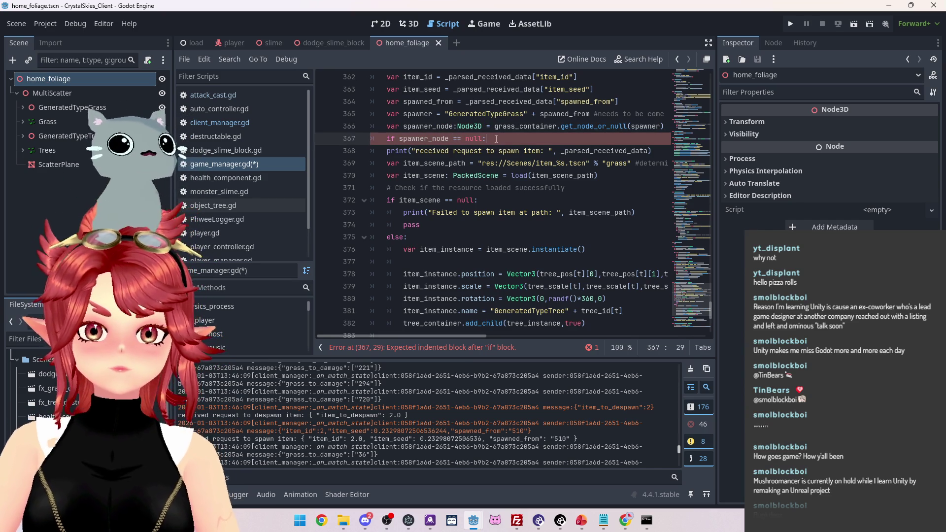
{"action": "key", "text": "Return"}
{"action": "scroll", "coordinate": [399, 117], "scroll_direction": "up", "scroll_amount": 3}
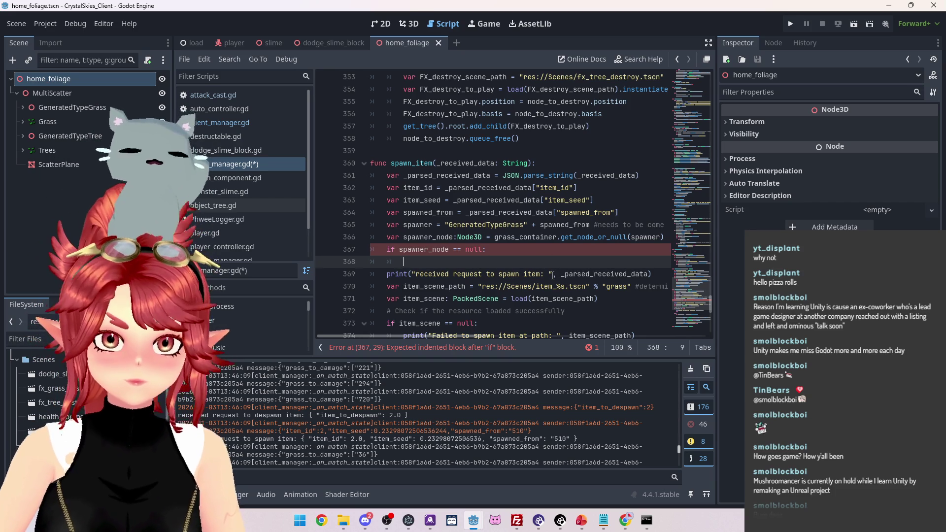
{"action": "type", "text": "return"}
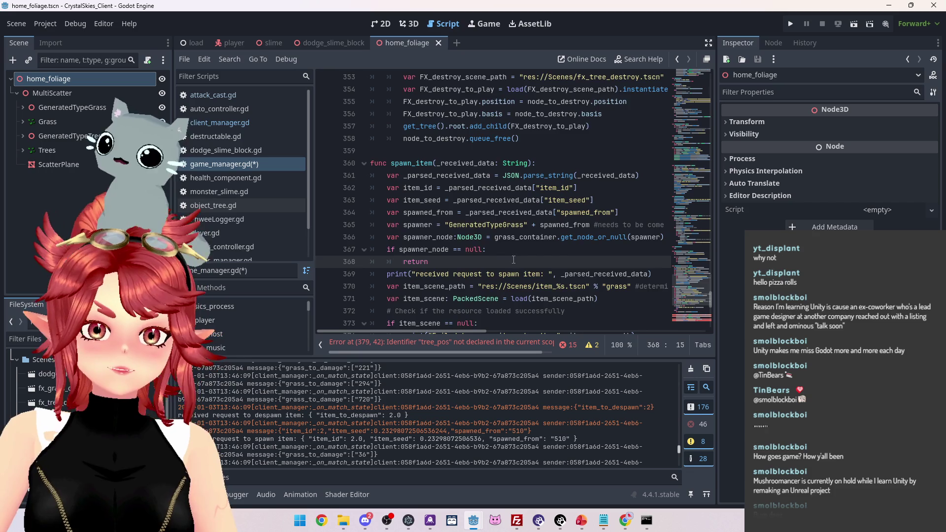
Delete the blank line after the item_scene.instantiate() call
{"action": "scroll", "coordinate": [492, 222], "scroll_direction": "down", "scroll_amount": 1}
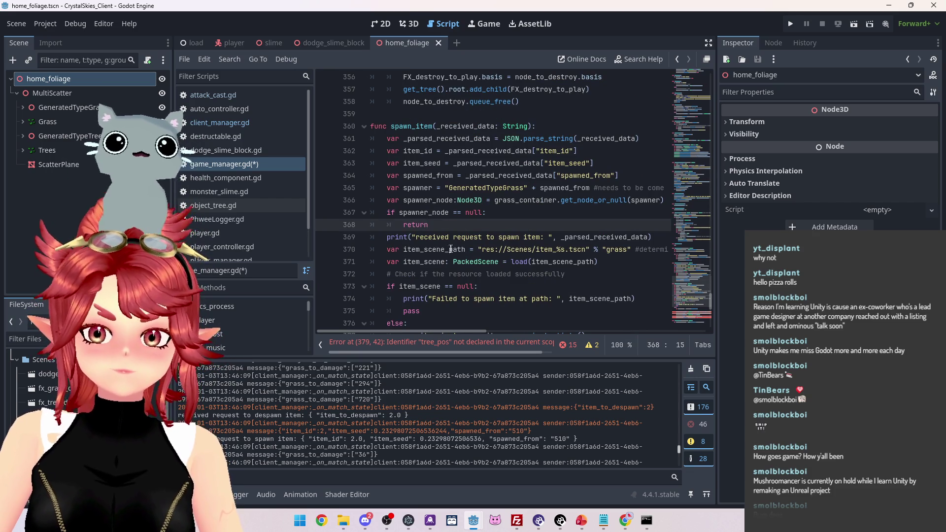
{"action": "scroll", "coordinate": [453, 240], "scroll_direction": "down", "scroll_amount": 1}
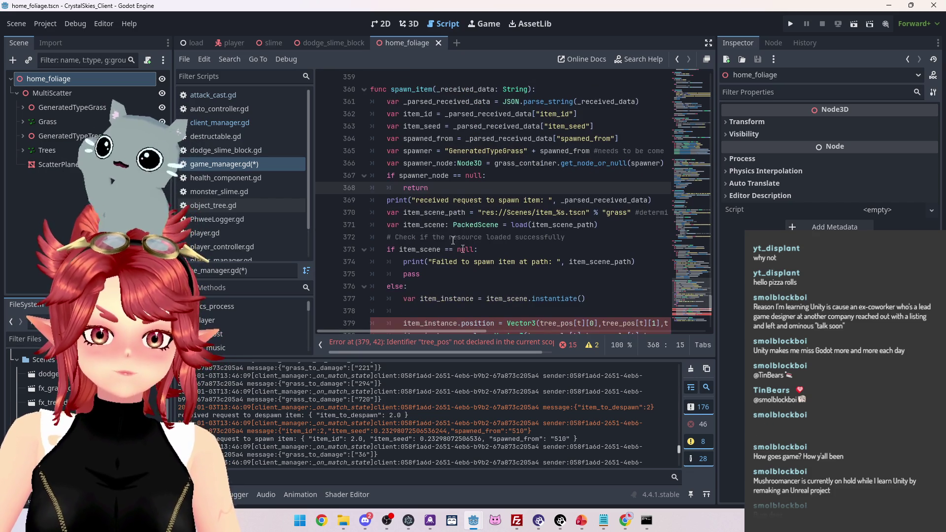
{"action": "scroll", "coordinate": [448, 240], "scroll_direction": "down", "scroll_amount": 1}
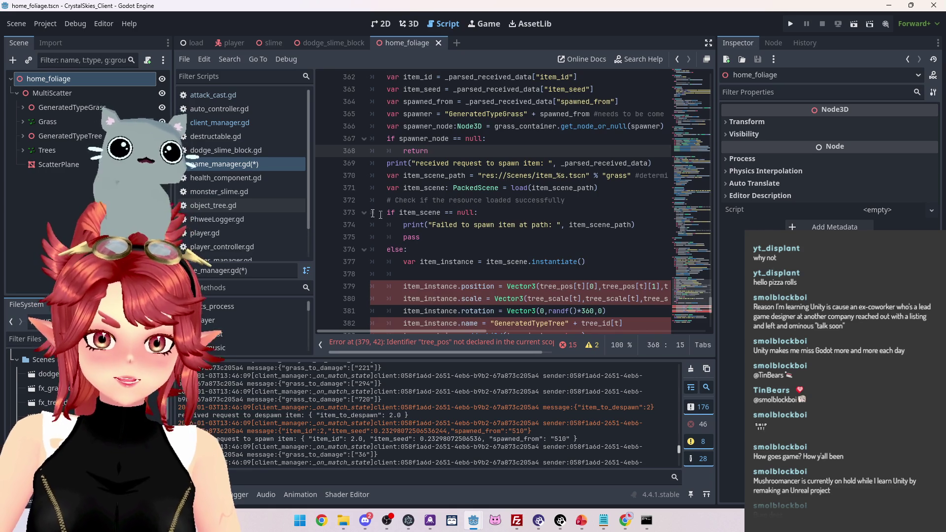
{"action": "scroll", "coordinate": [419, 217], "scroll_direction": "down", "scroll_amount": 1}
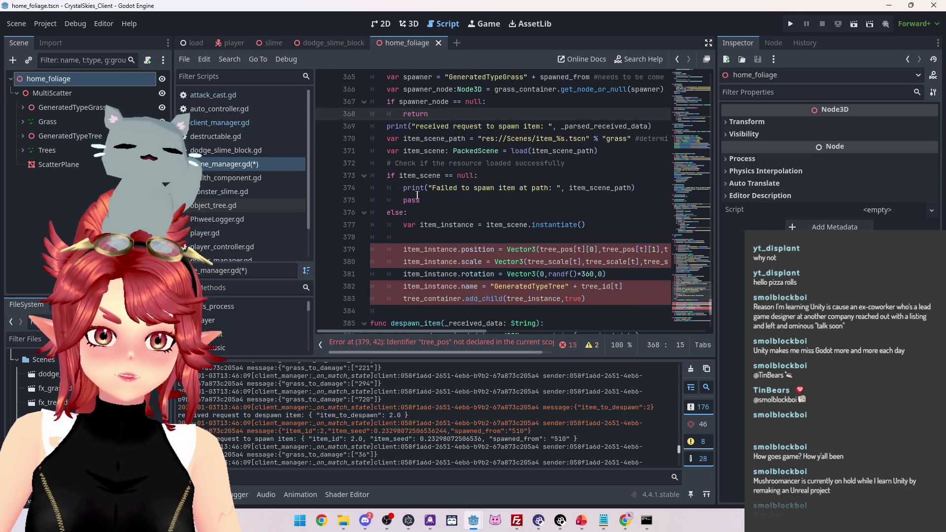
{"action": "scroll", "coordinate": [409, 184], "scroll_direction": "down", "scroll_amount": 1}
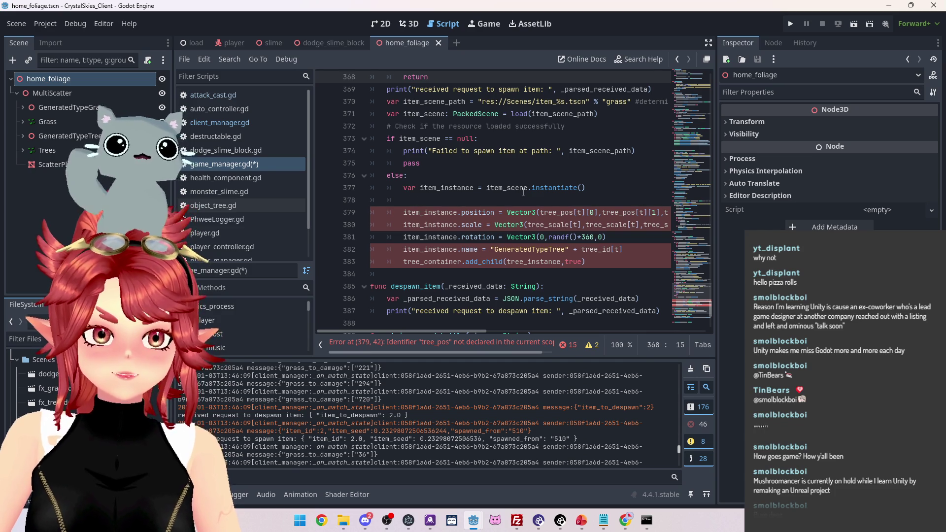
{"action": "left_click", "coordinate": [450, 200]}
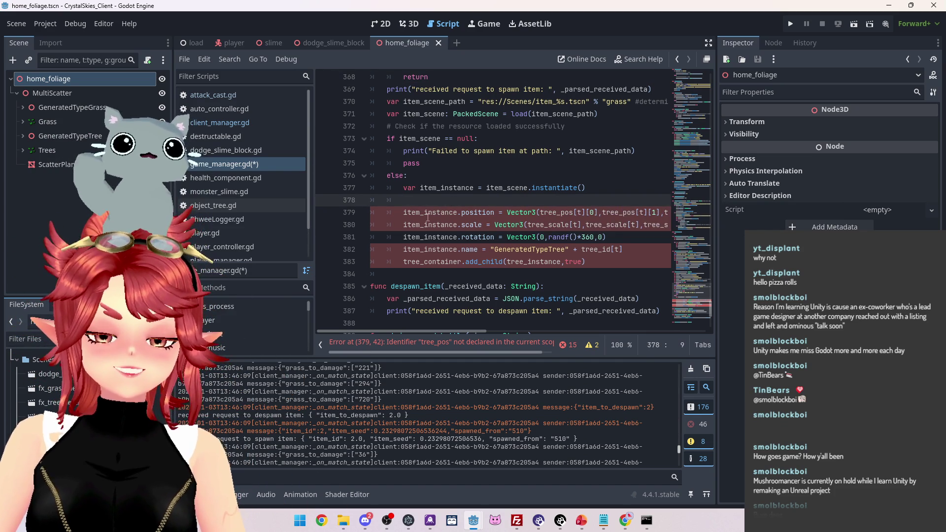
{"action": "key", "text": "BackSpace"}
{"action": "key", "text": "BackSpace"}
{"action": "key", "text": "BackSpace"}
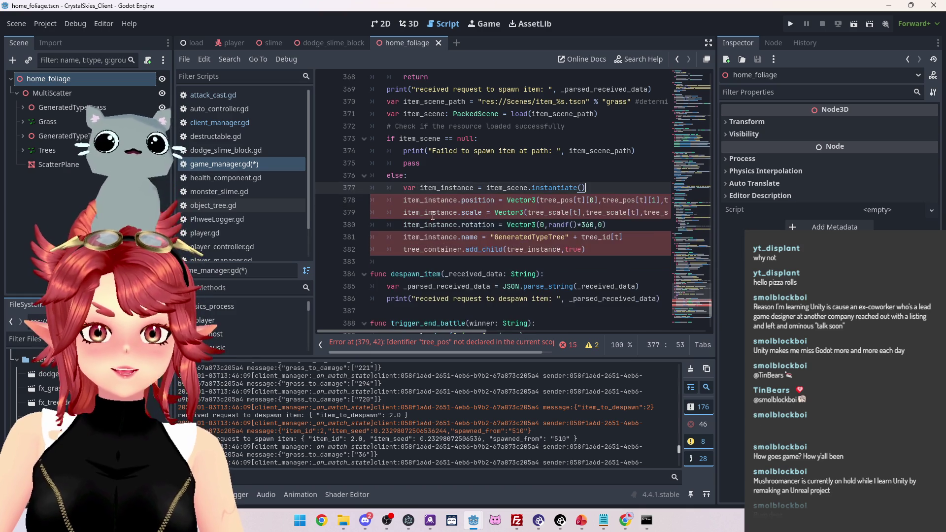
Select spawner_node on line 367 for reuse and bring up the Slime project's editor window
{"action": "scroll", "coordinate": [484, 248], "scroll_direction": "up", "scroll_amount": 2}
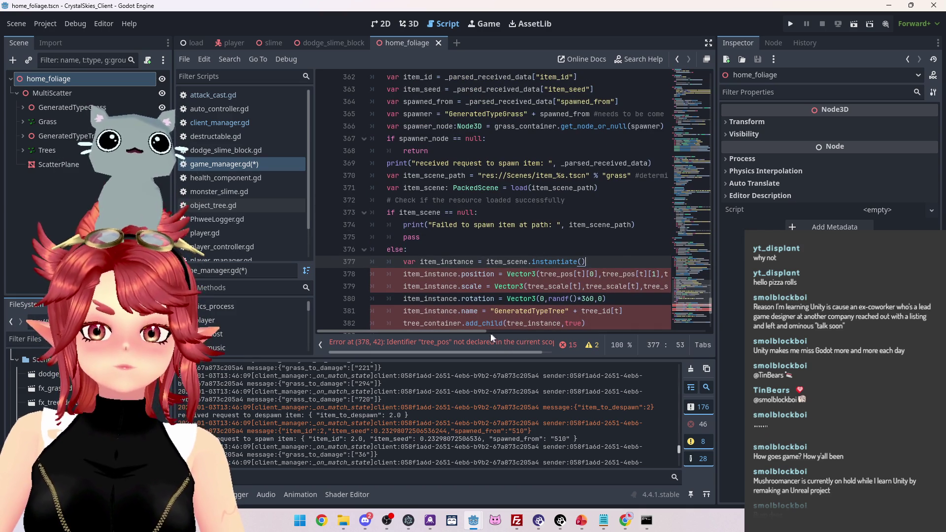
{"action": "scroll", "coordinate": [452, 170], "scroll_direction": "up", "scroll_amount": 1}
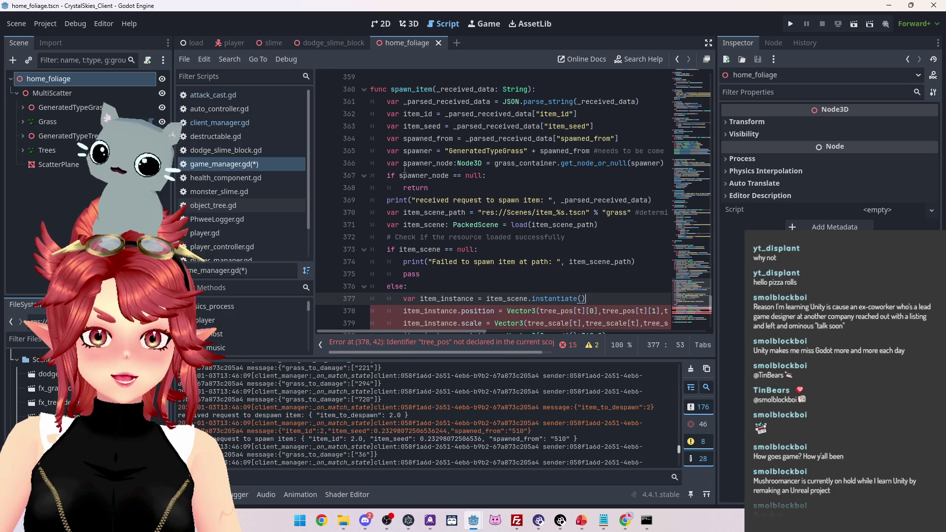
{"action": "left_click_drag", "start_coordinate": [400, 176], "coordinate": [449, 176]}
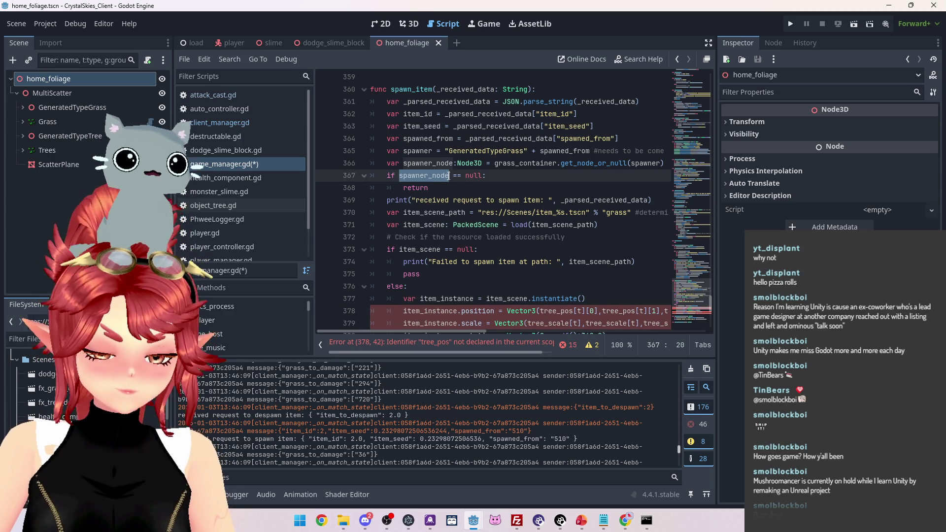
{"action": "scroll", "coordinate": [546, 275], "scroll_direction": "down", "scroll_amount": 1}
{"action": "mouse_move", "coordinate": [446, 331]}
{"action": "left_mouse_down"}
{"action": "mouse_move", "coordinate": [522, 334]}
{"action": "mouse_move", "coordinate": [501, 335]}
{"action": "left_mouse_up"}
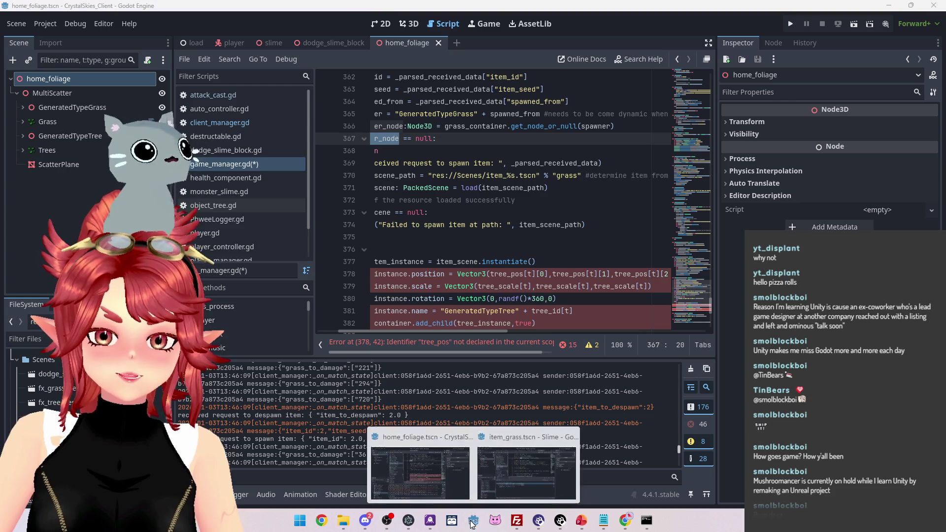
{"action": "left_click", "coordinate": [516, 465]}
{"action": "left_click", "coordinate": [276, 206]}
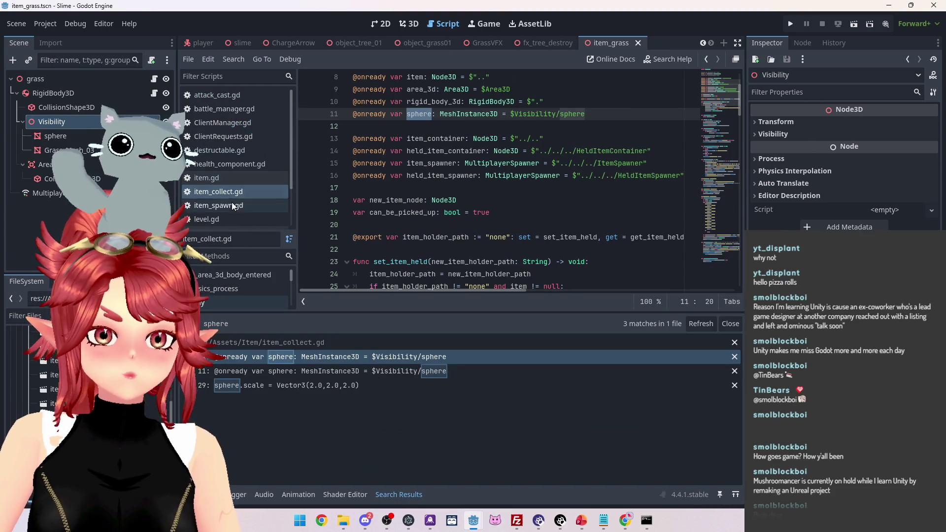
{"action": "scroll", "coordinate": [426, 219], "scroll_direction": "up", "scroll_amount": 2}
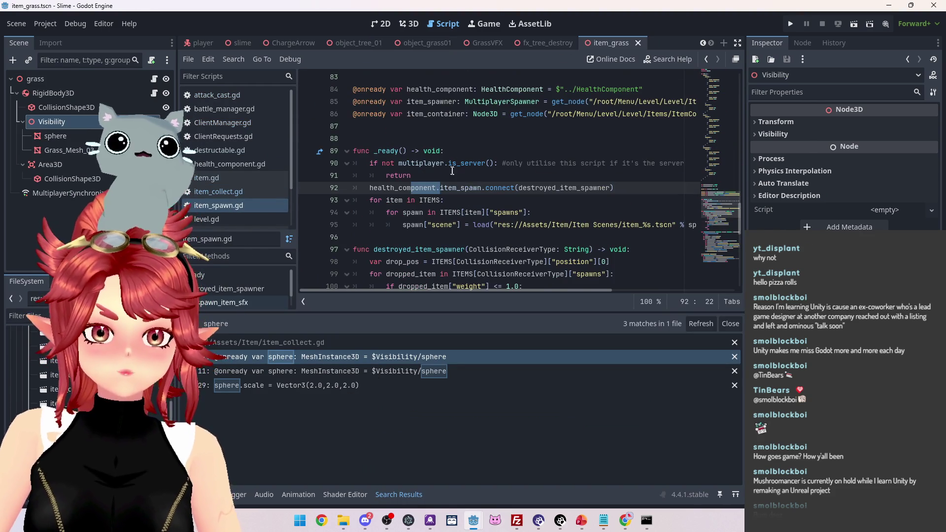
{"action": "scroll", "coordinate": [449, 183], "scroll_direction": "up", "scroll_amount": 1}
{"action": "scroll", "coordinate": [450, 183], "scroll_direction": "down", "scroll_amount": 8}
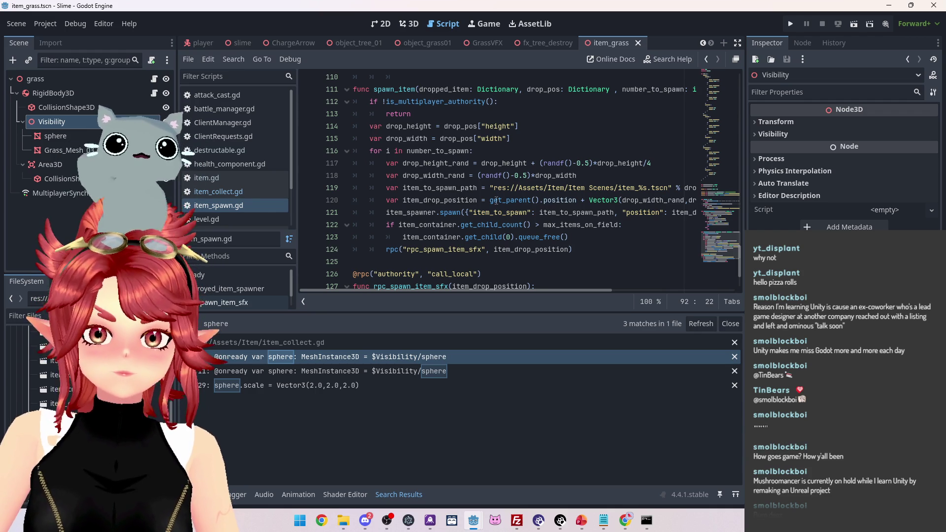
{"action": "mouse_move", "coordinate": [531, 290]}
{"action": "left_mouse_down"}
{"action": "mouse_move", "coordinate": [662, 296]}
{"action": "mouse_move", "coordinate": [539, 287]}
{"action": "left_mouse_up"}
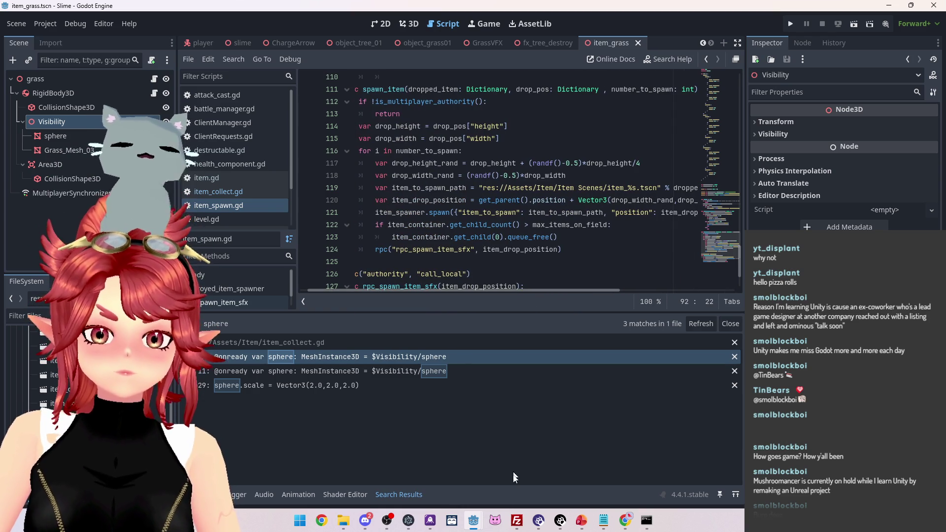
{"action": "mouse_move", "coordinate": [474, 520]}
{"action": "left_click", "coordinate": [423, 451]}
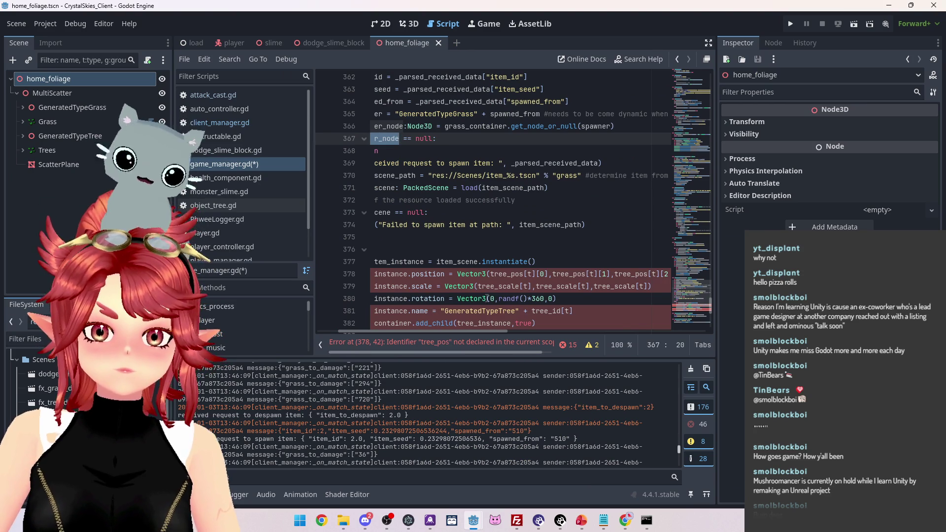
Set line 378's item position to spawner_node.position + Vector3(0,1,0)
{"action": "scroll", "coordinate": [483, 285], "scroll_direction": "down", "scroll_amount": 1}
{"action": "left_click", "coordinate": [458, 237]}
{"action": "key", "text": "ctrl+v"}
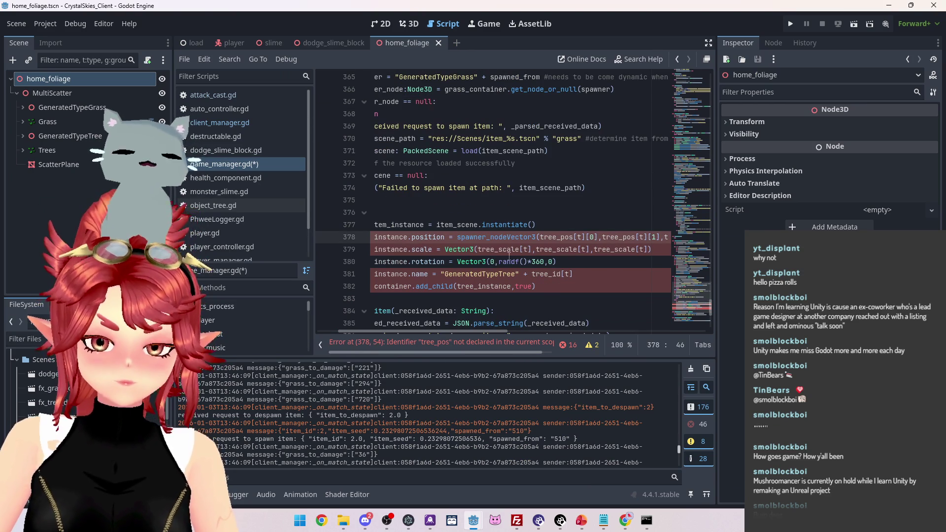
{"action": "type", "text": ".position"}
{"action": "type", "text": " +"}
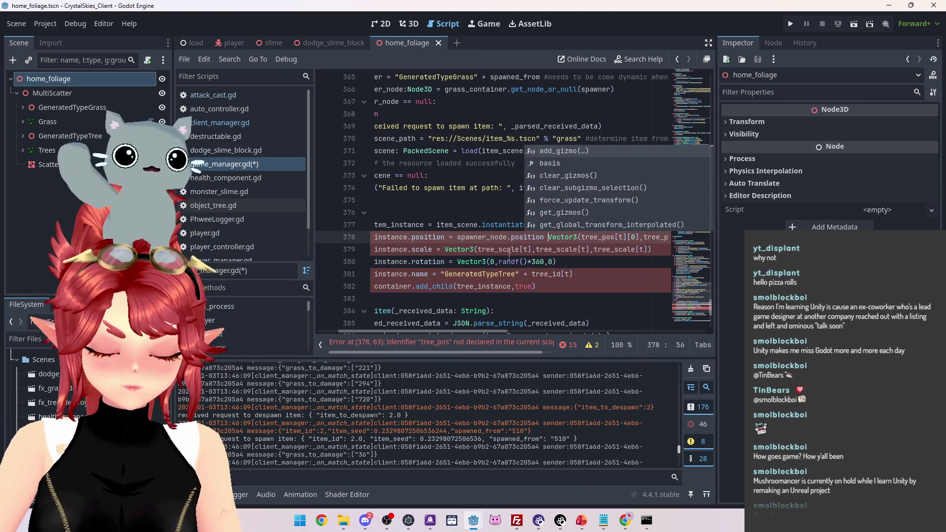
{"action": "left_click_drag", "start_coordinate": [504, 331], "coordinate": [559, 335]}
{"action": "left_click_drag", "start_coordinate": [460, 237], "coordinate": [518, 237]}
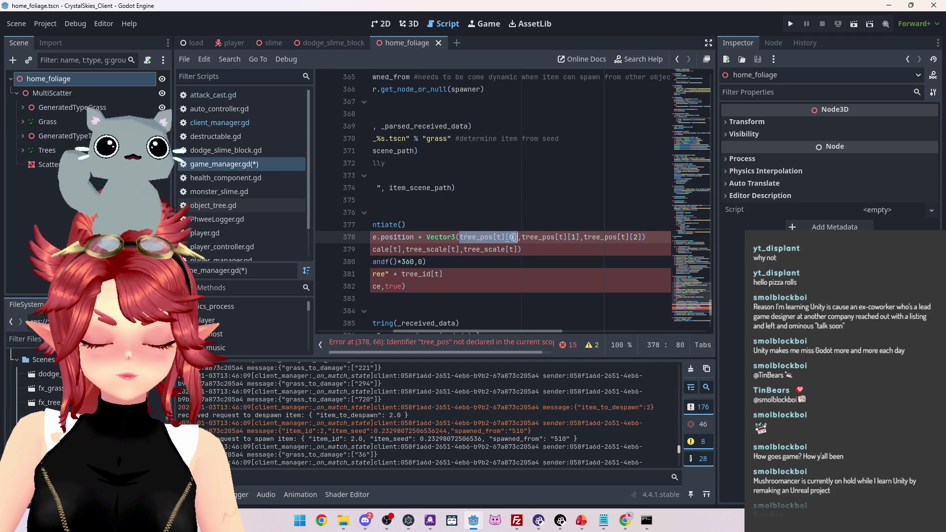
{"action": "type", "text": "0"}
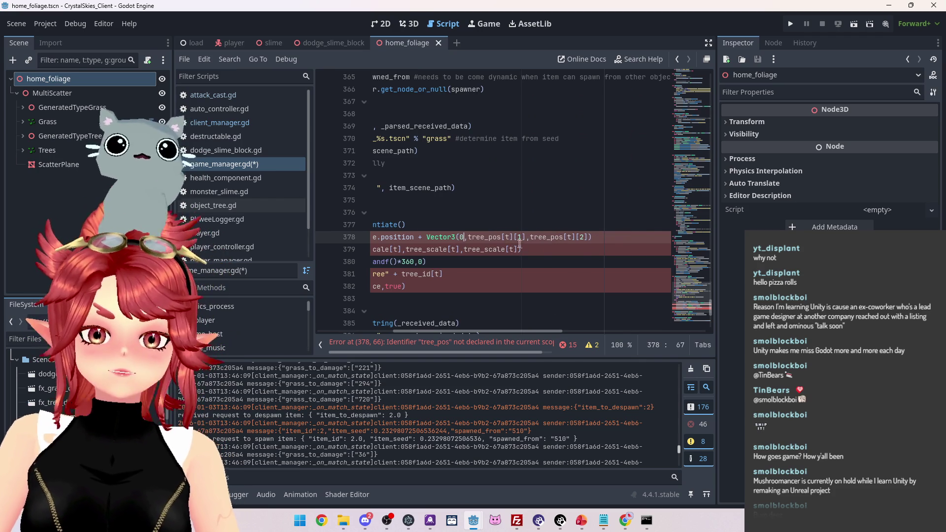
{"action": "mouse_move", "coordinate": [469, 237]}
{"action": "left_mouse_down"}
{"action": "mouse_move", "coordinate": [577, 237]}
{"action": "mouse_move", "coordinate": [517, 238]}
{"action": "mouse_move", "coordinate": [534, 237]}
{"action": "left_mouse_up"}
{"action": "type", "text": "1,0"}
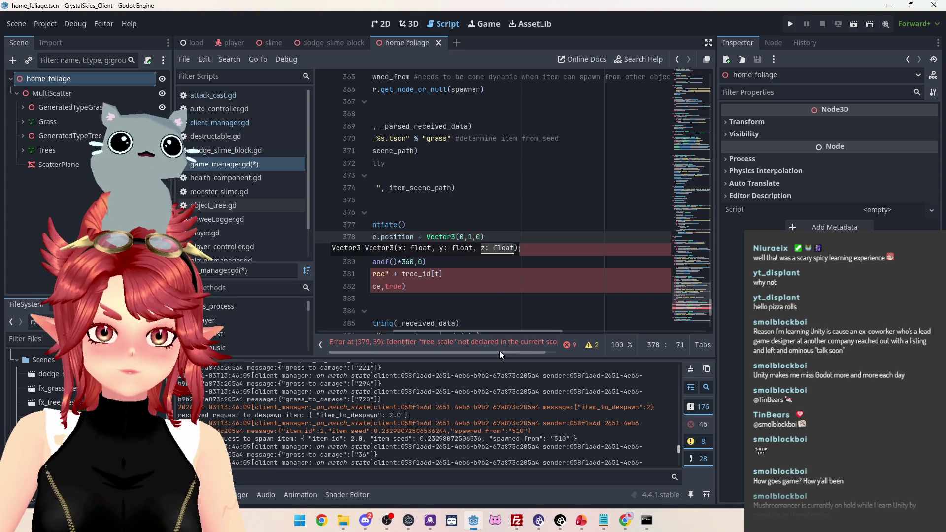
{"action": "left_click_drag", "start_coordinate": [496, 330], "coordinate": [369, 321]}
Switch to the Slime project window showing item_spawn.gd's spawn_item function
{"action": "left_click", "coordinate": [444, 200]}
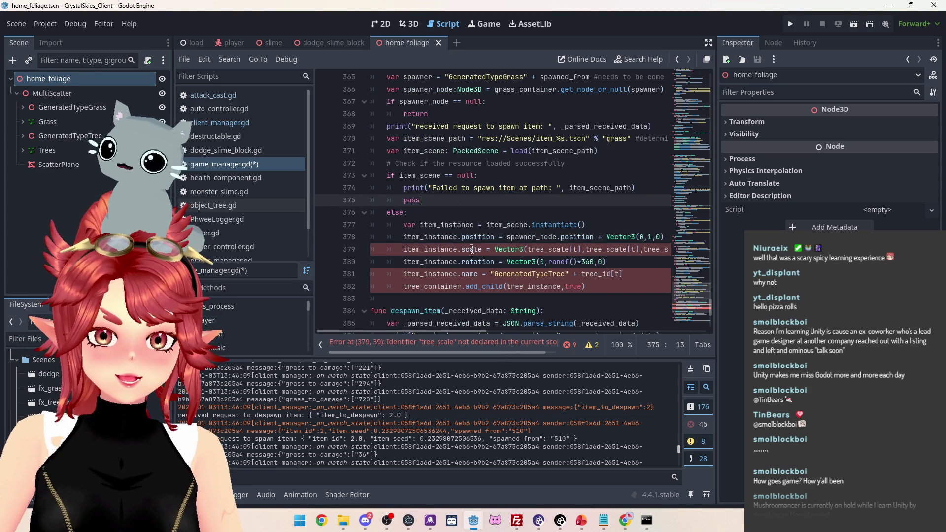
{"action": "mouse_move", "coordinate": [473, 527]}
{"action": "left_click", "coordinate": [517, 438]}
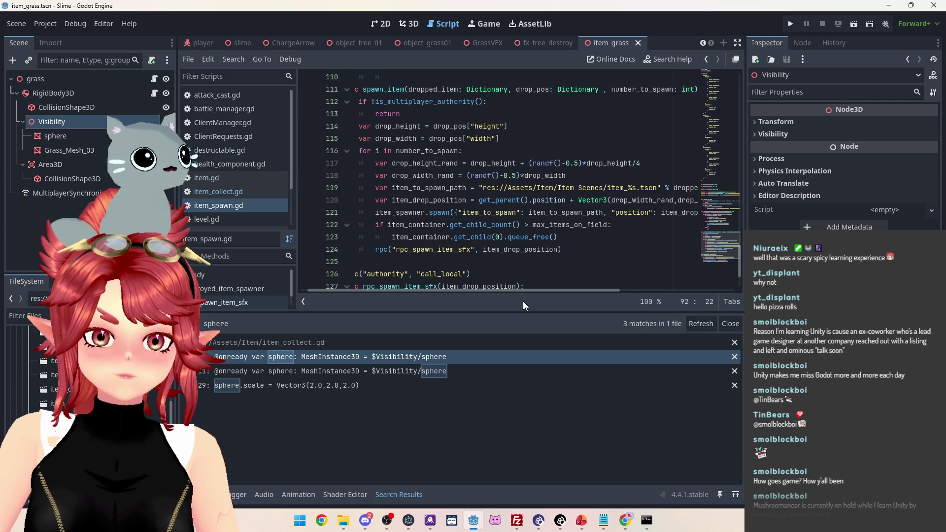
In the home_foliage script, delete the scale and rotation lines 379–380 and the leftover empty line
{"action": "mouse_move", "coordinate": [522, 291]}
{"action": "left_mouse_down"}
{"action": "mouse_move", "coordinate": [513, 291]}
{"action": "mouse_move", "coordinate": [605, 289]}
{"action": "mouse_move", "coordinate": [514, 285]}
{"action": "left_mouse_up"}
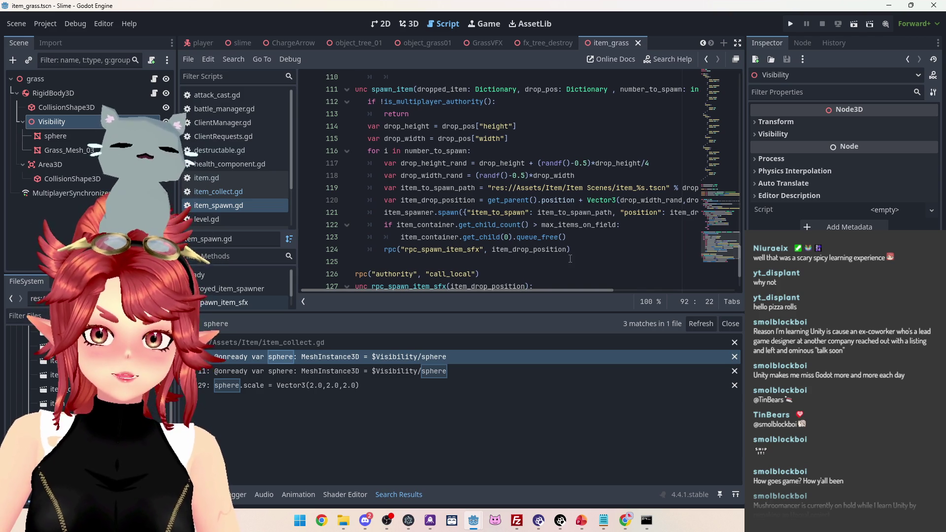
{"action": "left_click", "coordinate": [890, 6]}
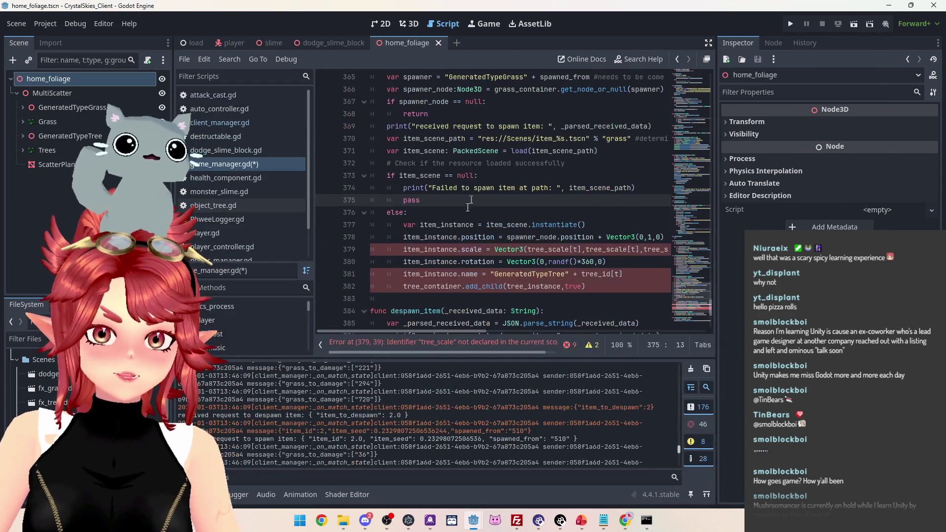
{"action": "left_click_drag", "start_coordinate": [403, 253], "coordinate": [608, 262]}
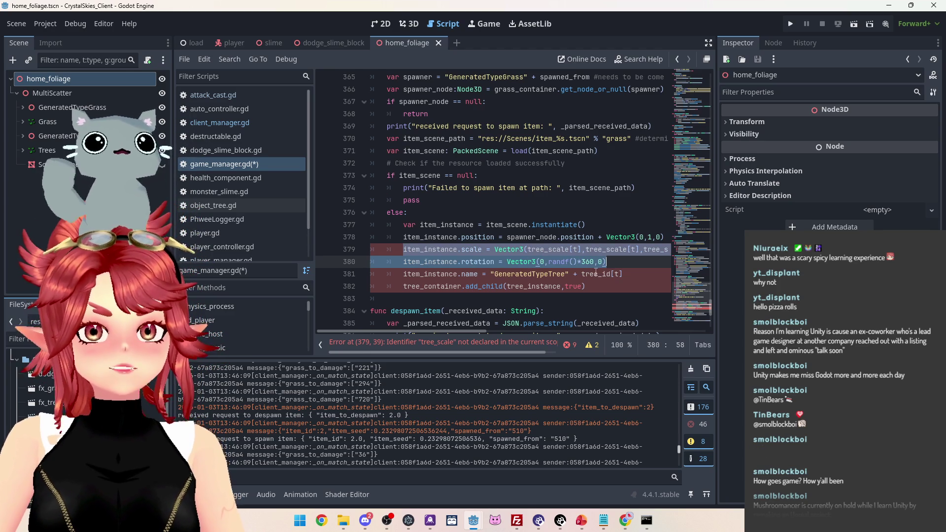
{"action": "mouse_move", "coordinate": [463, 332]}
{"action": "left_mouse_down"}
{"action": "mouse_move", "coordinate": [483, 327]}
{"action": "mouse_move", "coordinate": [463, 332]}
{"action": "left_mouse_up"}
{"action": "left_click", "coordinate": [624, 249]}
{"action": "left_click_drag", "start_coordinate": [617, 261], "coordinate": [322, 249]}
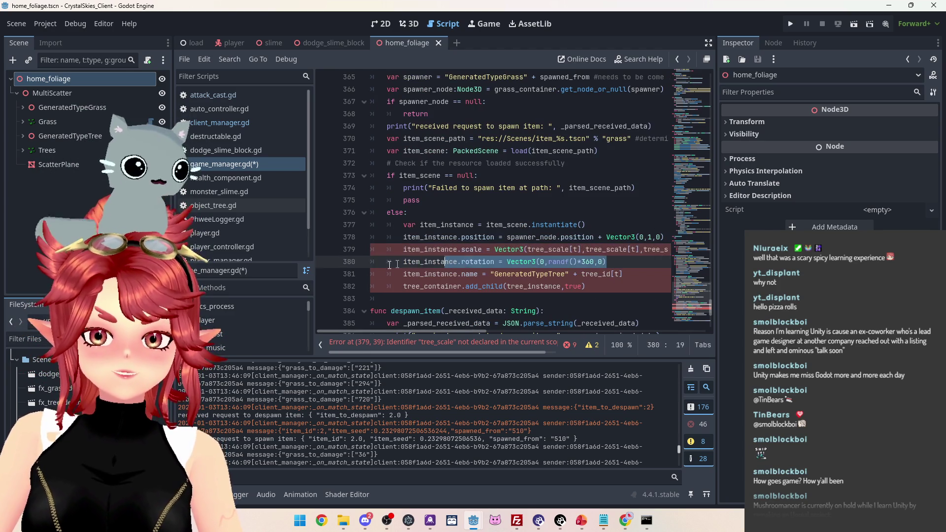
{"action": "key", "text": "BackSpace"}
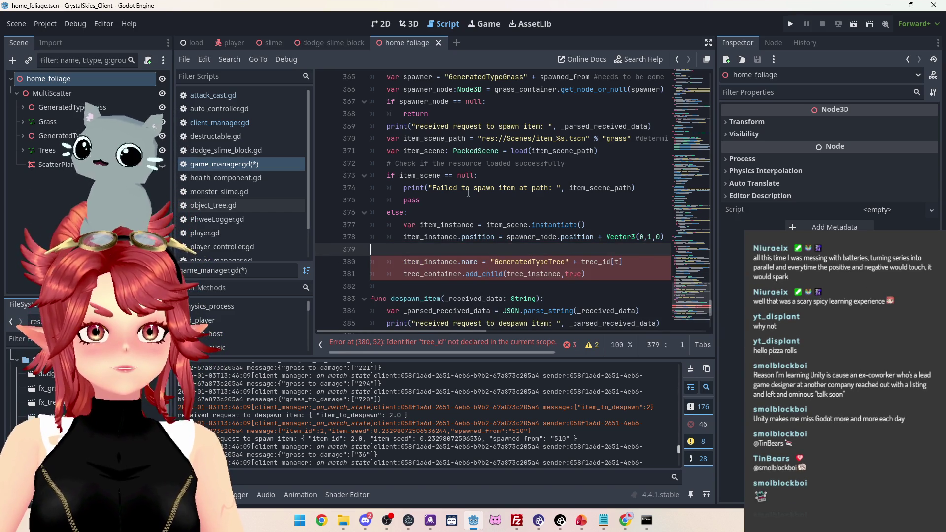
{"action": "key", "text": "BackSpace"}
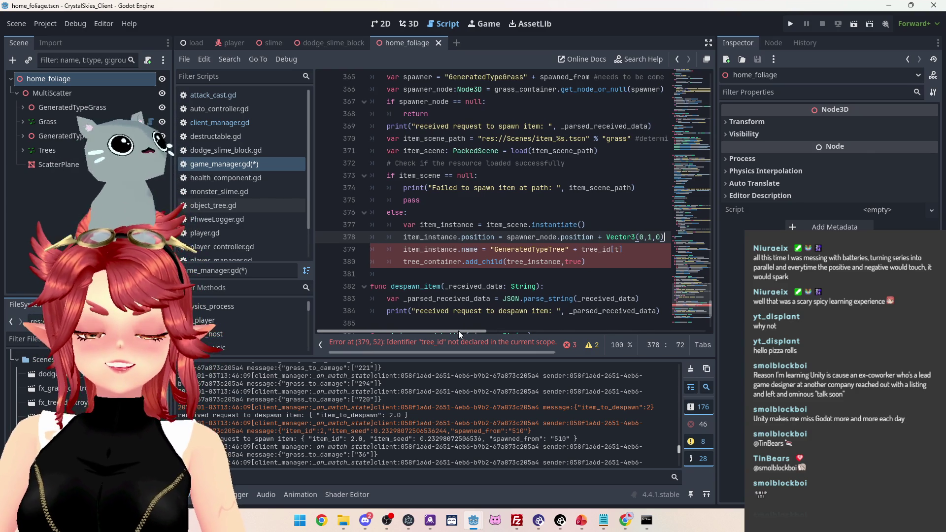
{"action": "mouse_move", "coordinate": [478, 329]}
{"action": "left_mouse_down"}
{"action": "mouse_move", "coordinate": [498, 328]}
{"action": "mouse_move", "coordinate": [466, 326]}
{"action": "left_mouse_up"}
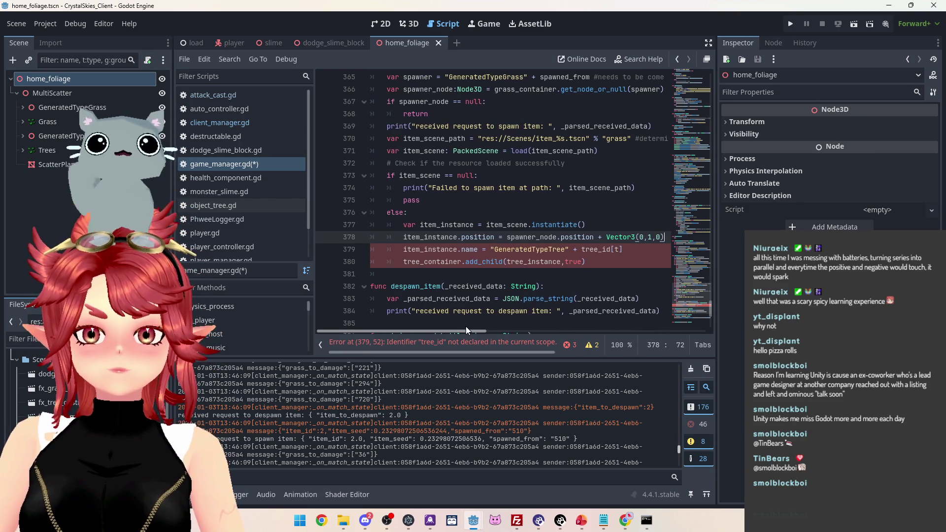
Change the item's name string to "Item_Grass_" + item_id
{"action": "left_click_drag", "start_coordinate": [495, 249], "coordinate": [566, 249]}
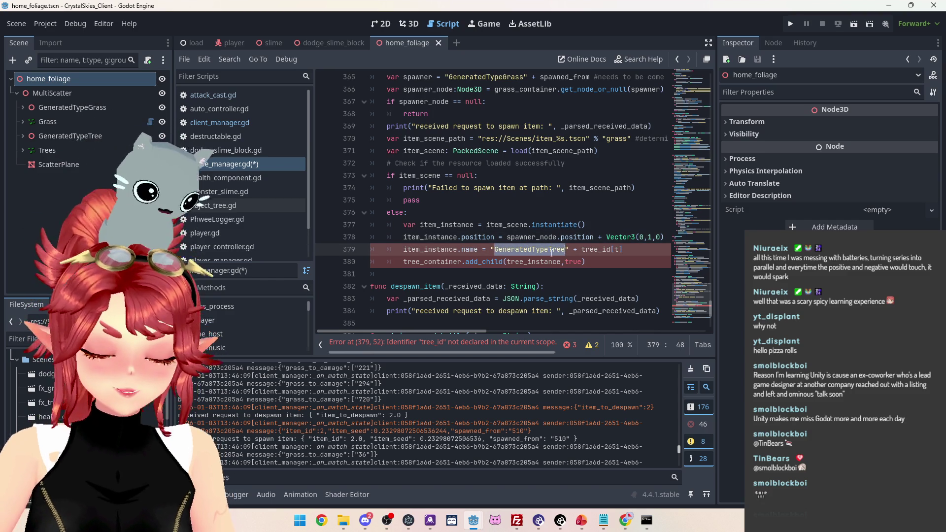
{"action": "type", "text": "/i"}
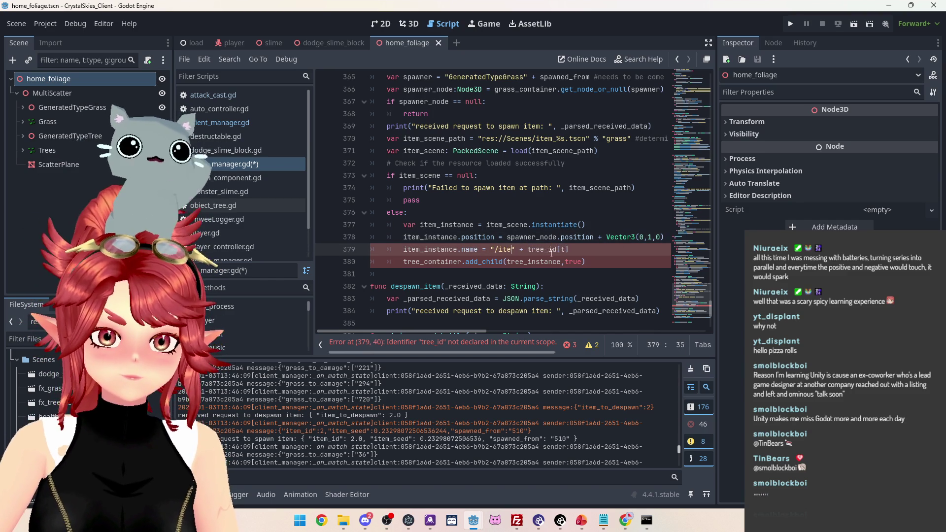
{"action": "key", "text": "BackSpace"}
{"action": "type", "text": "Item_G"}
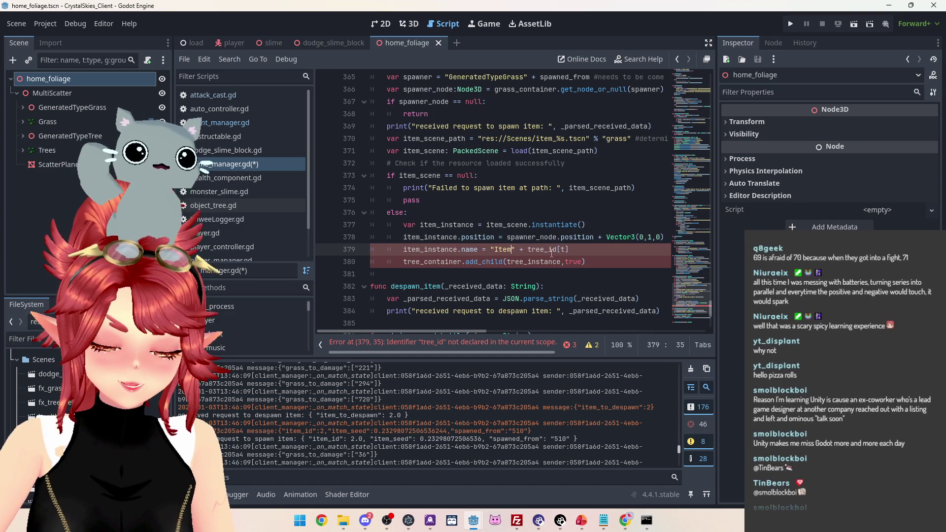
{"action": "type", "text": "rass_"}
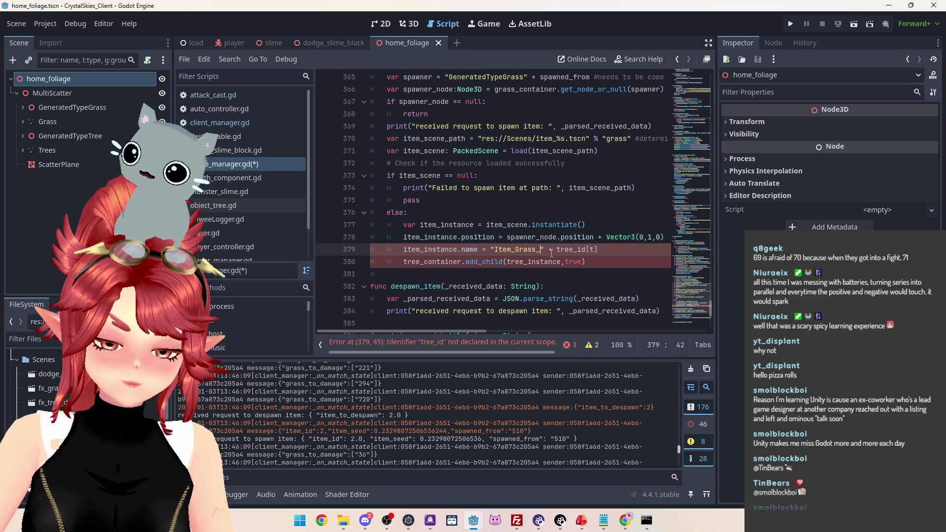
{"action": "scroll", "coordinate": [584, 249], "scroll_direction": "up", "scroll_amount": 2}
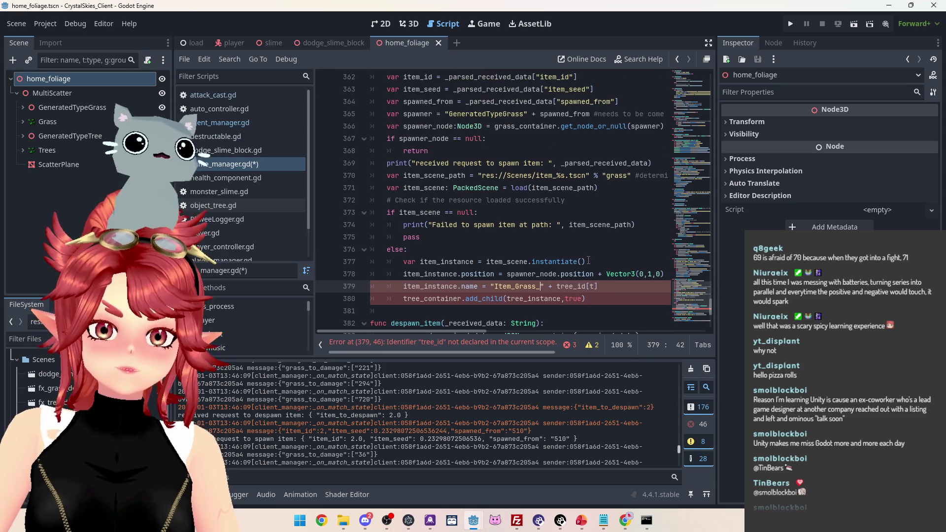
{"action": "left_click_drag", "start_coordinate": [405, 114], "coordinate": [434, 114]}
{"action": "key", "text": "ctrl+c"}
{"action": "scroll", "coordinate": [555, 247], "scroll_direction": "down", "scroll_amount": 3}
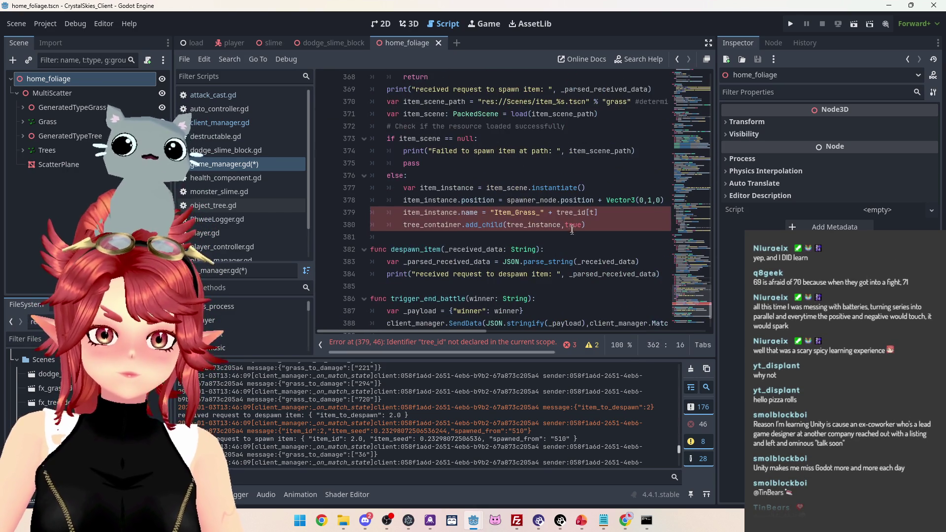
{"action": "left_click_drag", "start_coordinate": [604, 212], "coordinate": [557, 212]}
{"action": "key", "text": "ctrl+v"}
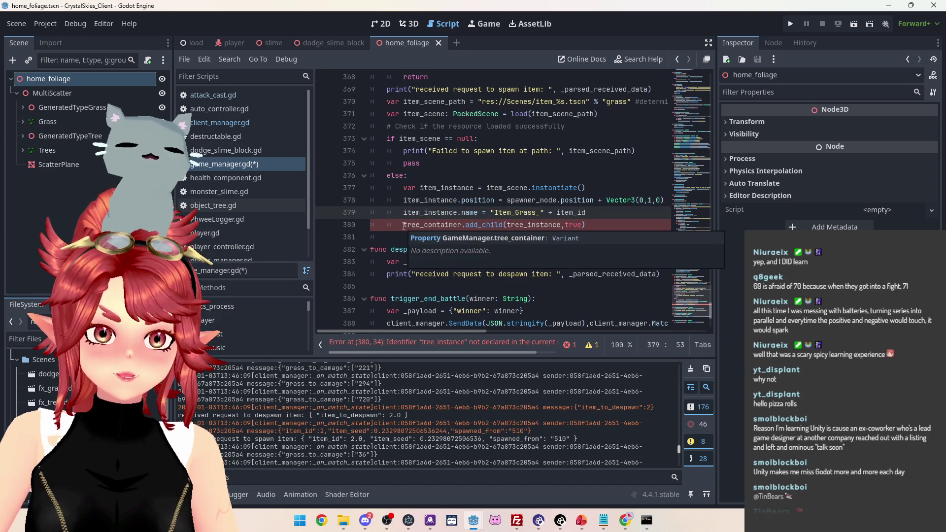
Add item_instance to item_container instead of tree_container, then save the script
{"action": "scroll", "coordinate": [419, 226], "scroll_direction": "up", "scroll_amount": 2}
{"action": "scroll", "coordinate": [437, 225], "scroll_direction": "down", "scroll_amount": 1}
{"action": "left_click_drag", "start_coordinate": [403, 262], "coordinate": [420, 262]}
{"action": "type", "text": "item"}
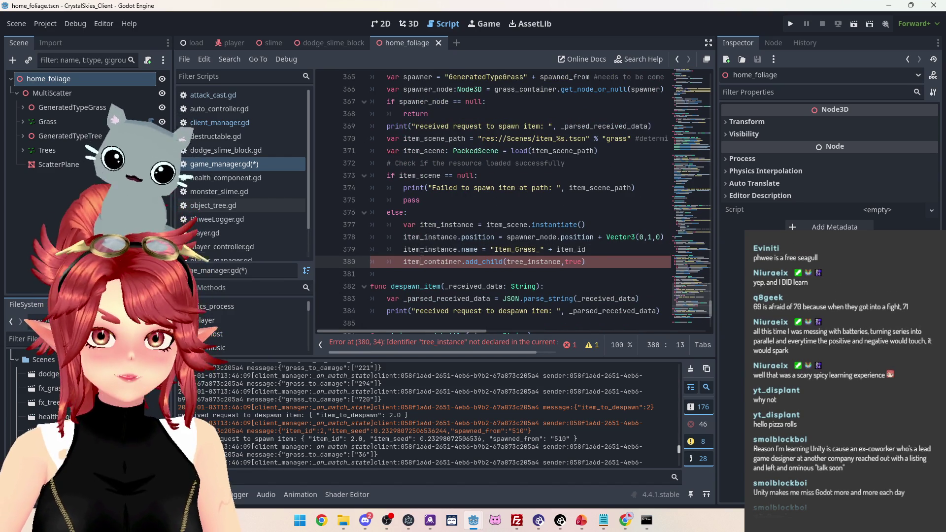
{"action": "left_click", "coordinate": [505, 262]}
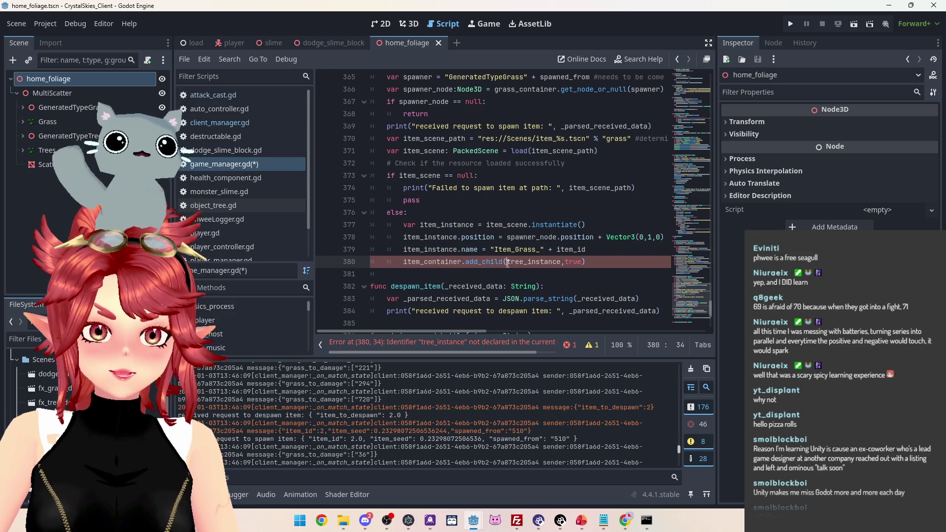
{"action": "left_click_drag", "start_coordinate": [508, 261], "coordinate": [524, 262]}
{"action": "type", "text": "item"}
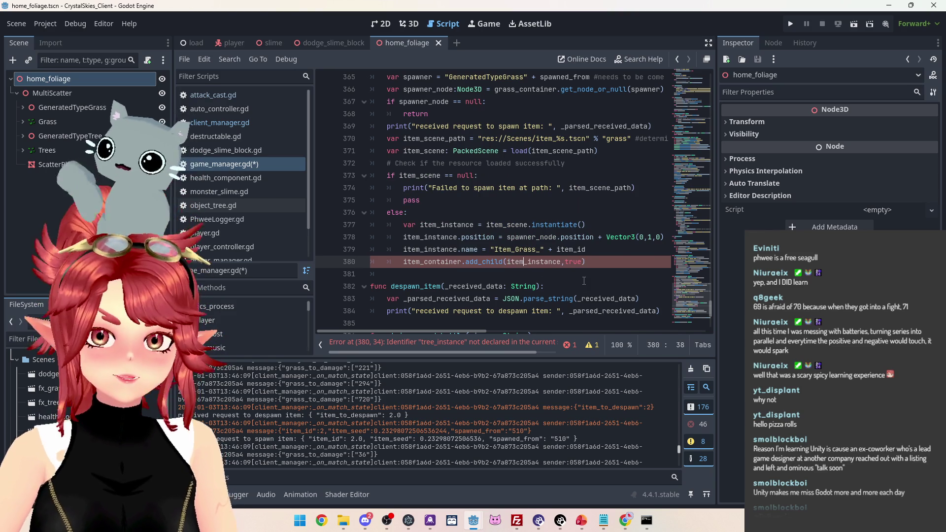
{"action": "left_click", "coordinate": [474, 220]}
{"action": "key", "text": "ctrl+s"}
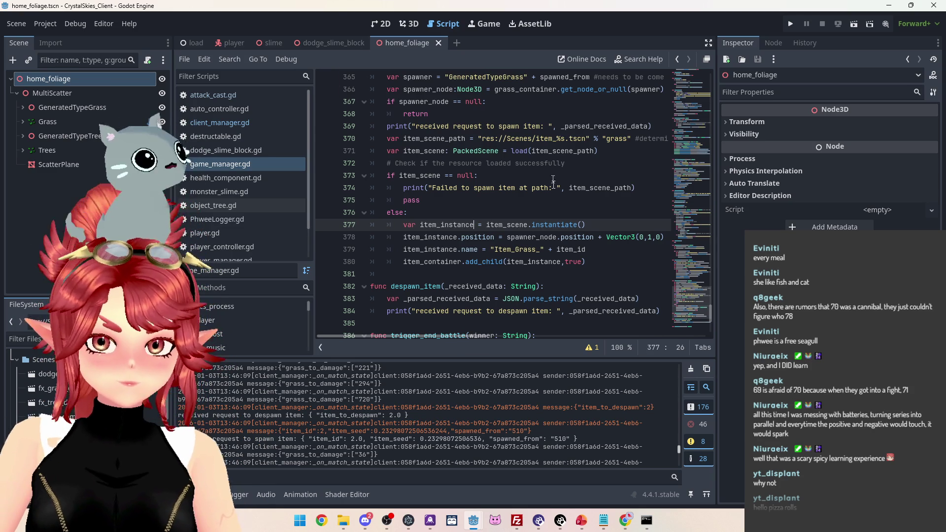
Open item_grass.tscn and inspect its CollisionShape3D, Sphere mesh and RigidBody3D against the spawn code
{"action": "left_click", "coordinate": [554, 209]}
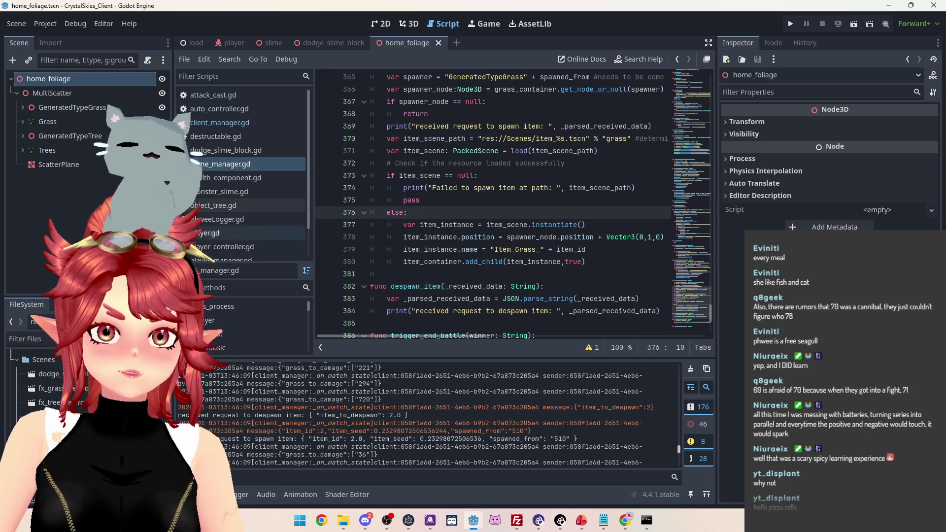
{"action": "double_click", "coordinate": [49, 431]}
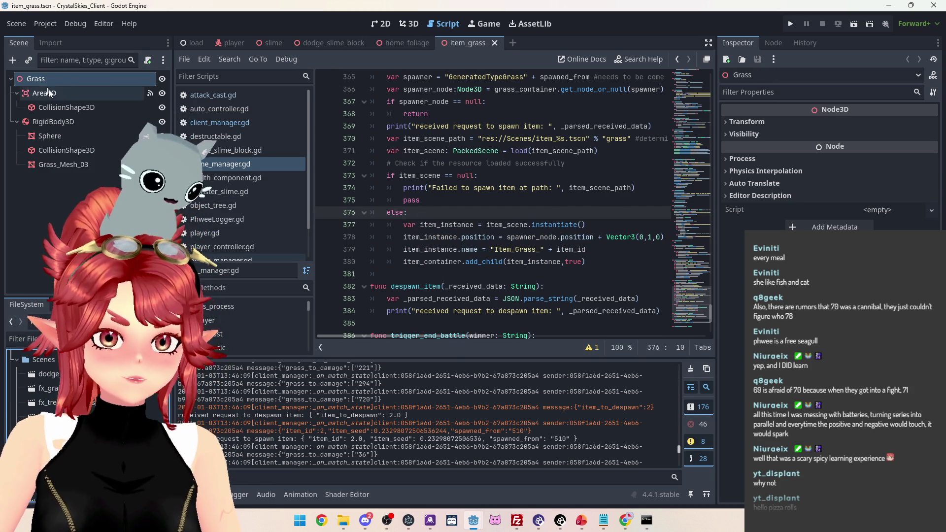
{"action": "left_click", "coordinate": [53, 102]}
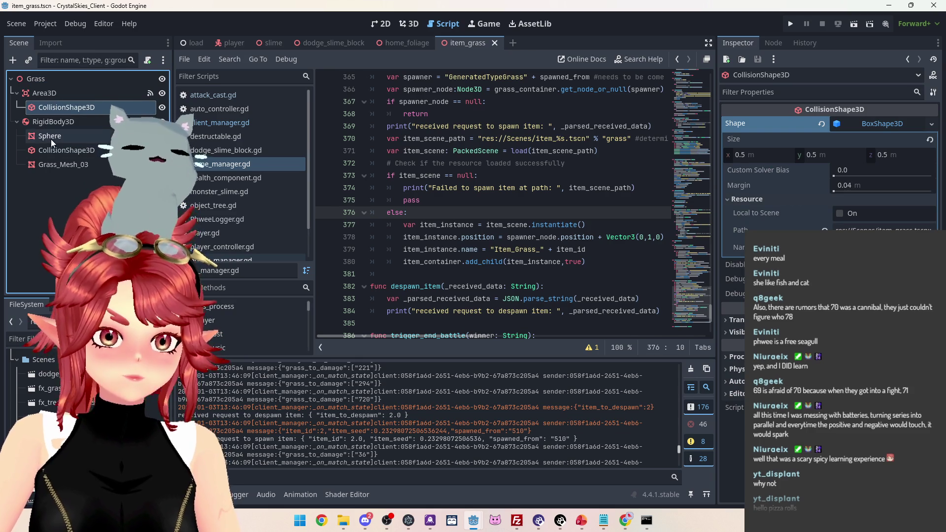
{"action": "left_click", "coordinate": [51, 138]}
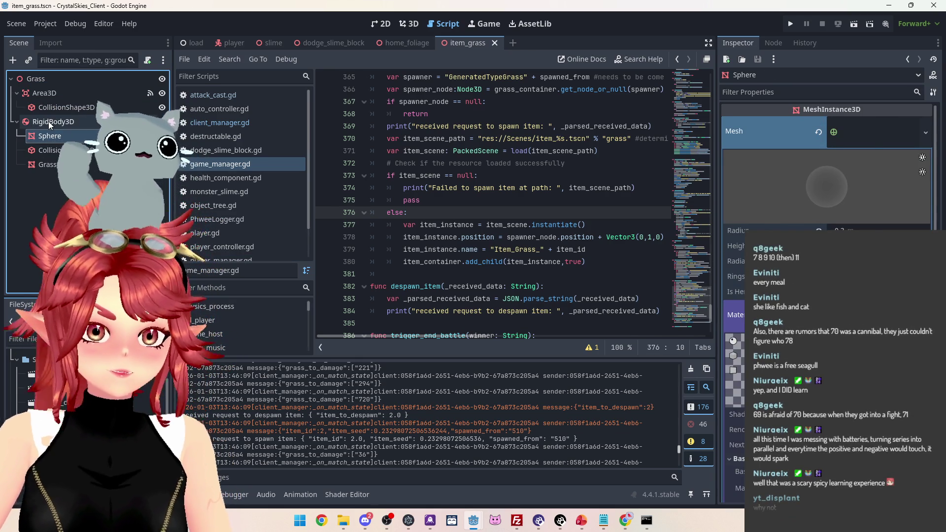
{"action": "left_click", "coordinate": [48, 121]}
{"action": "scroll", "coordinate": [757, 193], "scroll_direction": "down", "scroll_amount": 3}
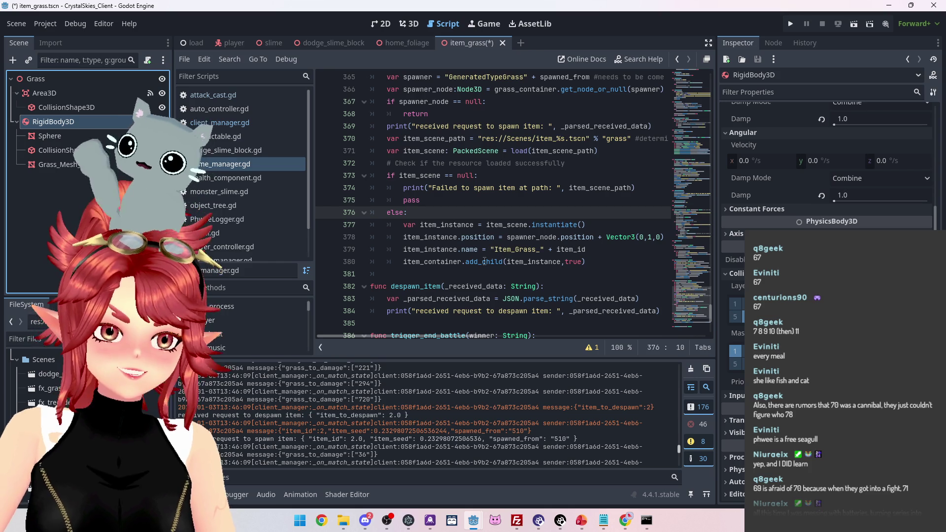
{"action": "left_click", "coordinate": [597, 227]}
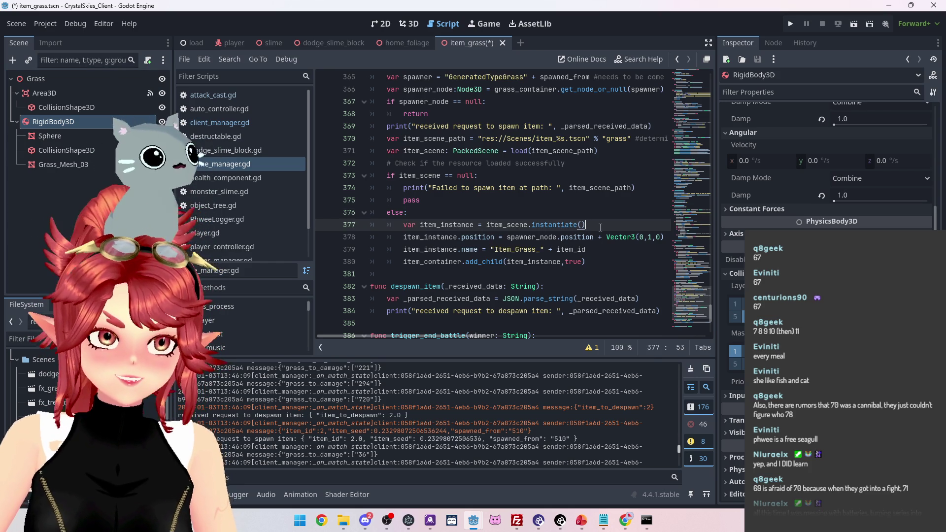
{"action": "key", "text": "Down"}
{"action": "key", "text": "Down"}
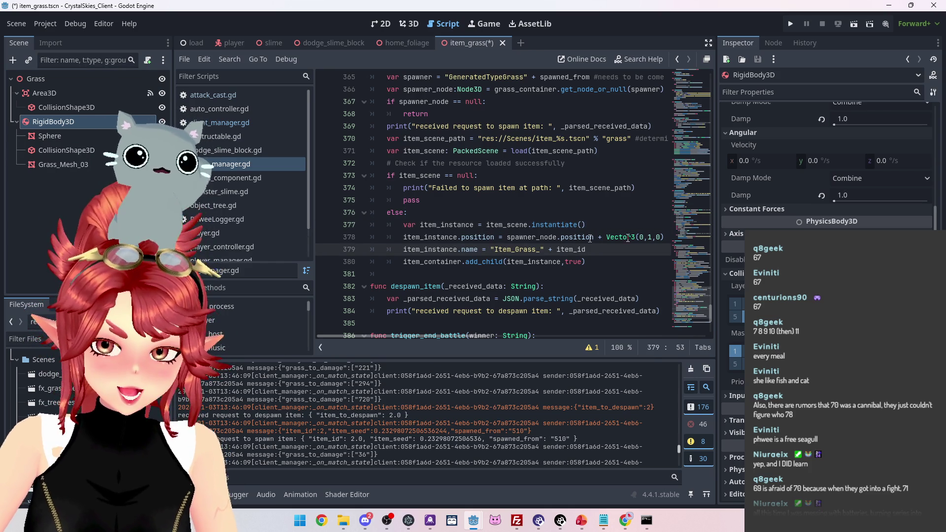
{"action": "left_click", "coordinate": [56, 111]}
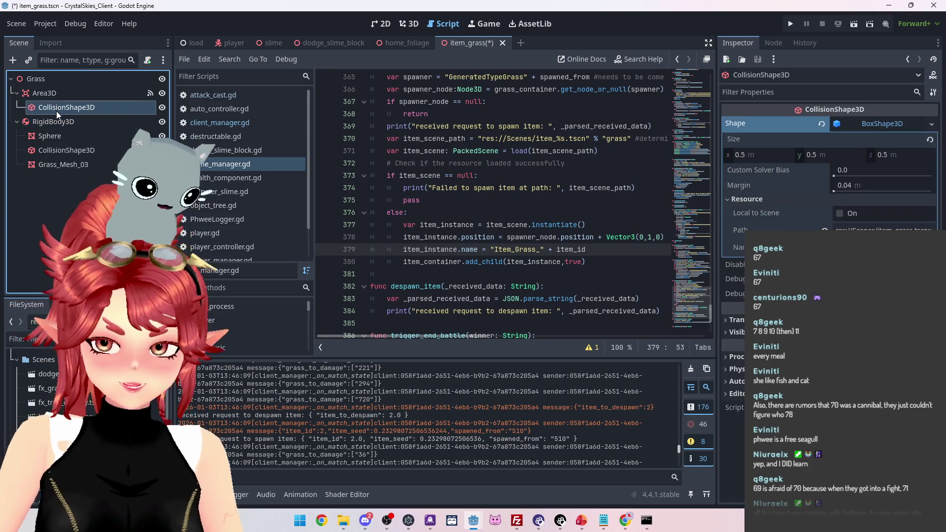
Review the Area3D settings and the spawn_item code, then save the item_grass scene
{"action": "left_click", "coordinate": [48, 93]}
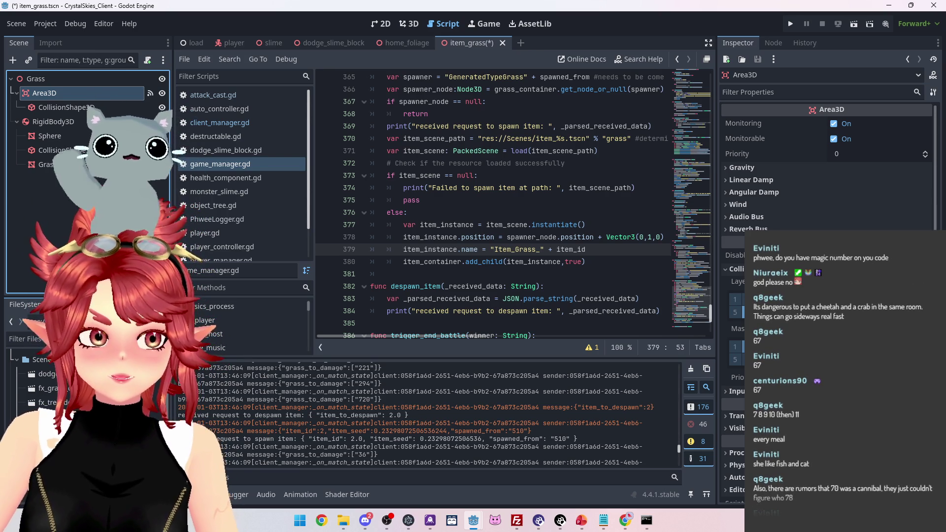
{"action": "left_click", "coordinate": [471, 162]}
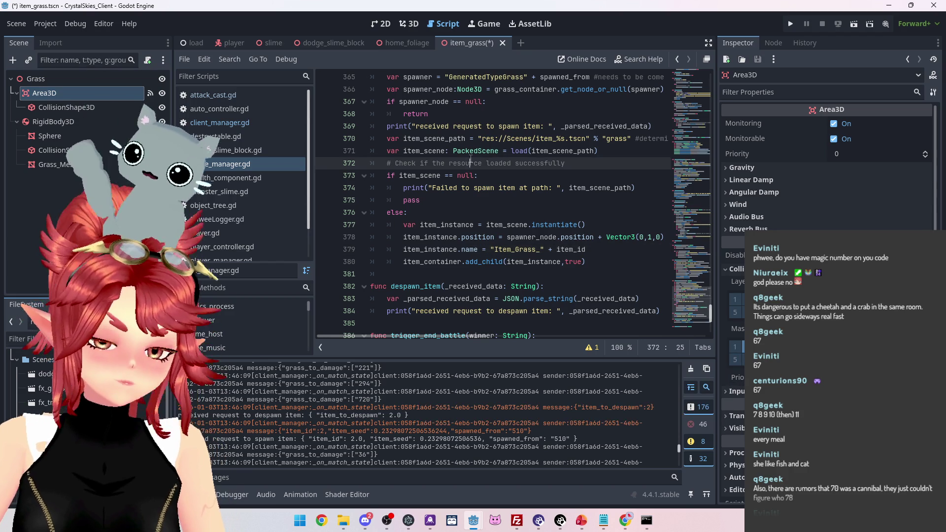
{"action": "key", "text": "ctrl+s"}
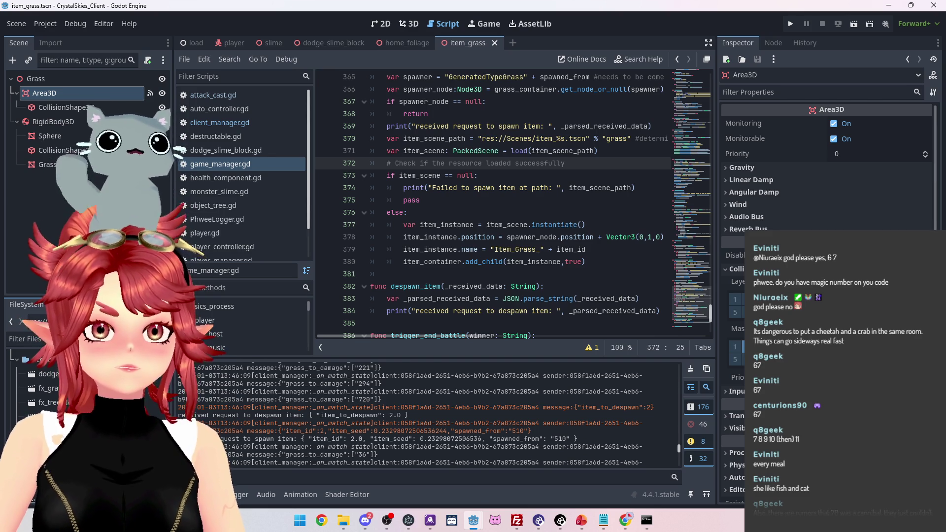
{"action": "left_click", "coordinate": [541, 118]}
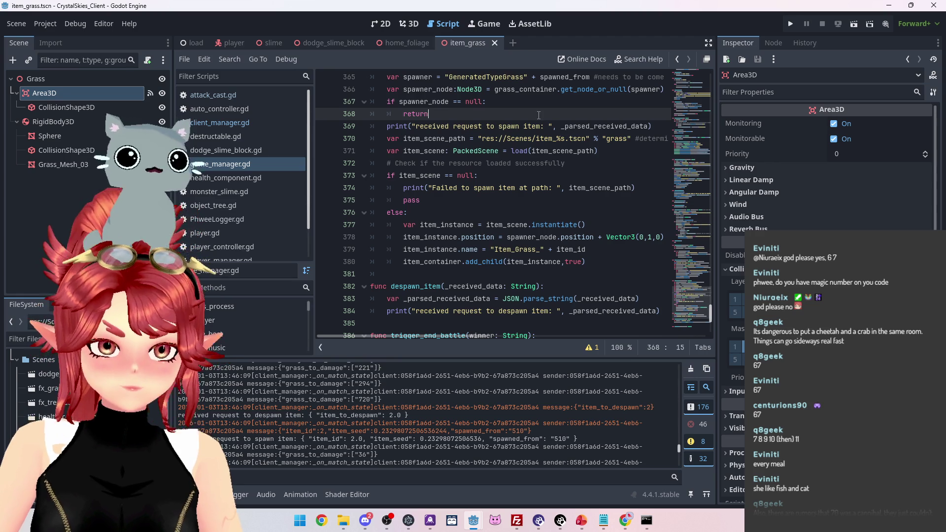
{"action": "left_click", "coordinate": [590, 166]}
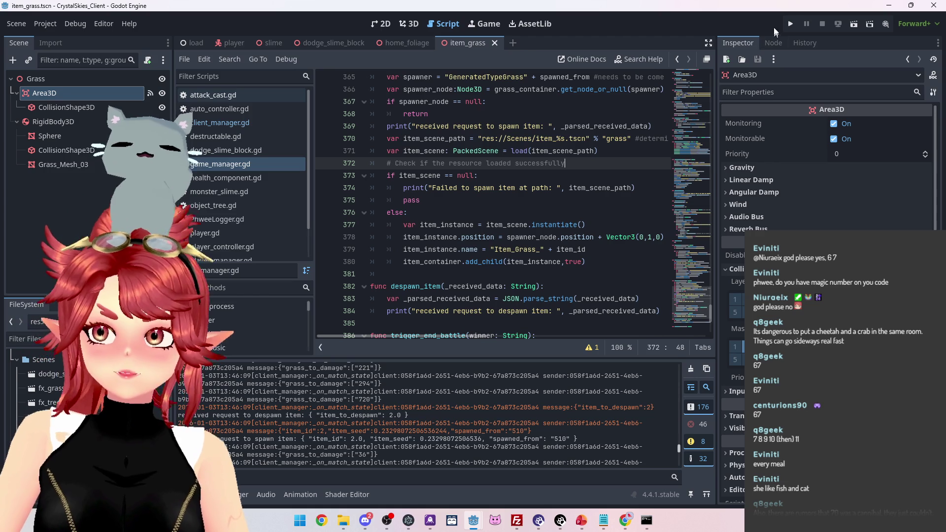
Run the game, create a lobby named 'asdd', and stop after the line 379 String+float error
{"action": "key", "text": "ctrl+s"}
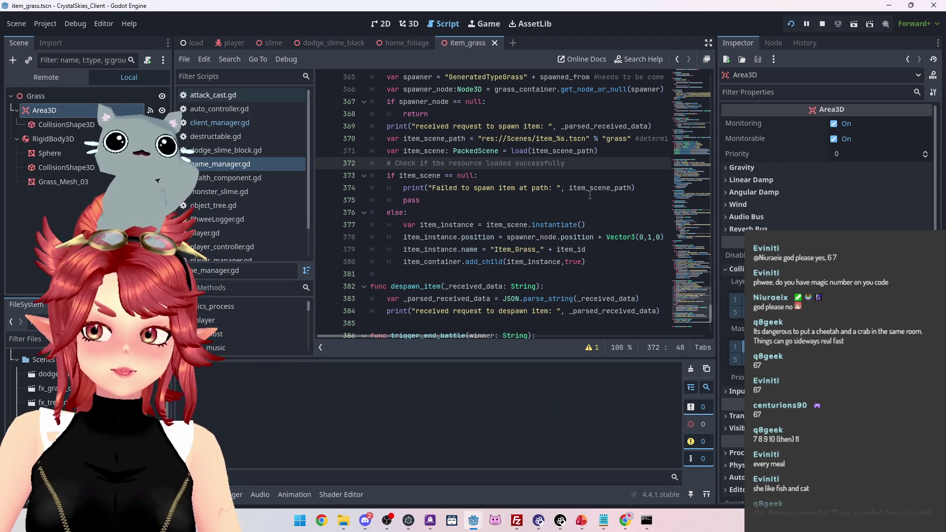
{"action": "key", "text": "Tab"}
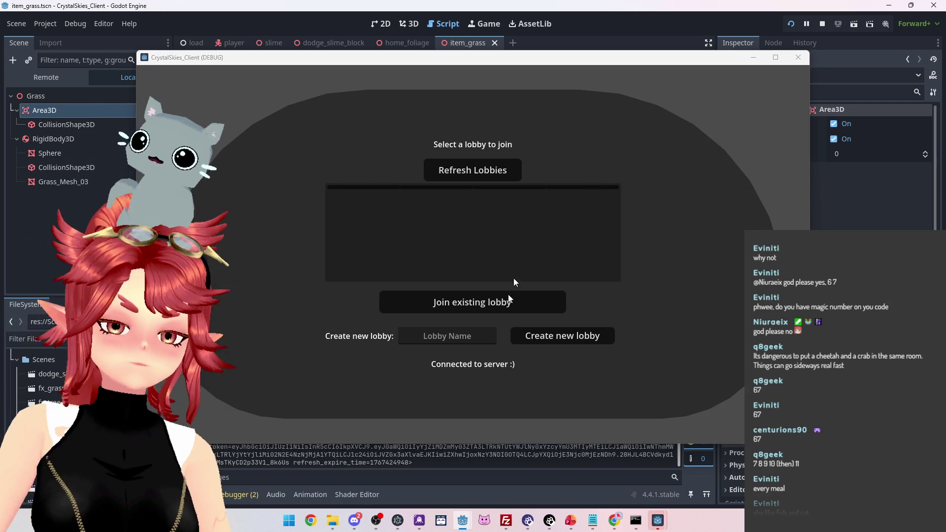
{"action": "left_click", "coordinate": [447, 336]}
{"action": "type", "text": "asdd"}
{"action": "left_click", "coordinate": [577, 345]}
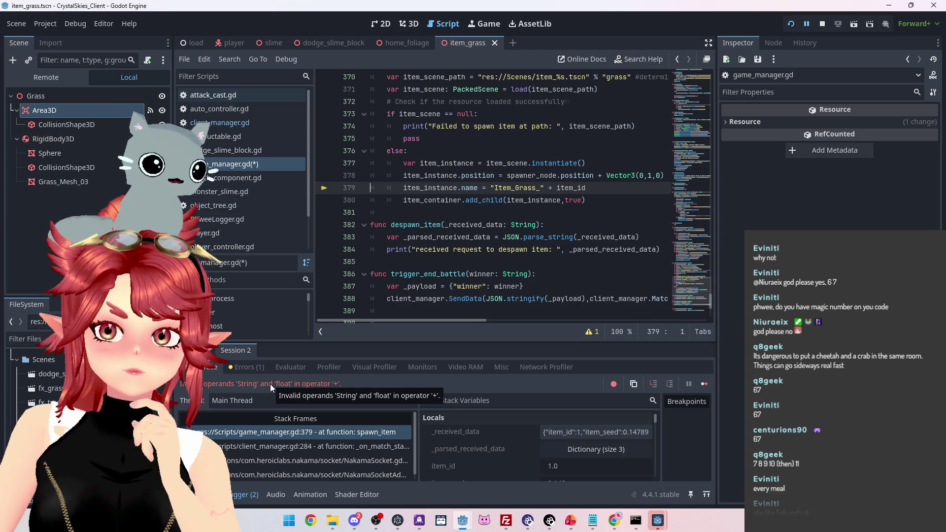
{"action": "left_click", "coordinate": [823, 23]}
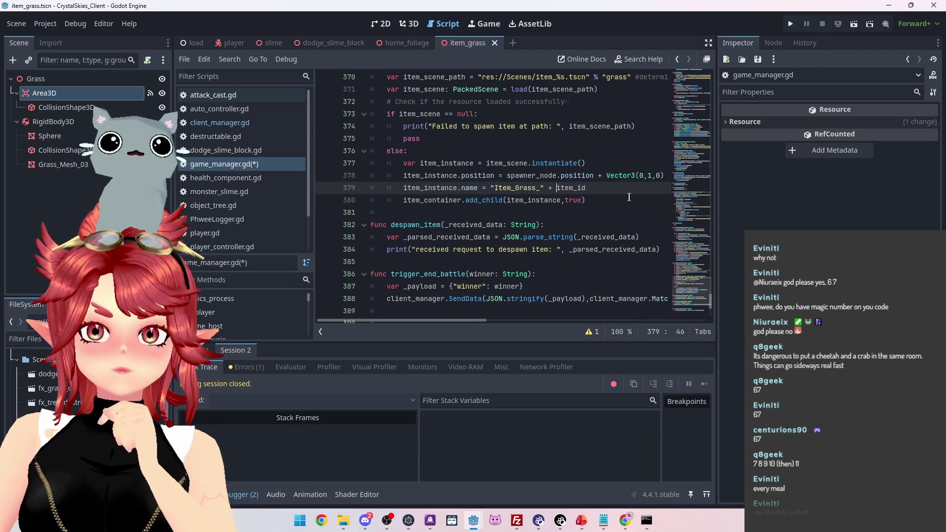
Wrap item_id in str() on line 379 and relaunch the game with F5
{"action": "type", "text": "str("}
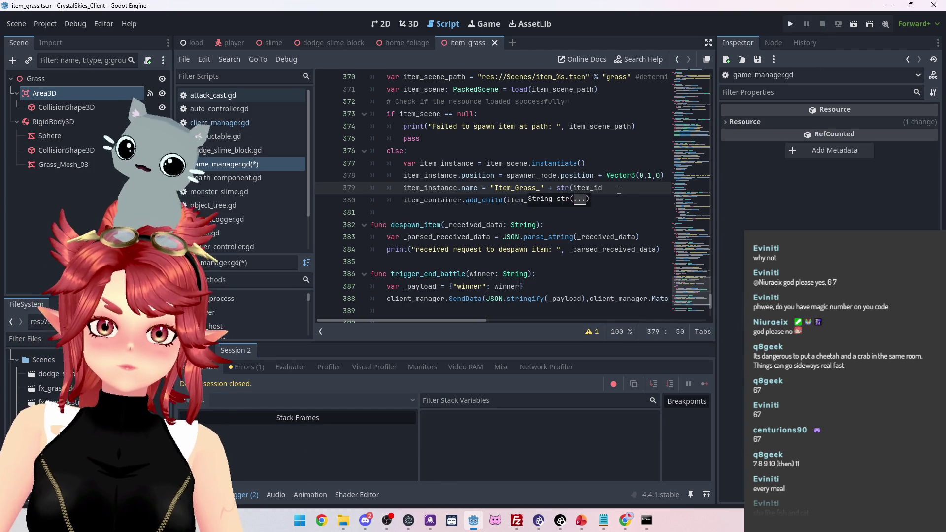
{"action": "left_click", "coordinate": [626, 191]}
{"action": "type", "text": ")"}
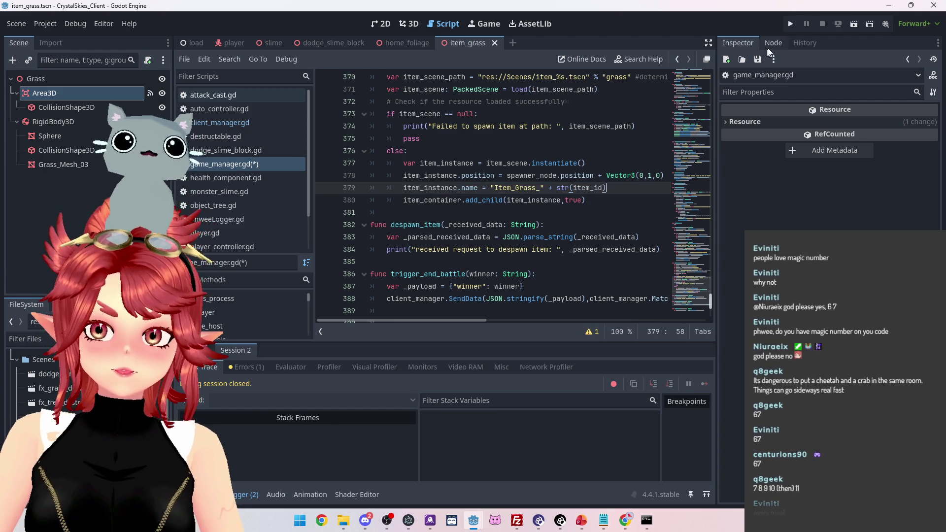
{"action": "key", "text": "F5"}
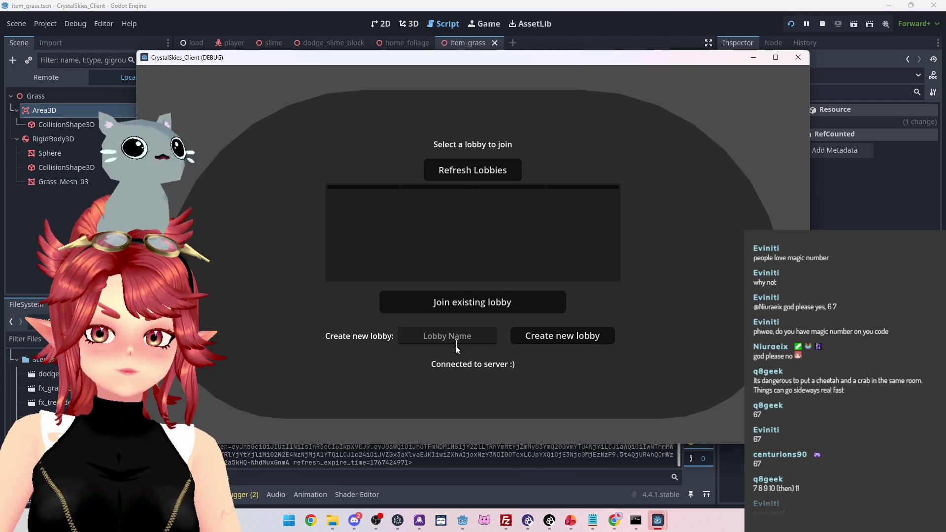
Create a lobby named 'asdd', circle the camera around the pink slime, then move forward over the grass
{"action": "left_click", "coordinate": [455, 337]}
{"action": "type", "text": "asdd"}
{"action": "left_click", "coordinate": [581, 336]}
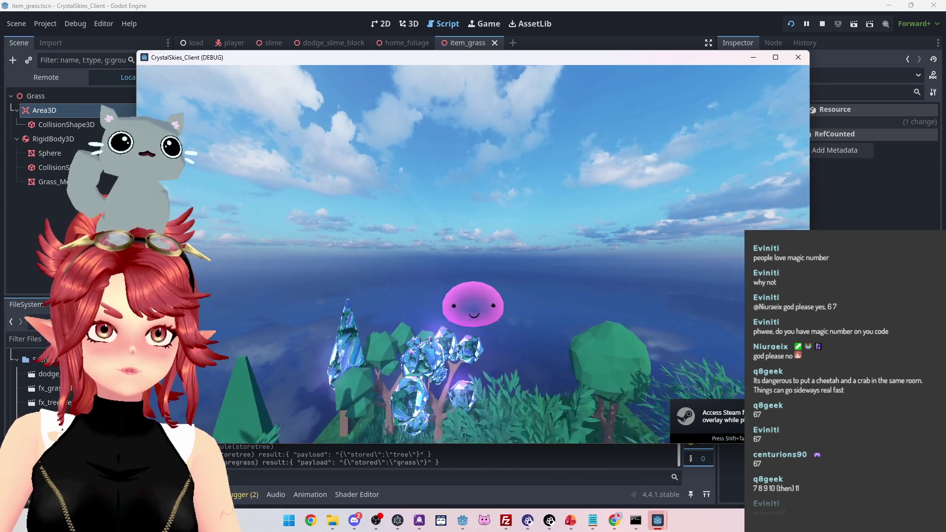
{"action": "key", "text": "a"}
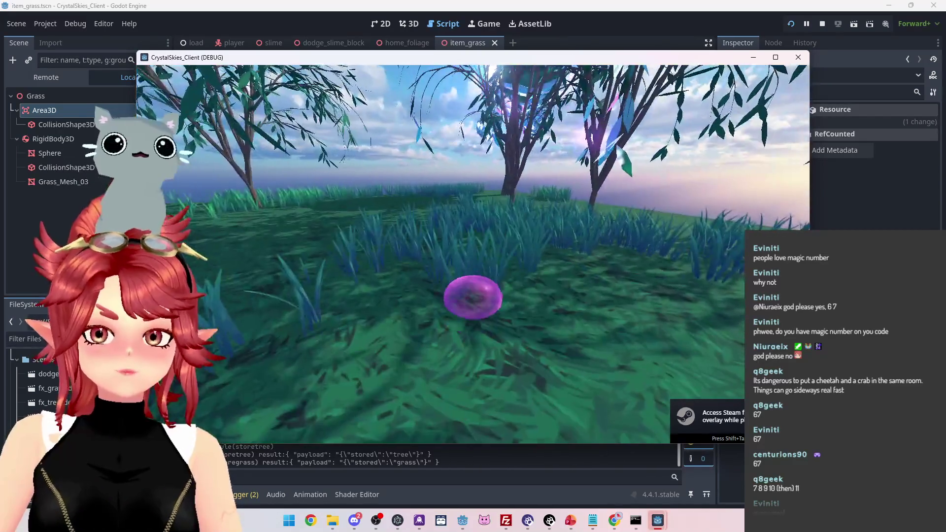
{"action": "key", "text": "a"}
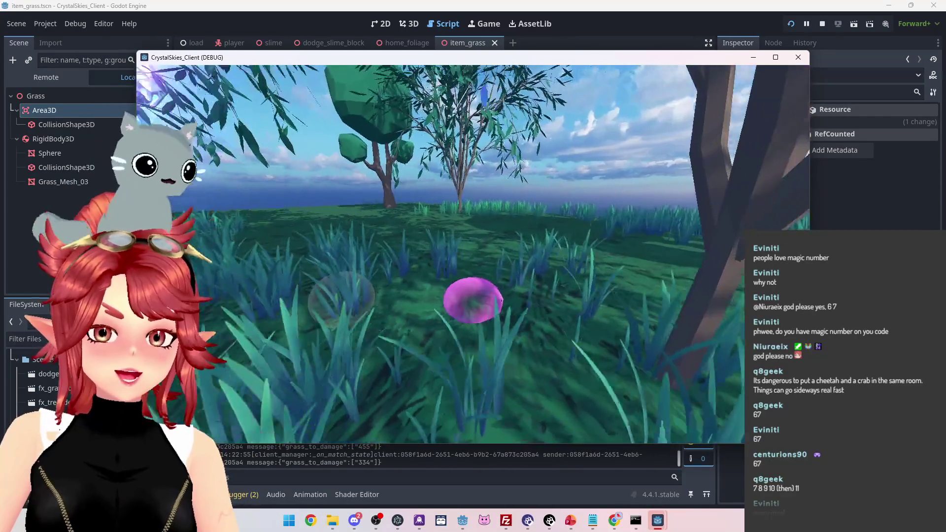
{"action": "key", "text": "a"}
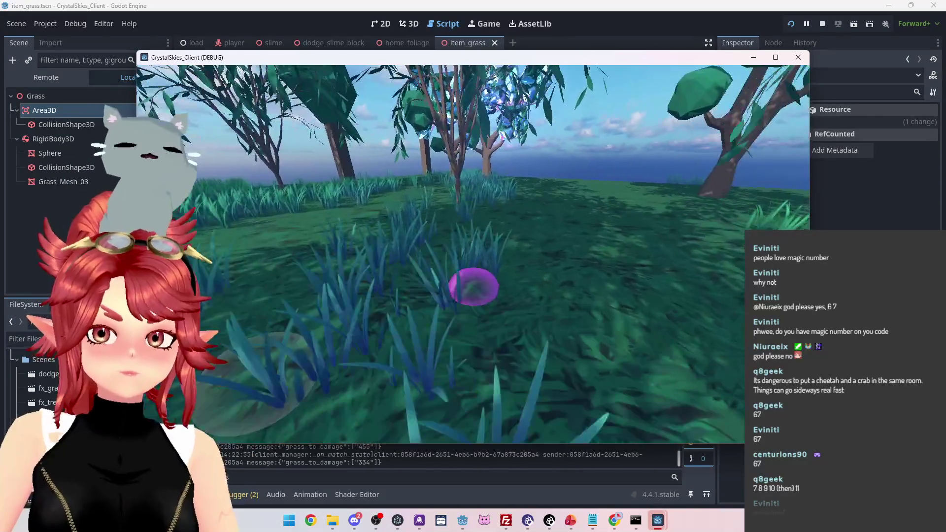
{"action": "key", "text": "a"}
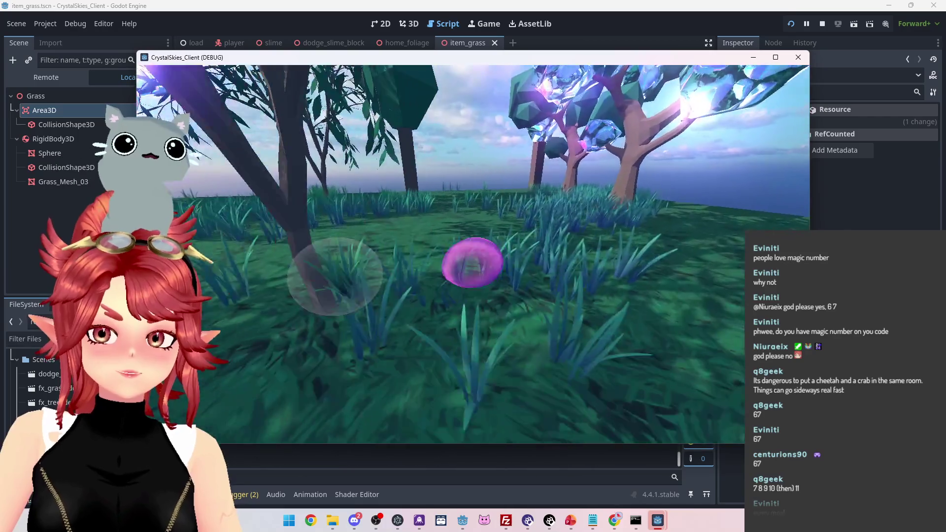
{"action": "key", "text": "a"}
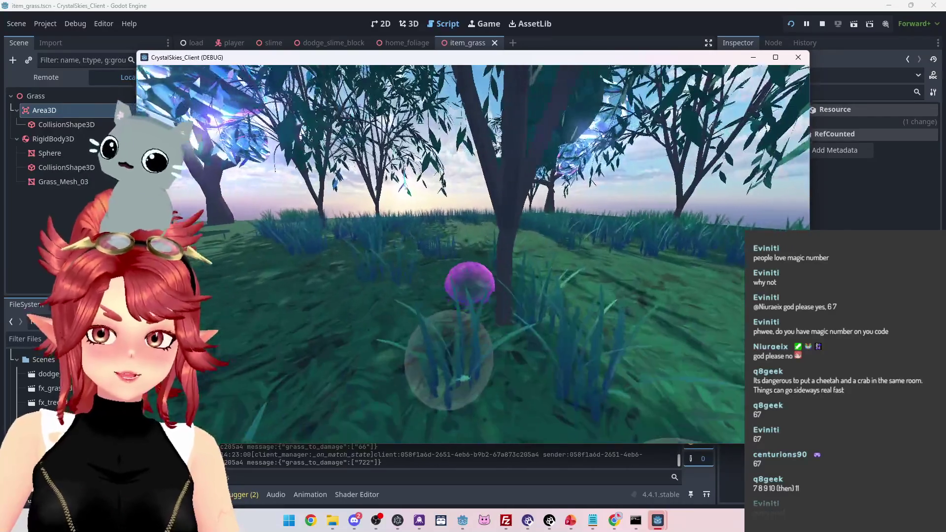
{"action": "key", "text": "a"}
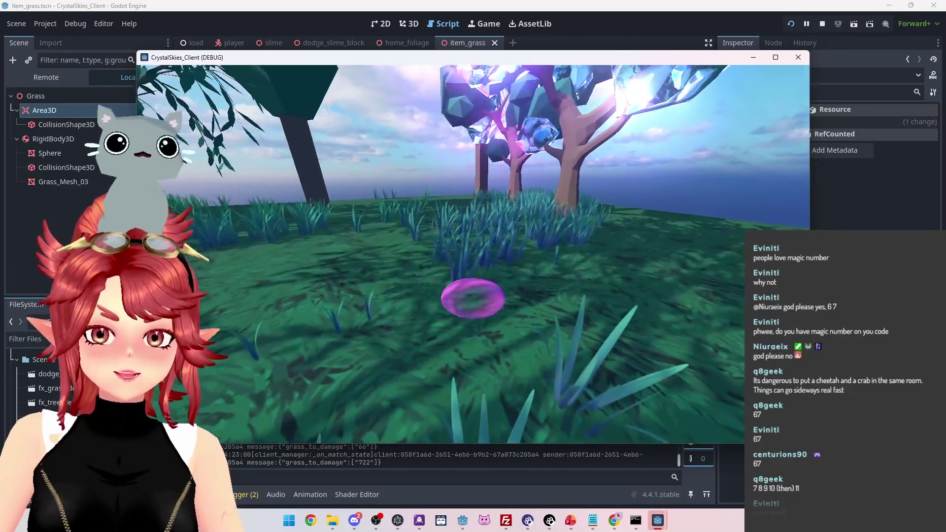
{"action": "key", "text": "a"}
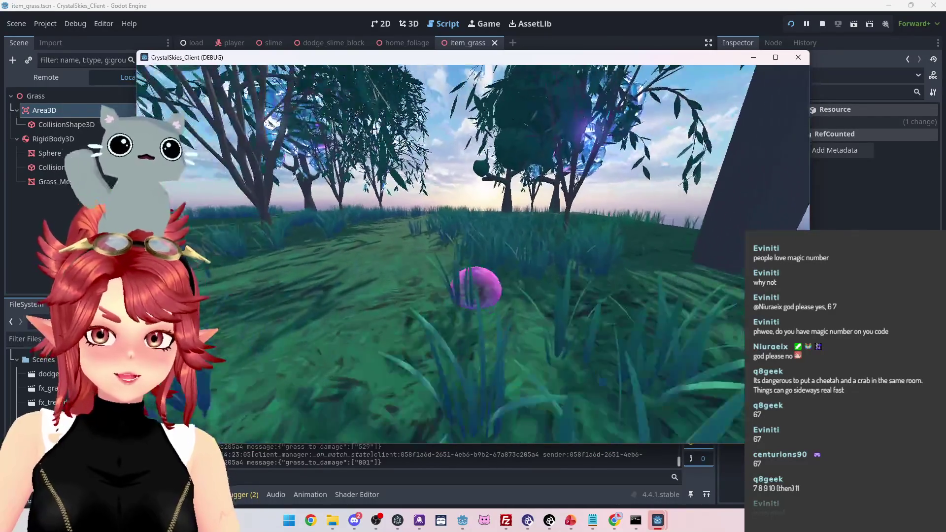
{"action": "key", "text": "a"}
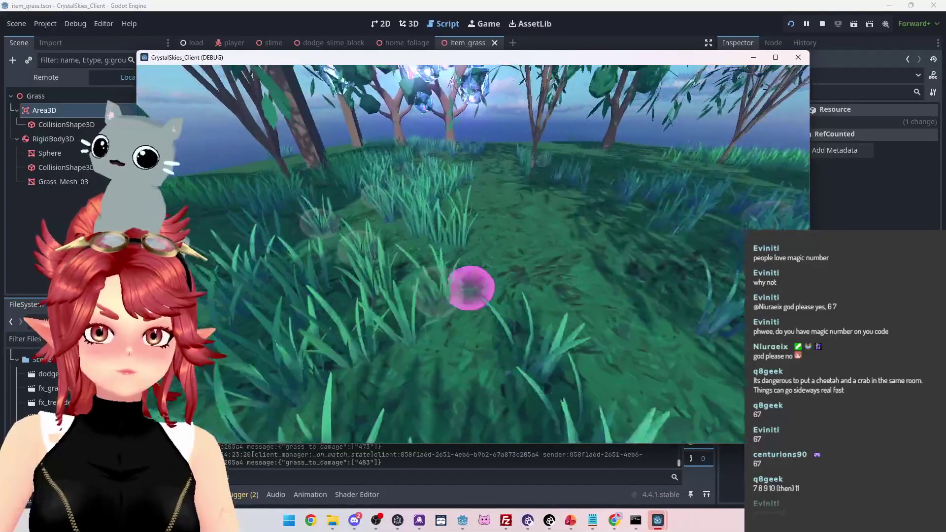
{"action": "key", "text": "w"}
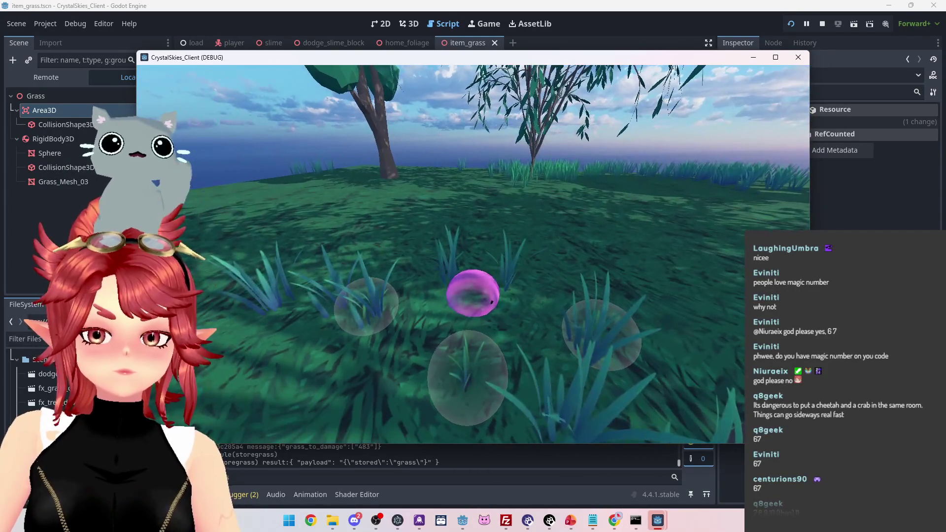
Stop the running game and bring the Slime project editor to the front
{"action": "key", "text": "Escape"}
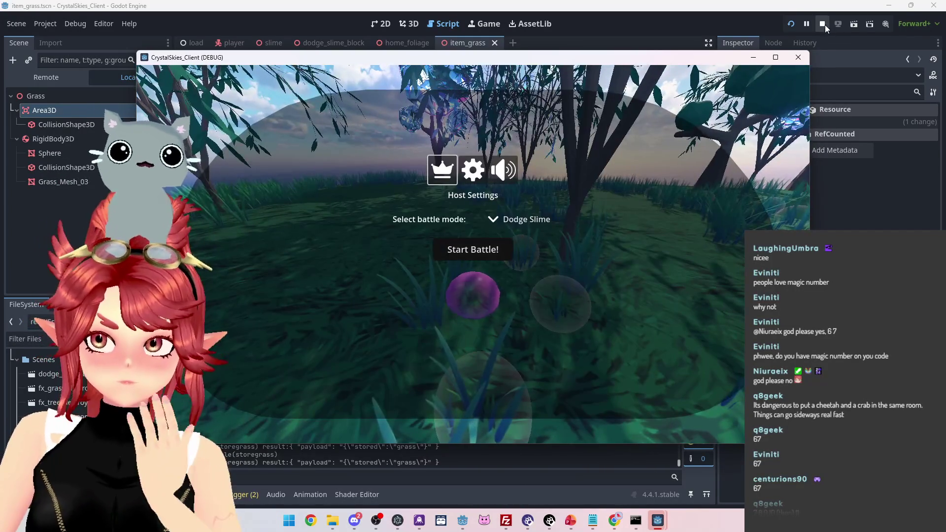
{"action": "left_click", "coordinate": [826, 25]}
{"action": "mouse_move", "coordinate": [463, 521]}
{"action": "left_click", "coordinate": [551, 466]}
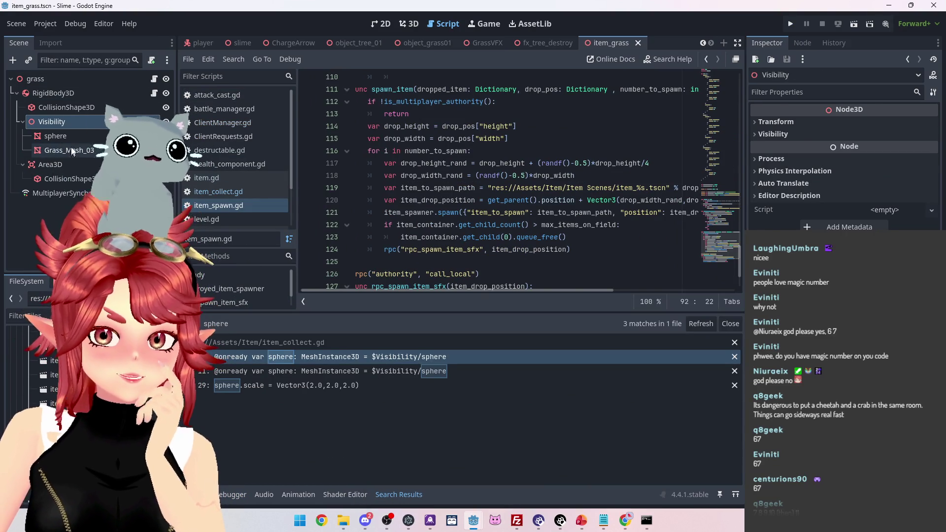
Select Grass_Mesh_03 and study mesh_rotation.gd's rotation line and the rotate_y documentation
{"action": "left_click", "coordinate": [64, 150]}
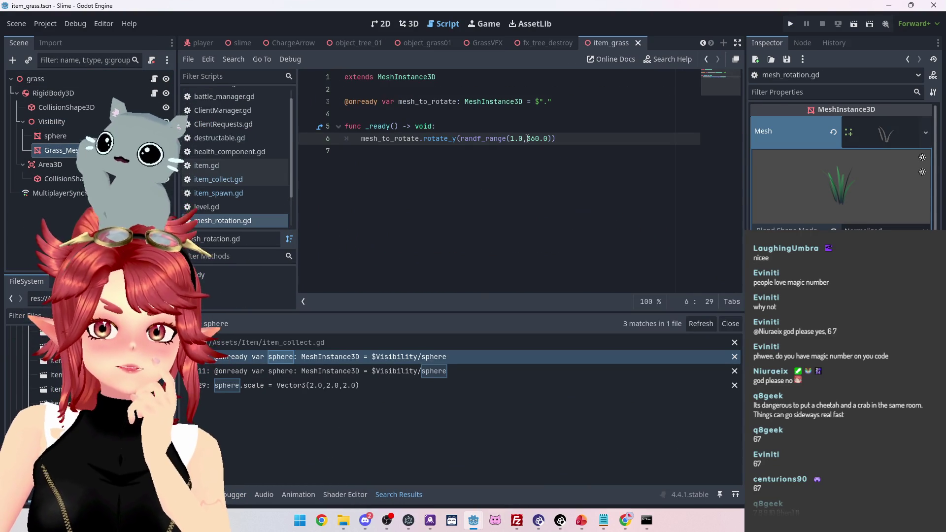
{"action": "left_click", "coordinate": [381, 138]}
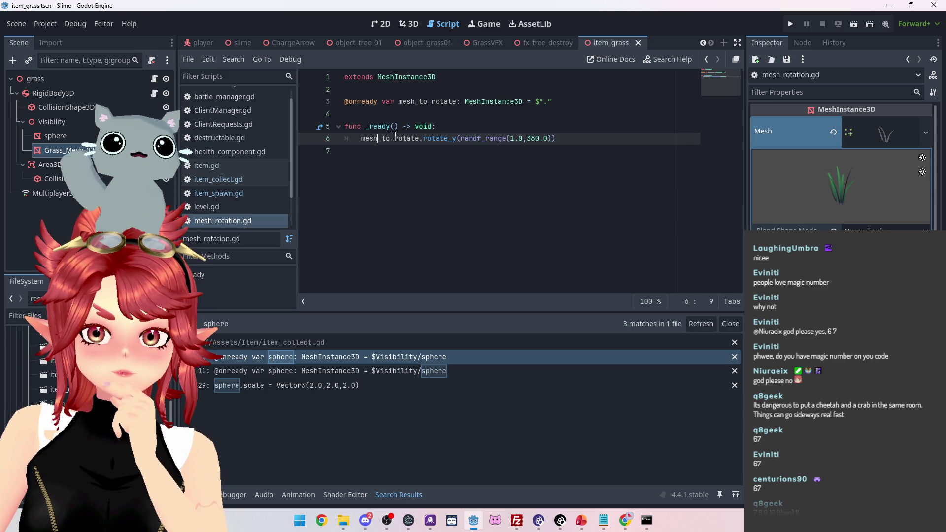
{"action": "left_click", "coordinate": [381, 126]}
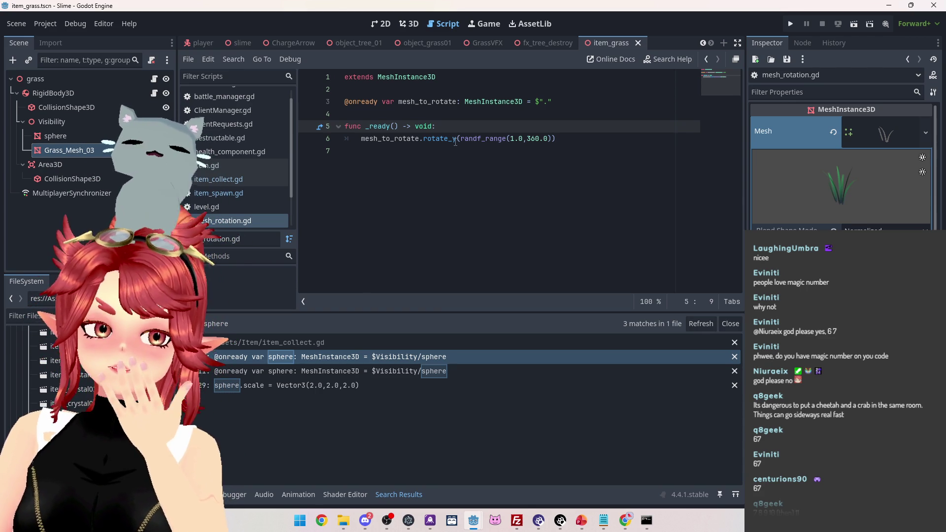
{"action": "mouse_move", "coordinate": [455, 143]}
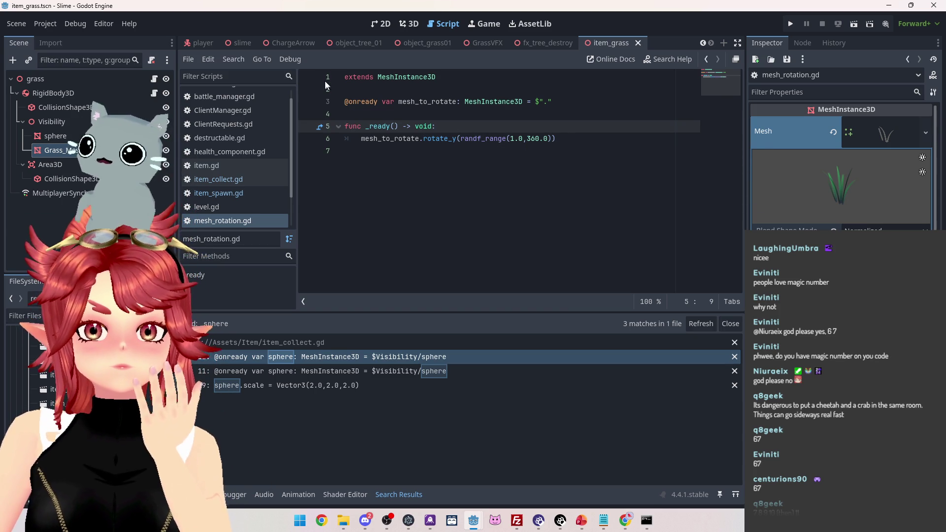
Select all the rotation code (lines 1–7) and switch back to the CrystalSkies_Client editor
{"action": "mouse_move", "coordinate": [346, 76]}
{"action": "left_mouse_down"}
{"action": "mouse_move", "coordinate": [606, 152]}
{"action": "mouse_move", "coordinate": [566, 153]}
{"action": "left_mouse_up"}
{"action": "key", "text": "ctrl+c"}
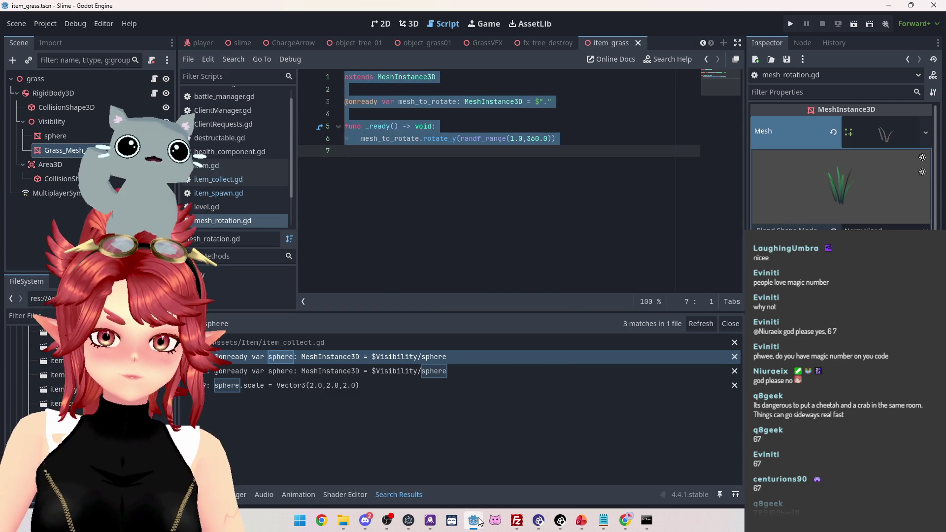
{"action": "mouse_move", "coordinate": [473, 521]}
{"action": "left_click", "coordinate": [527, 468]}
Attach a new script to Grass_Mesh_03 saved as res://Scripts/item_rotation.gd
{"action": "left_click", "coordinate": [91, 166]}
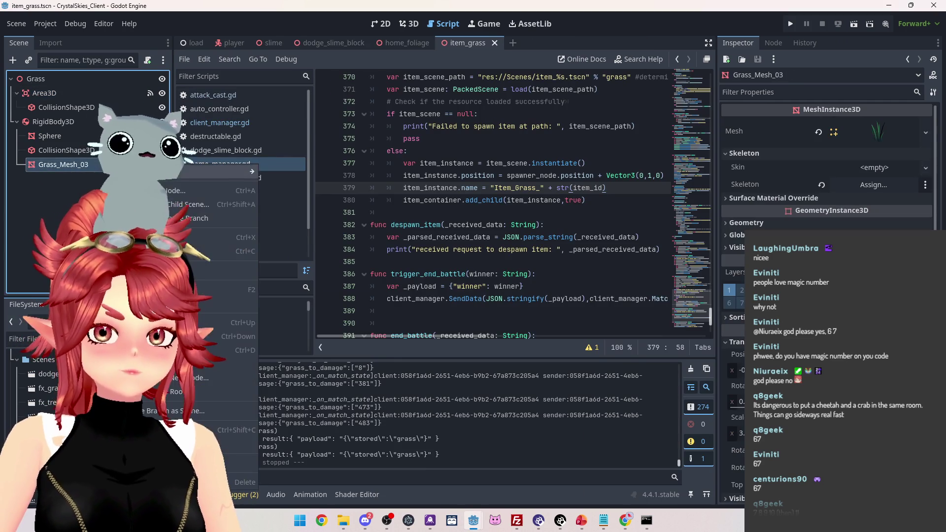
{"action": "key", "text": "ctrl+a"}
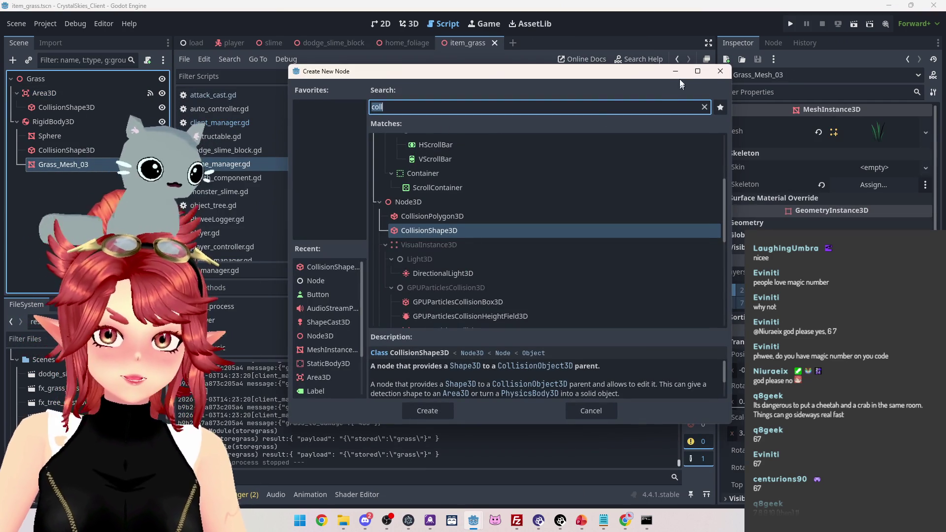
{"action": "key", "text": "Escape"}
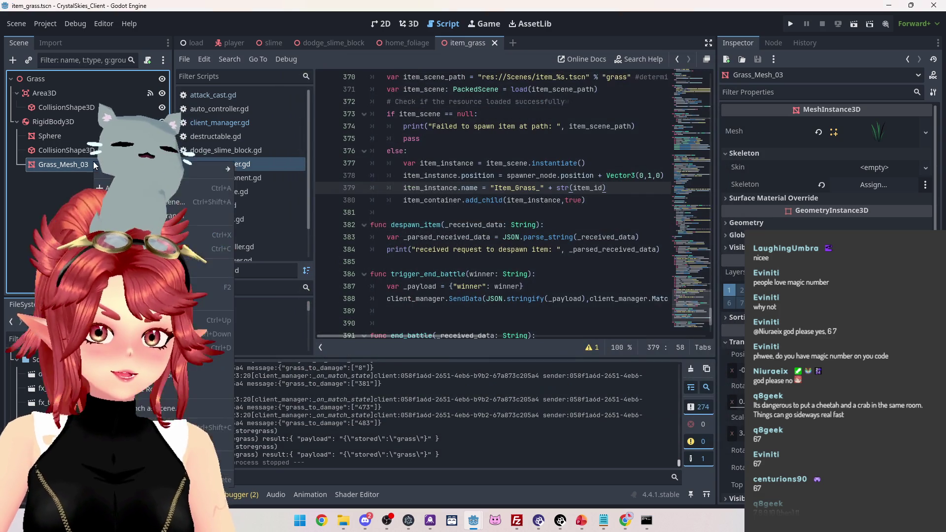
{"action": "left_click", "coordinate": [148, 60]}
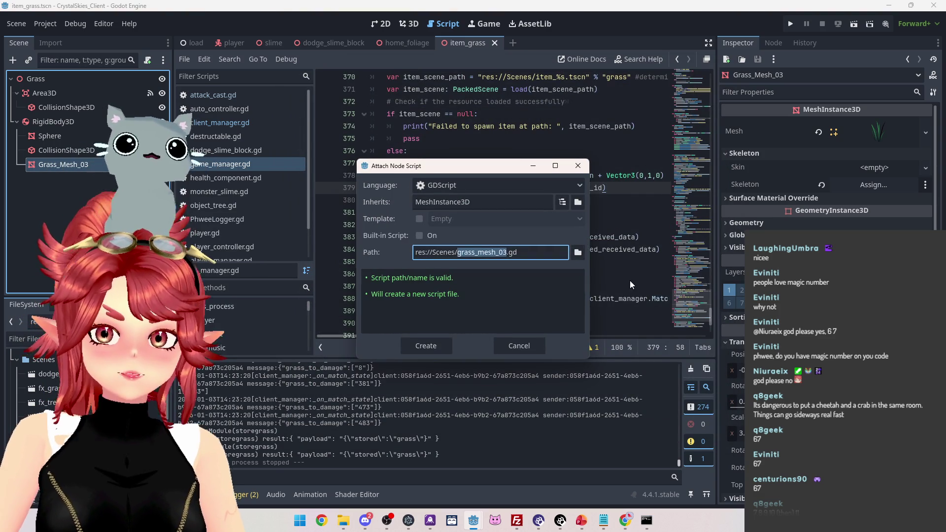
{"action": "left_click", "coordinate": [576, 252]}
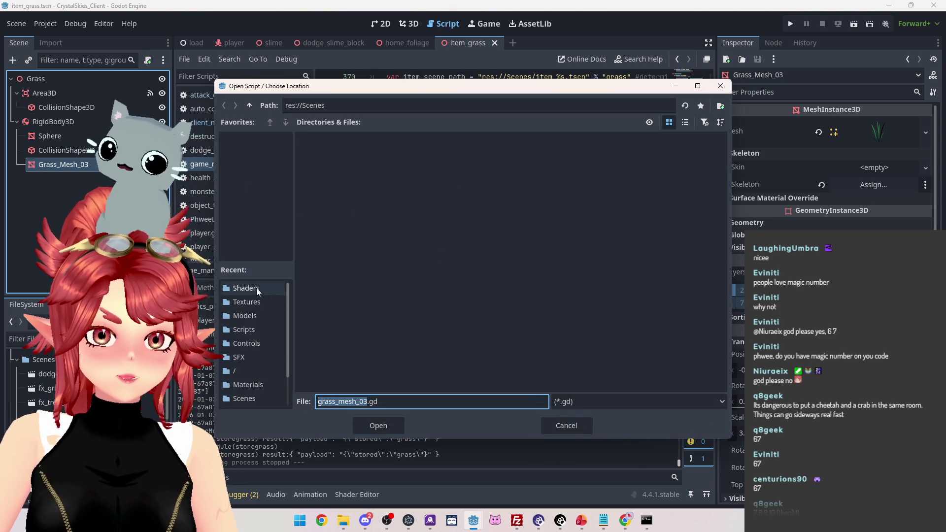
{"action": "left_click", "coordinate": [244, 330]}
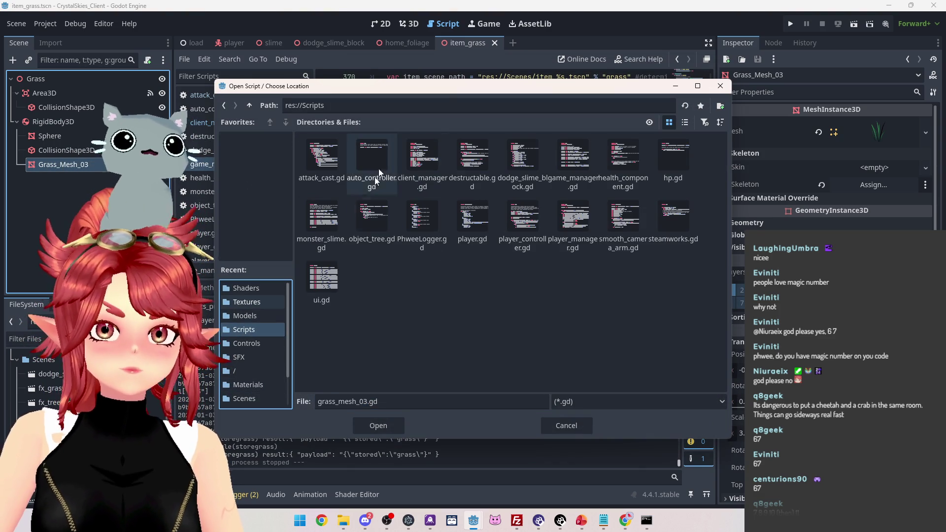
{"action": "left_click_drag", "start_coordinate": [367, 402], "coordinate": [333, 402]}
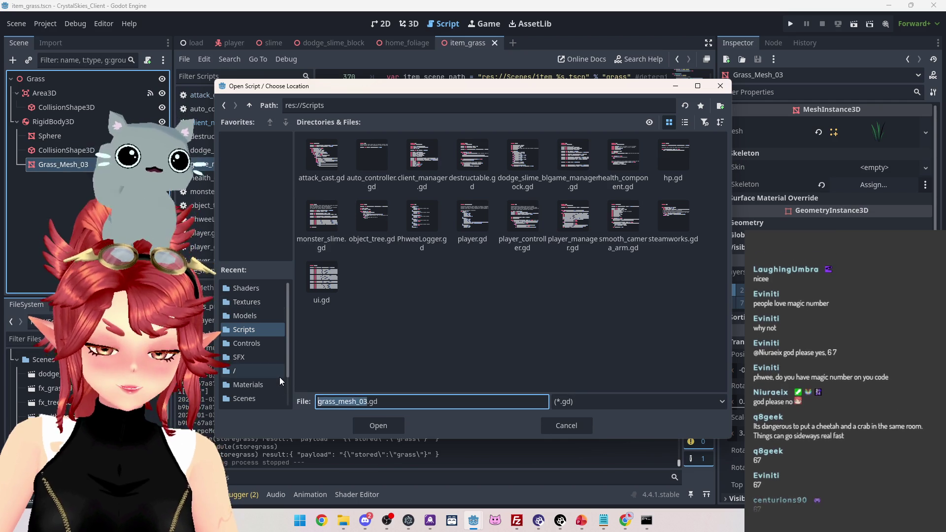
{"action": "key", "text": "BackSpace"}
{"action": "key", "text": "BackSpace"}
{"action": "key", "text": "BackSpace"}
{"action": "type", "text": "item_"}
{"action": "type", "text": "rotation"}
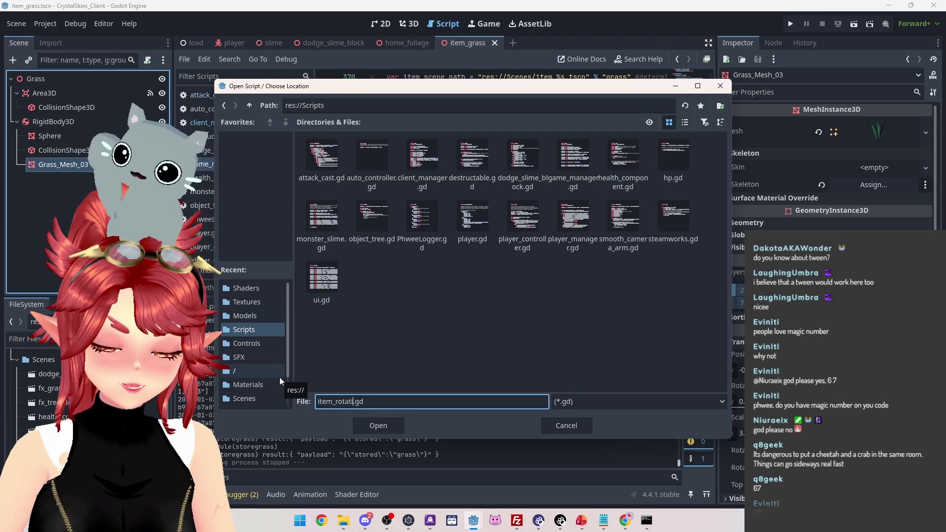
{"action": "left_click", "coordinate": [367, 417]}
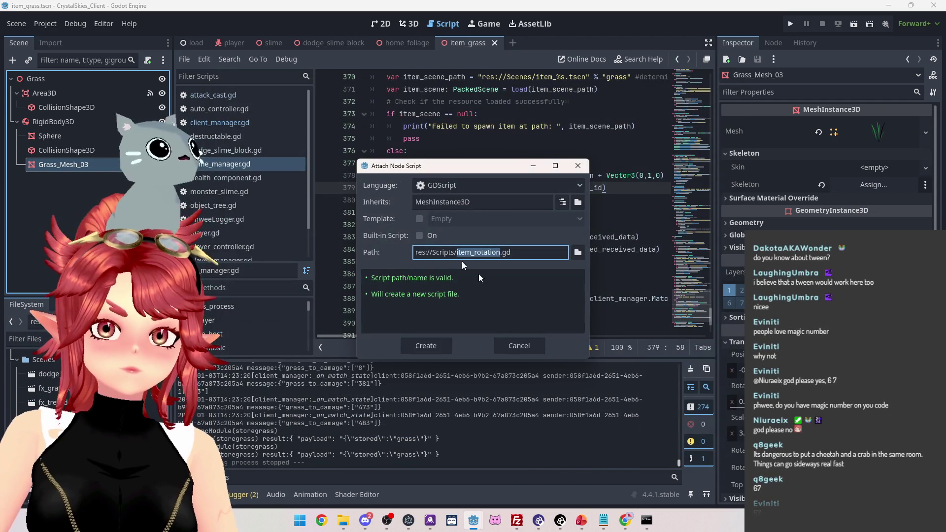
{"action": "left_click", "coordinate": [426, 346]}
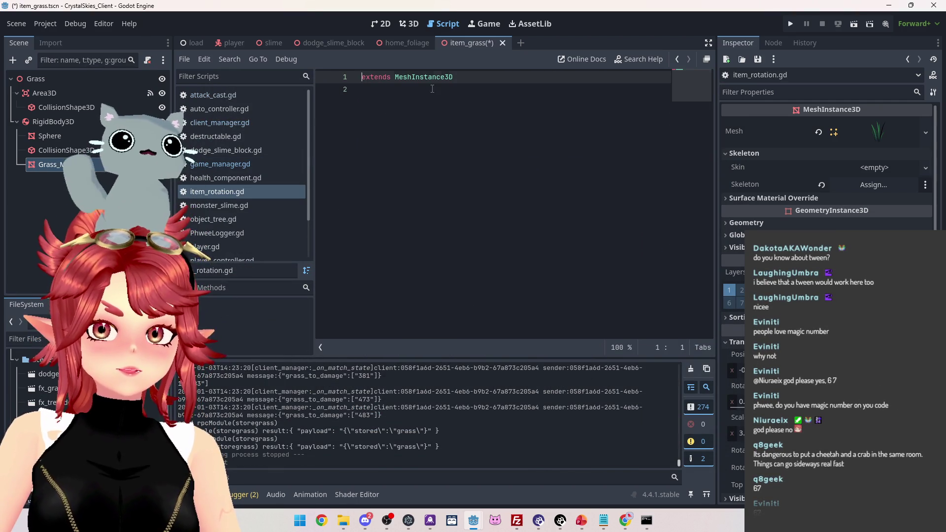
Replace the default script contents with the copied random-rotation code and check the mesh_to_rotate declaration
{"action": "key", "text": "ctrl+a"}
{"action": "key", "text": "ctrl+v"}
{"action": "left_click", "coordinate": [444, 126]}
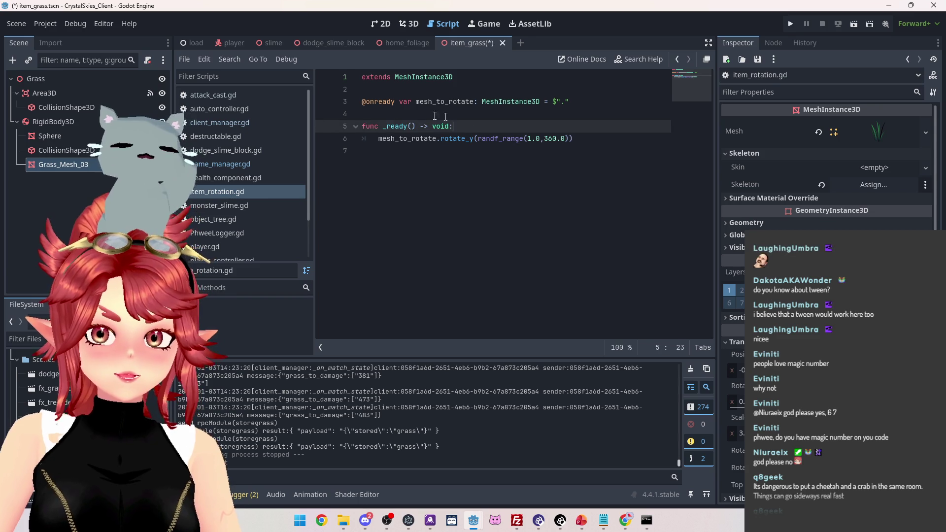
{"action": "left_click", "coordinate": [436, 102]}
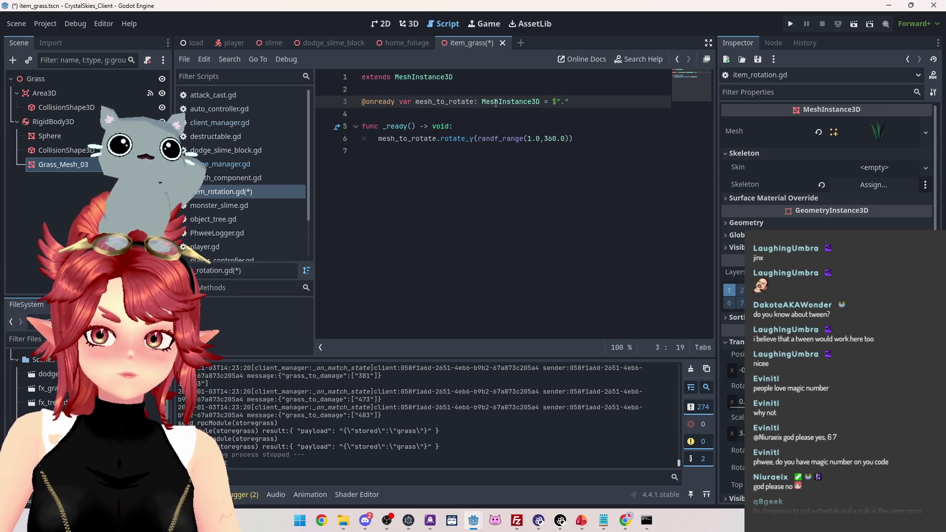
{"action": "left_click", "coordinate": [494, 102]}
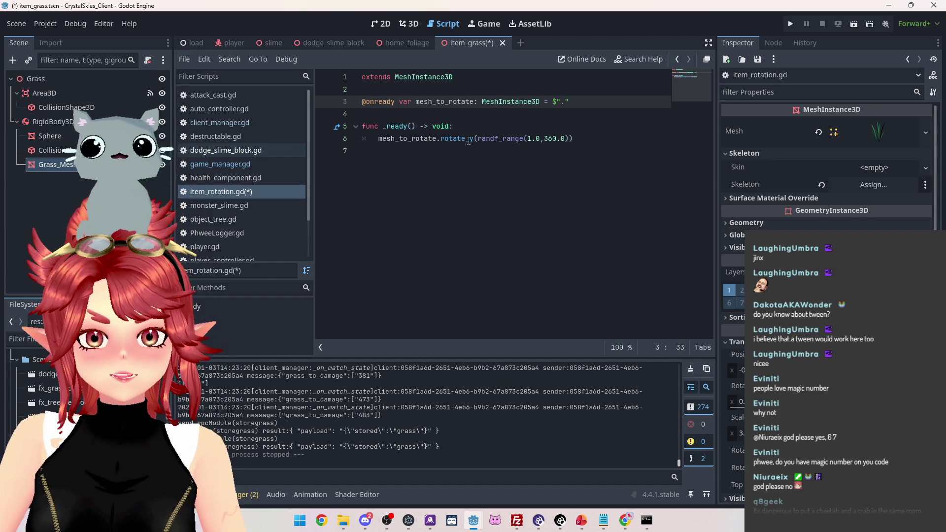
{"action": "left_click", "coordinate": [379, 138]}
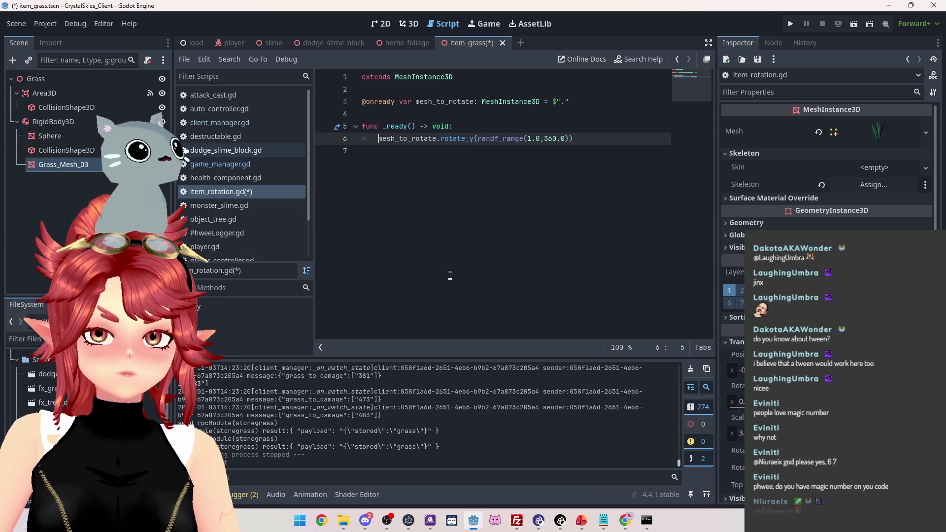
{"action": "mouse_move", "coordinate": [630, 523]}
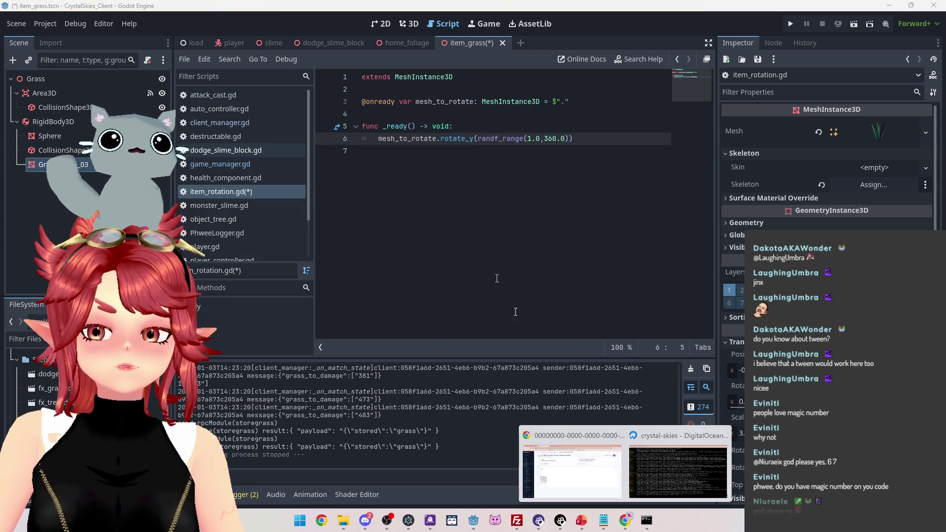
{"action": "left_click", "coordinate": [573, 448]}
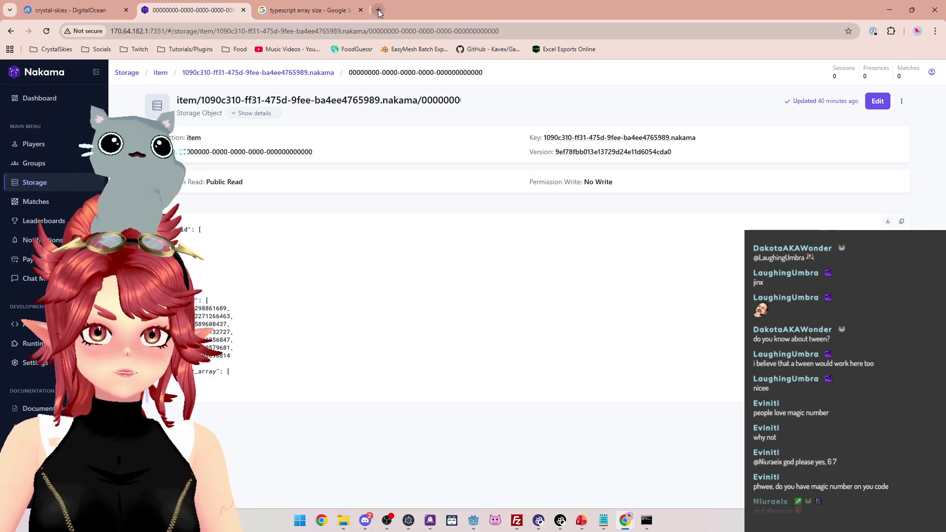
Search Google for 'tween rotation' in a new browser tab
{"action": "left_click", "coordinate": [378, 10]}
{"action": "type", "text": "tween t"}
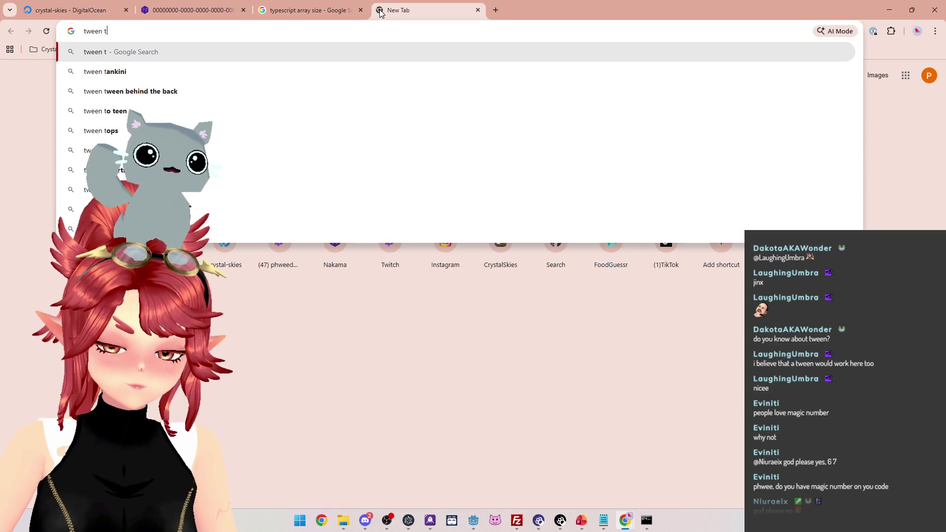
{"action": "key", "text": "BackSpace"}
{"action": "type", "text": "rotation"}
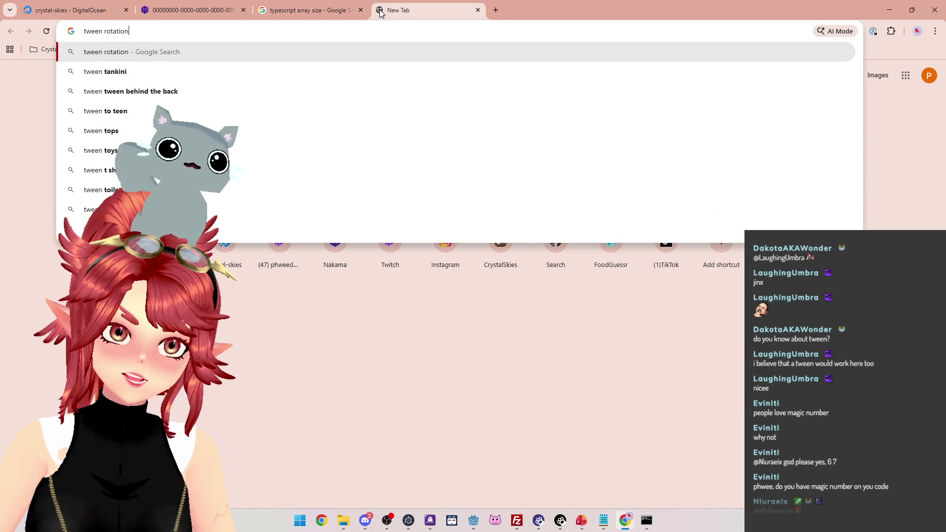
{"action": "key", "text": "BackSpace"}
{"action": "key", "text": "Return"}
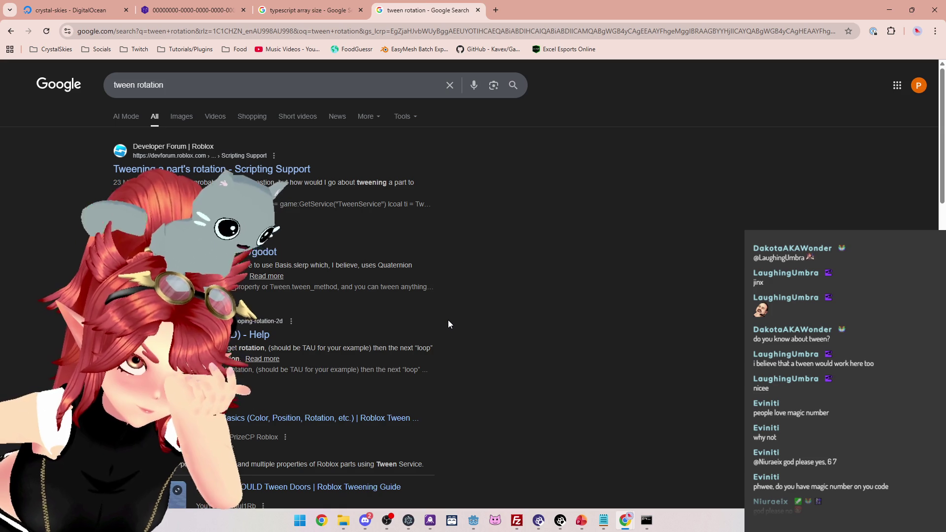
Scroll through the tween rotation results, then minimize the browser to return to Godot
{"action": "scroll", "coordinate": [448, 322], "scroll_direction": "down", "scroll_amount": 1}
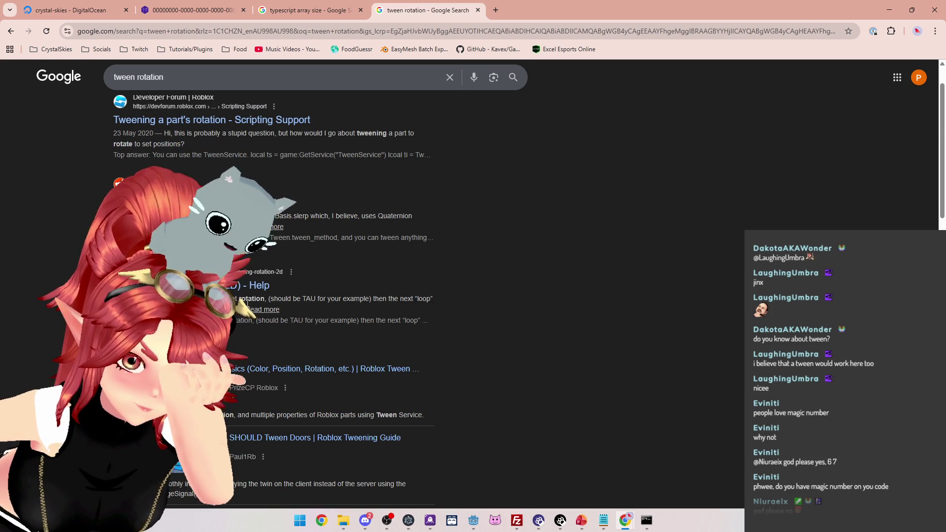
{"action": "scroll", "coordinate": [465, 329], "scroll_direction": "down", "scroll_amount": 1}
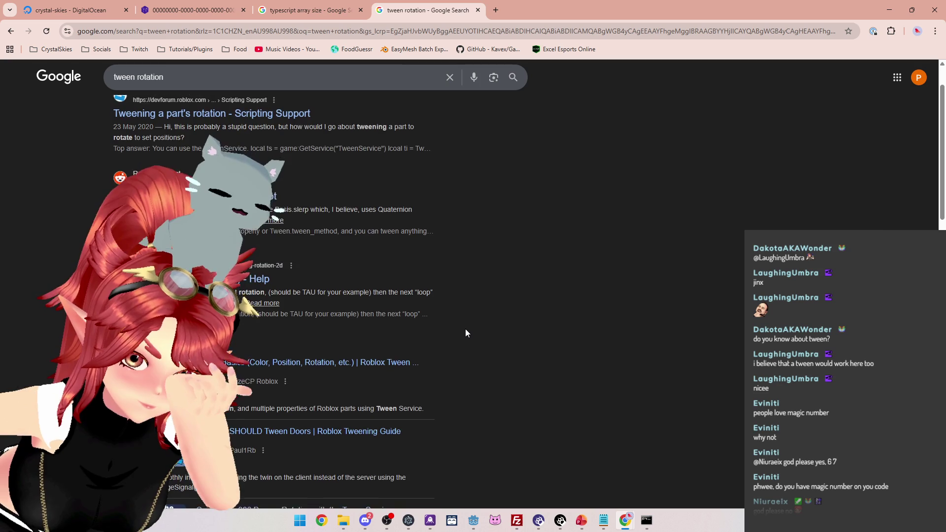
{"action": "scroll", "coordinate": [465, 329], "scroll_direction": "down", "scroll_amount": 2}
{"action": "scroll", "coordinate": [454, 342], "scroll_direction": "down", "scroll_amount": 5}
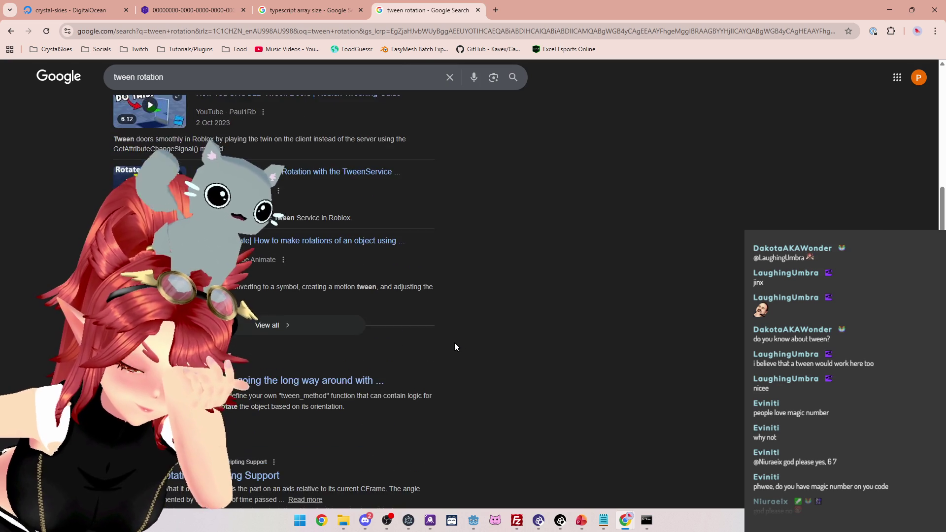
{"action": "scroll", "coordinate": [454, 344], "scroll_direction": "down", "scroll_amount": 5}
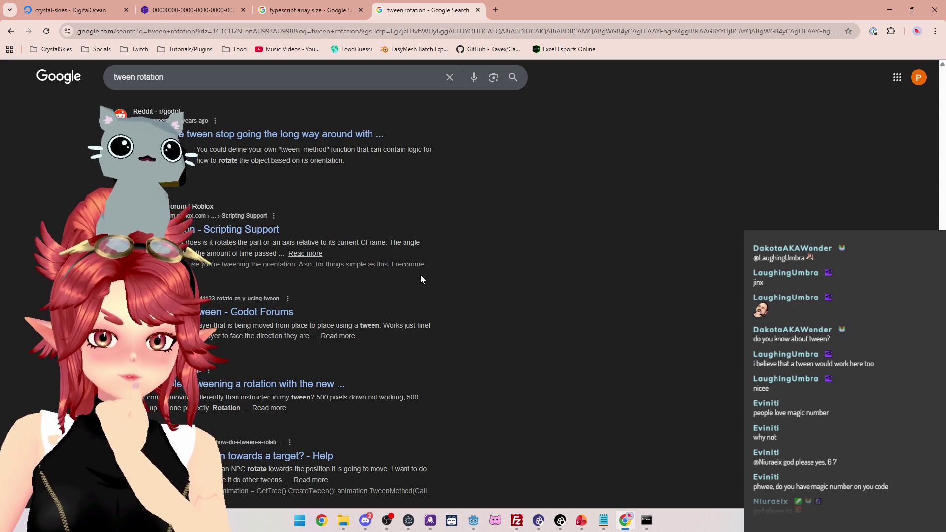
{"action": "scroll", "coordinate": [421, 280], "scroll_direction": "down", "scroll_amount": 1}
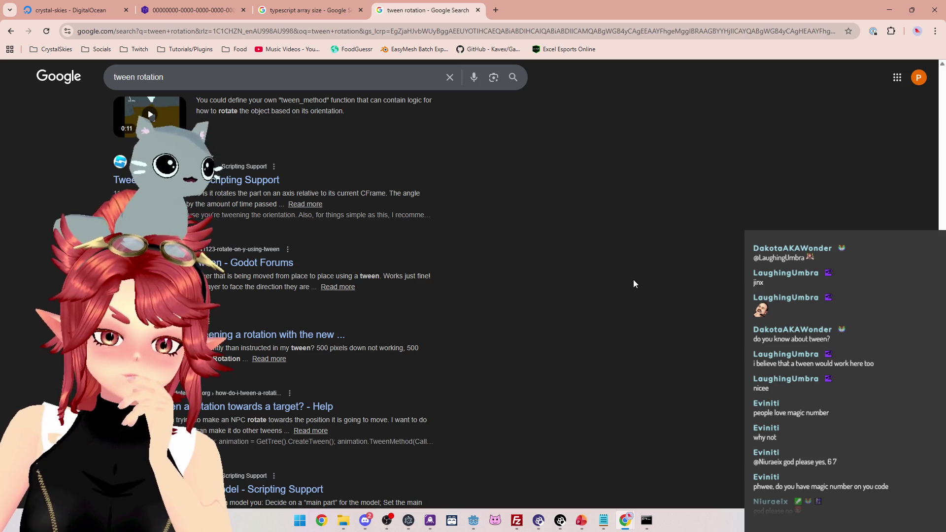
{"action": "left_click", "coordinate": [890, 10]}
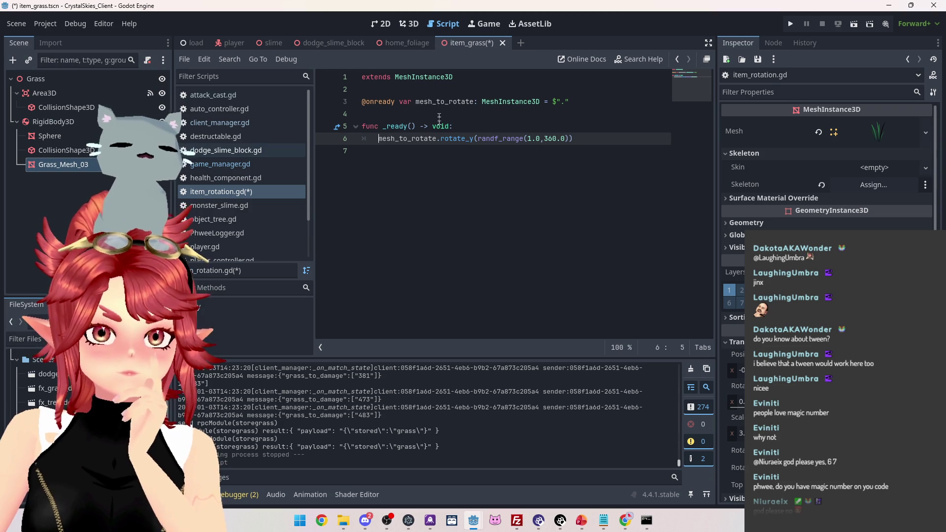
Rename _ready to _process and start replacing the rotate_y call on line 6
{"action": "double_click", "coordinate": [407, 126]}
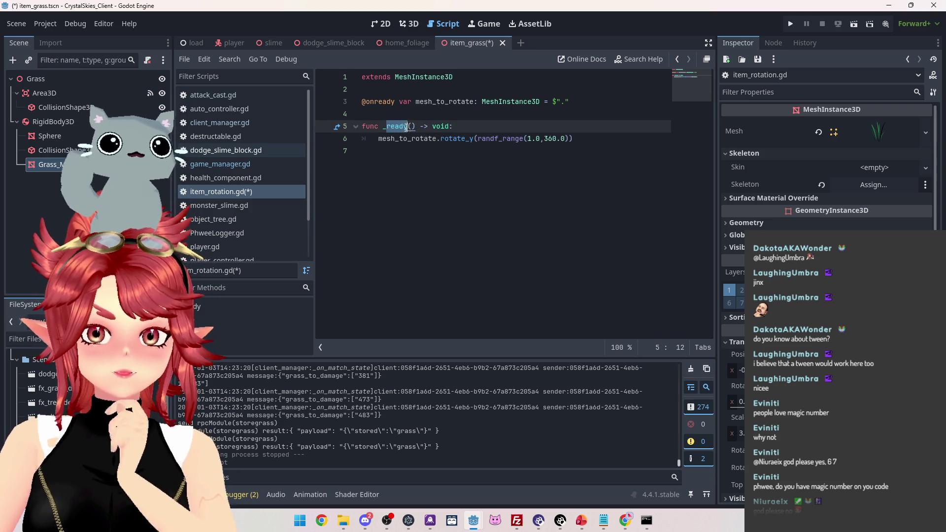
{"action": "type", "text": "_process"}
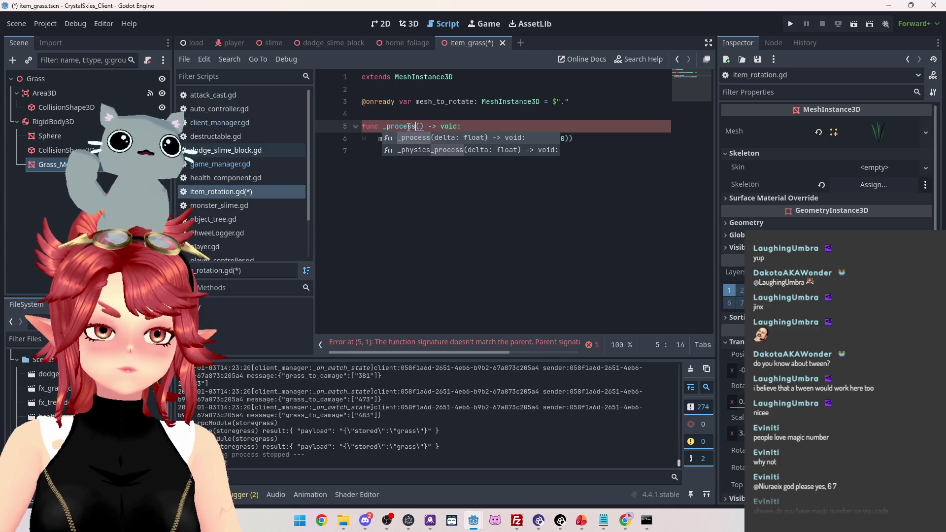
{"action": "key", "text": "Return"}
{"action": "left_click", "coordinate": [391, 139]}
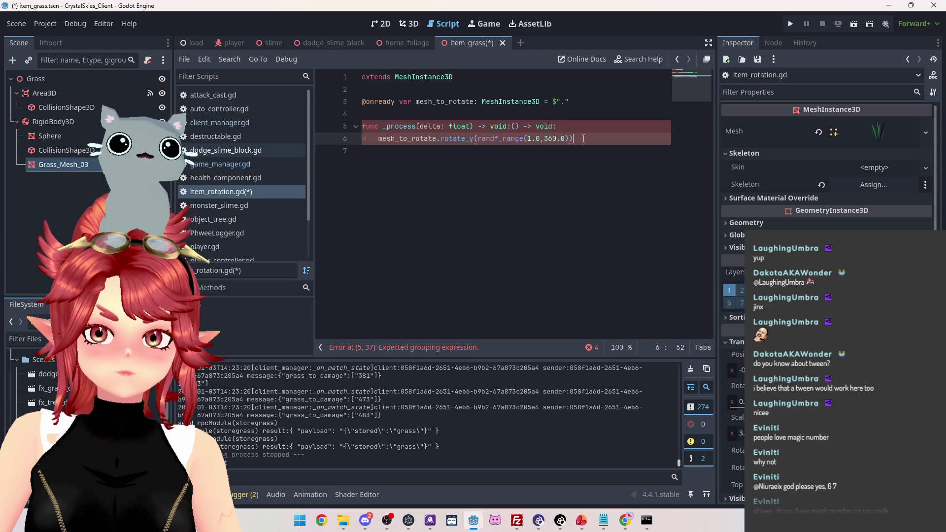
{"action": "left_click_drag", "start_coordinate": [583, 138], "coordinate": [443, 138]}
{"action": "type", "text": "t"}
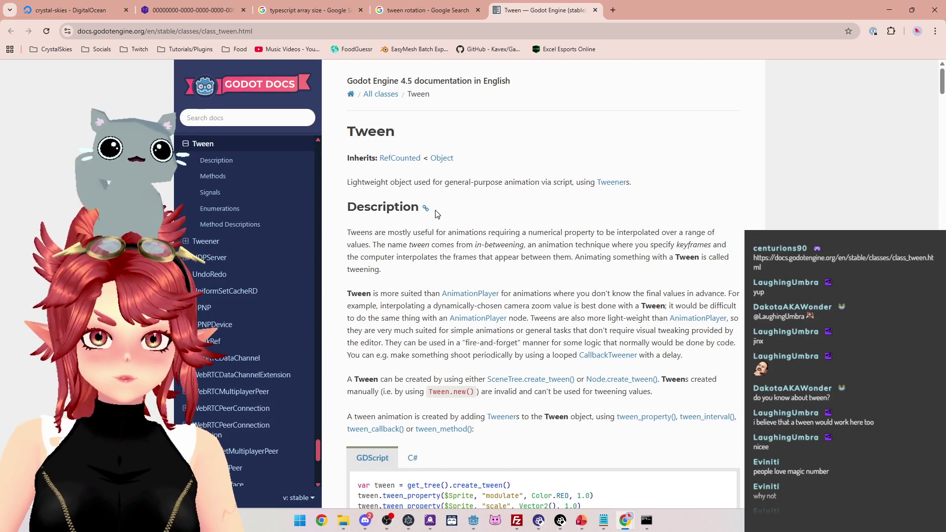
{"action": "left_click_drag", "start_coordinate": [447, 184], "coordinate": [529, 183]}
{"action": "scroll", "coordinate": [530, 183], "scroll_direction": "down", "scroll_amount": 1}
{"action": "left_click_drag", "start_coordinate": [395, 182], "coordinate": [638, 183]}
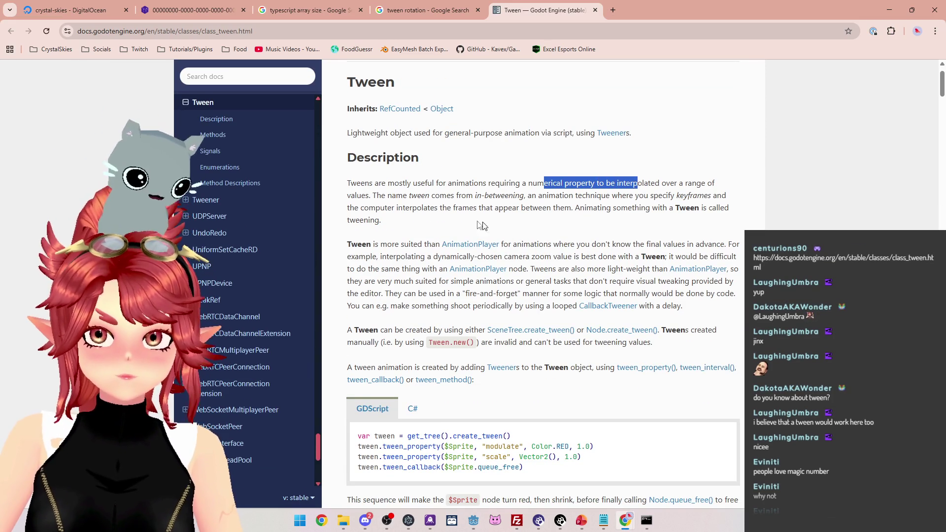
{"action": "mouse_move", "coordinate": [372, 202]}
{"action": "left_mouse_down"}
{"action": "mouse_move", "coordinate": [356, 196]}
{"action": "mouse_move", "coordinate": [480, 195]}
{"action": "left_mouse_up"}
{"action": "scroll", "coordinate": [508, 284], "scroll_direction": "down", "scroll_amount": 3}
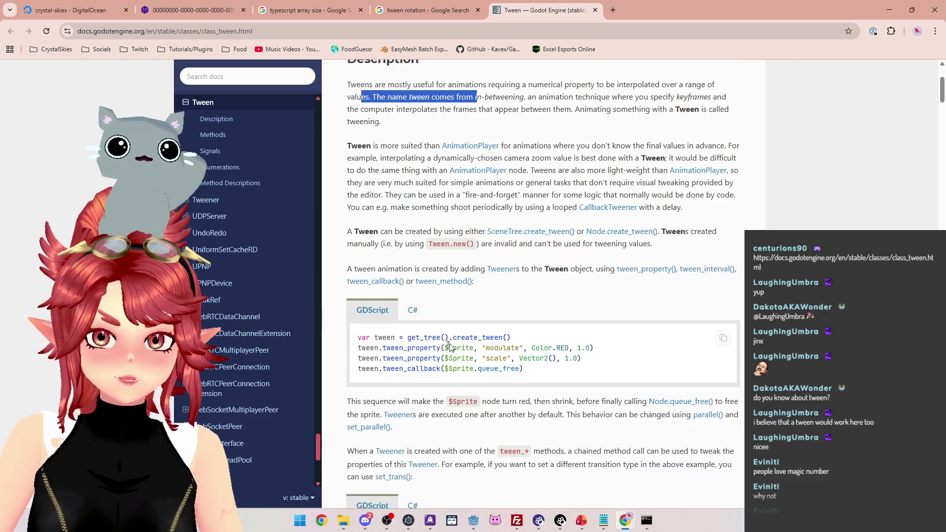
{"action": "scroll", "coordinate": [379, 193], "scroll_direction": "down", "scroll_amount": 2}
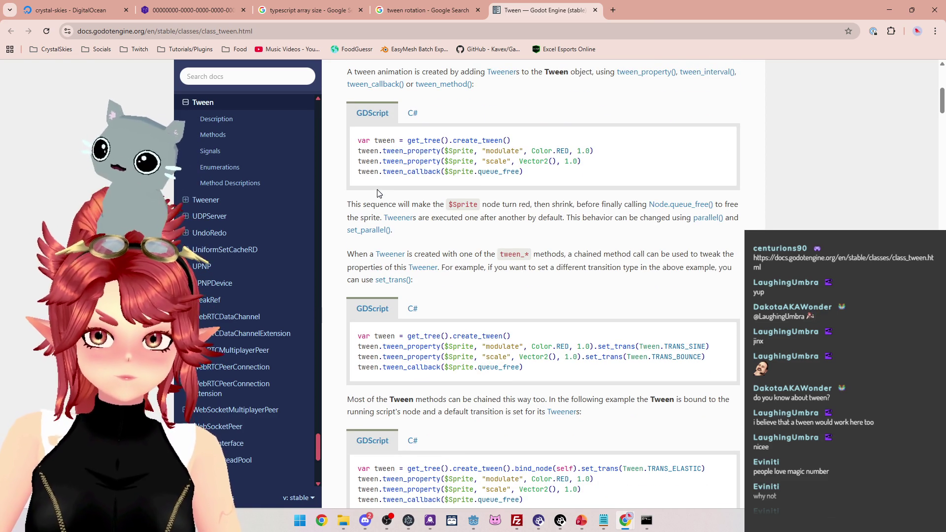
{"action": "scroll", "coordinate": [379, 193], "scroll_direction": "down", "scroll_amount": 1}
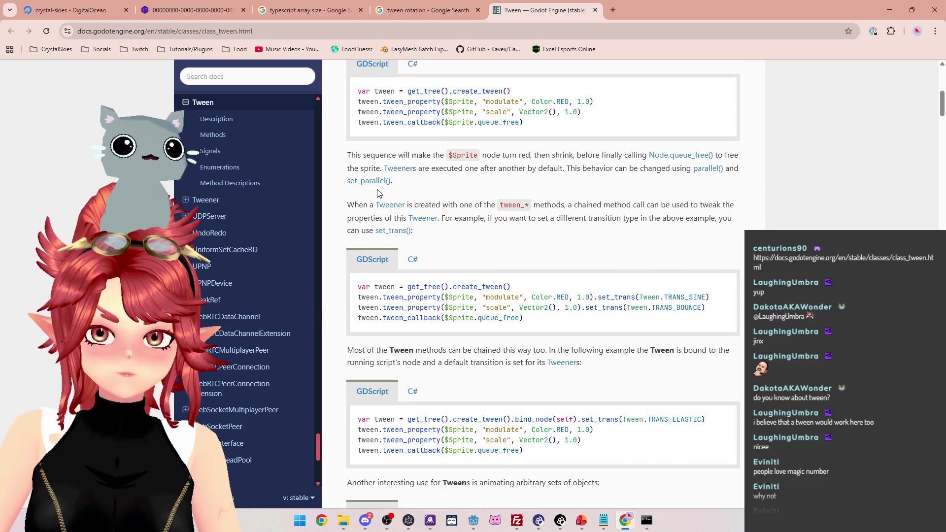
{"action": "scroll", "coordinate": [379, 193], "scroll_direction": "down", "scroll_amount": 1}
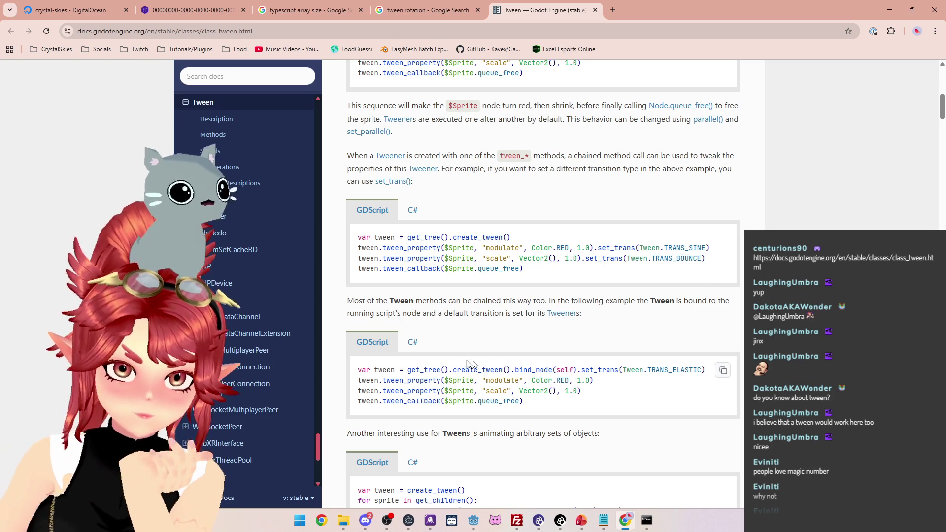
{"action": "scroll", "coordinate": [468, 364], "scroll_direction": "down", "scroll_amount": 4}
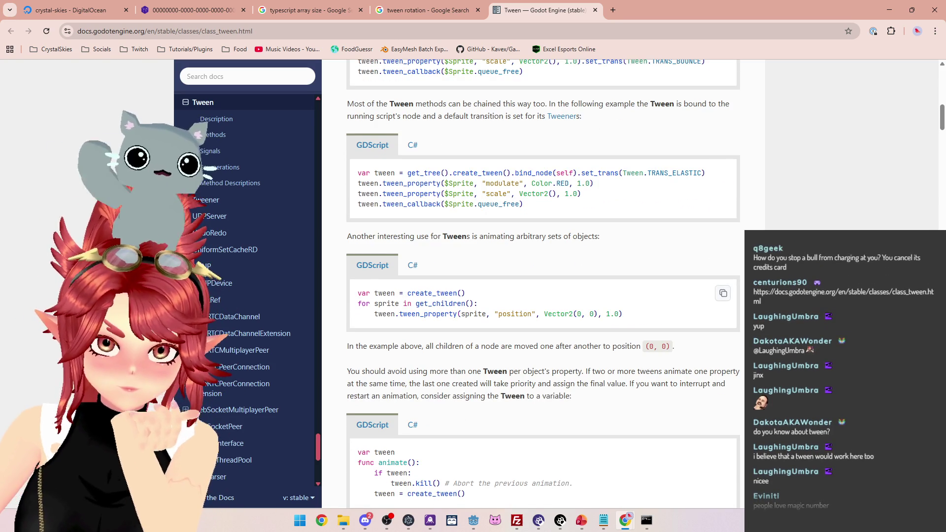
{"action": "scroll", "coordinate": [551, 331], "scroll_direction": "down", "scroll_amount": 2}
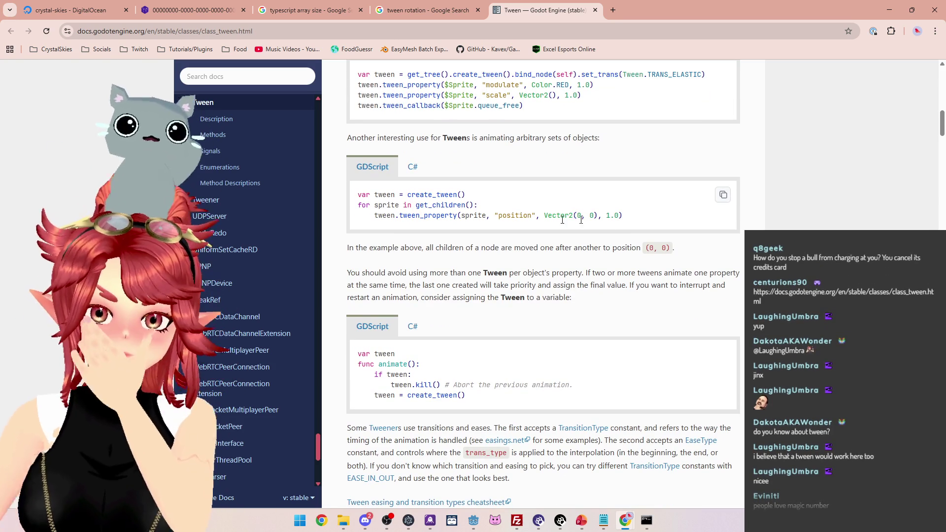
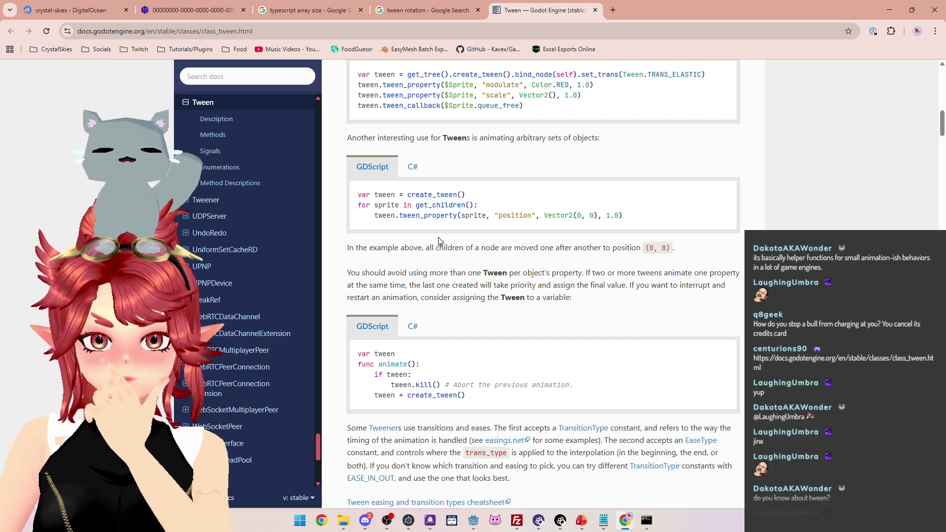
Study the create_tween example code and the warning about multiple tweens on one property
{"action": "left_click_drag", "start_coordinate": [374, 195], "coordinate": [499, 202]}
{"action": "left_click", "coordinate": [410, 217]}
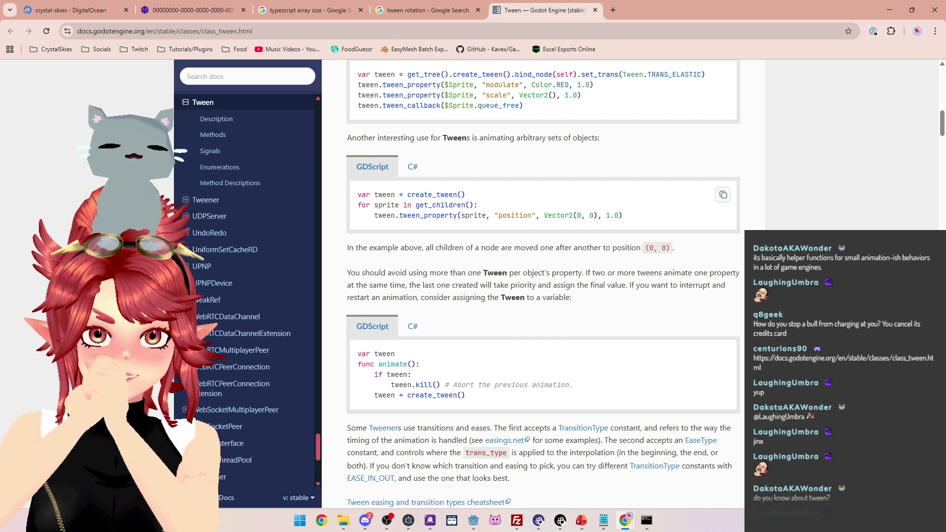
{"action": "left_click_drag", "start_coordinate": [366, 194], "coordinate": [399, 196]}
{"action": "left_click", "coordinate": [398, 196]}
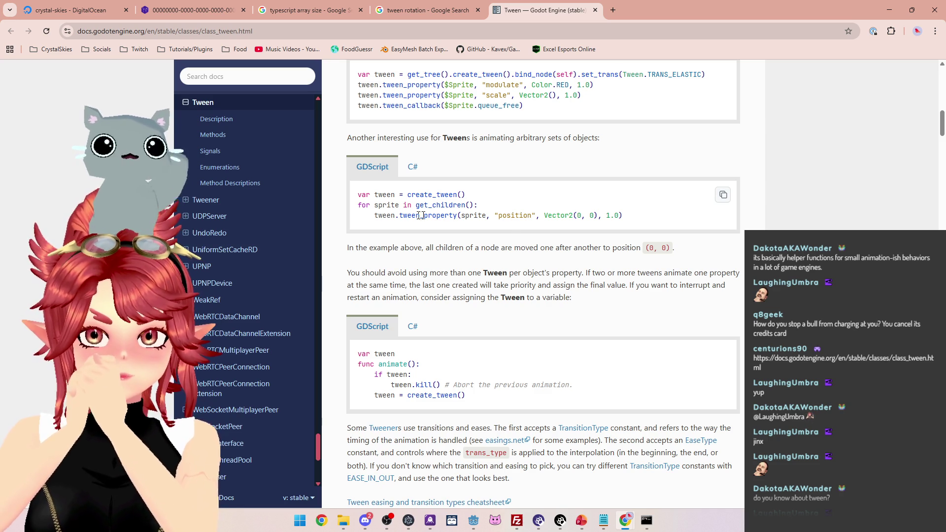
{"action": "scroll", "coordinate": [485, 228], "scroll_direction": "down", "scroll_amount": 1}
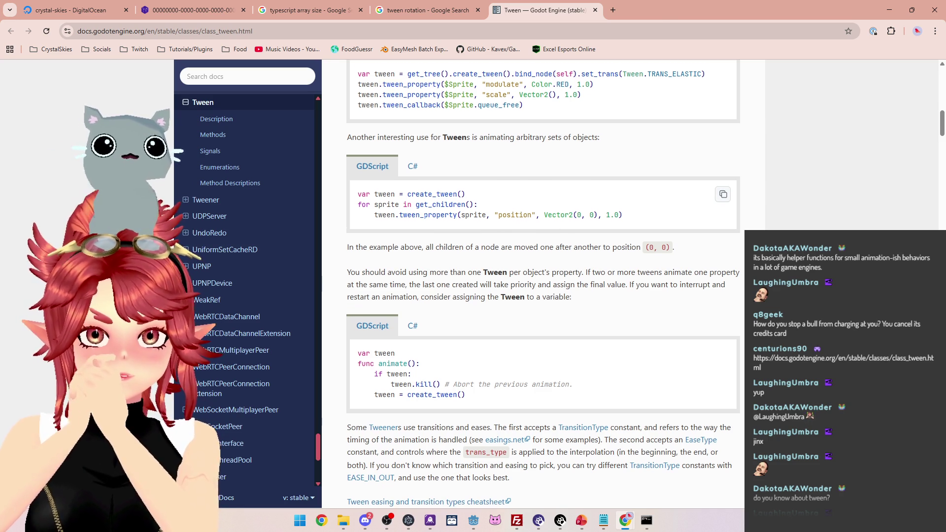
{"action": "scroll", "coordinate": [417, 184], "scroll_direction": "down", "scroll_amount": 2}
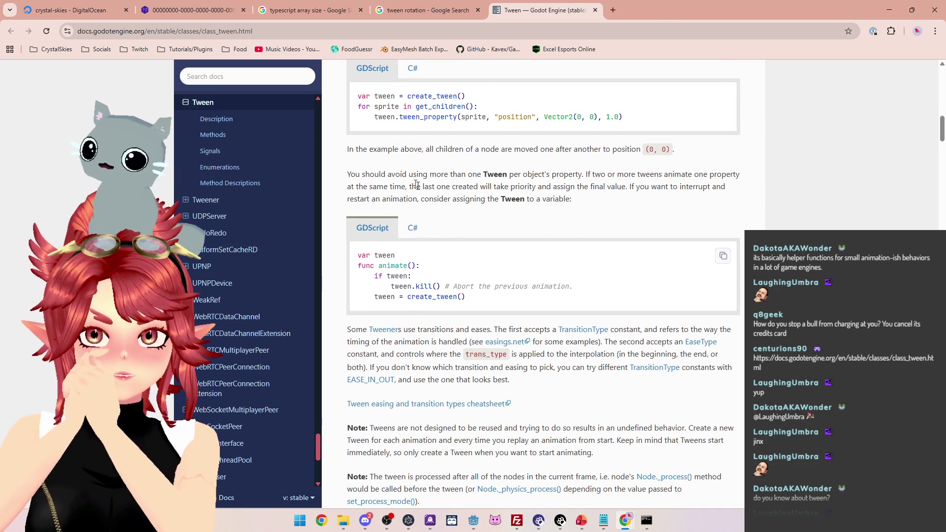
{"action": "left_click_drag", "start_coordinate": [395, 175], "coordinate": [598, 173]}
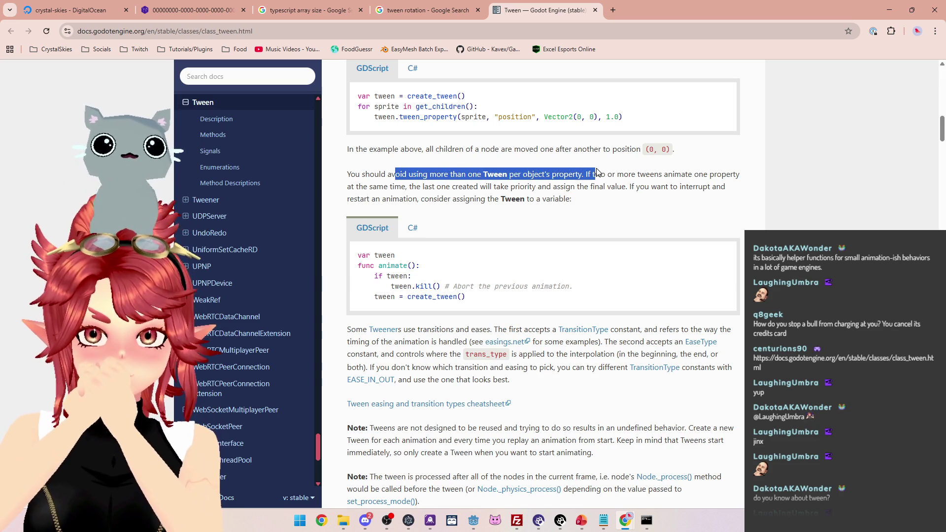
{"action": "scroll", "coordinate": [481, 219], "scroll_direction": "down", "scroll_amount": 4}
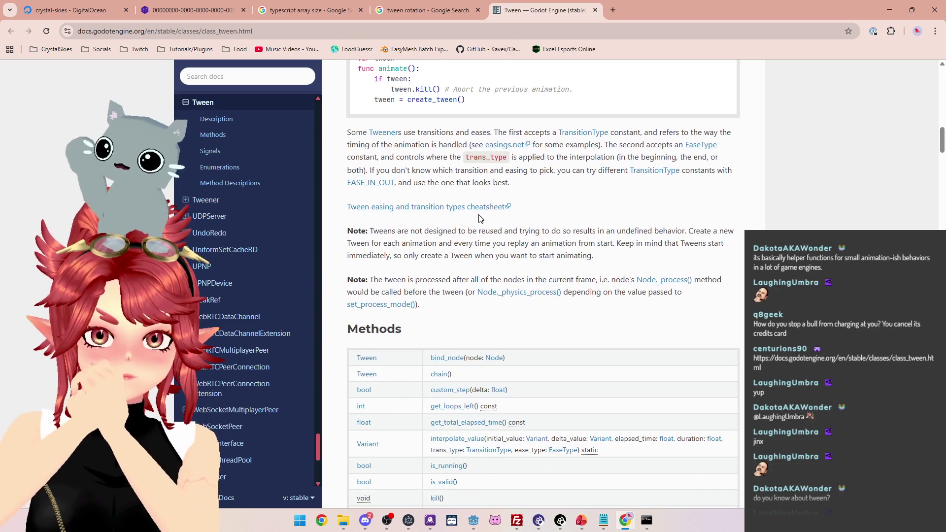
{"action": "scroll", "coordinate": [481, 218], "scroll_direction": "down", "scroll_amount": 15}
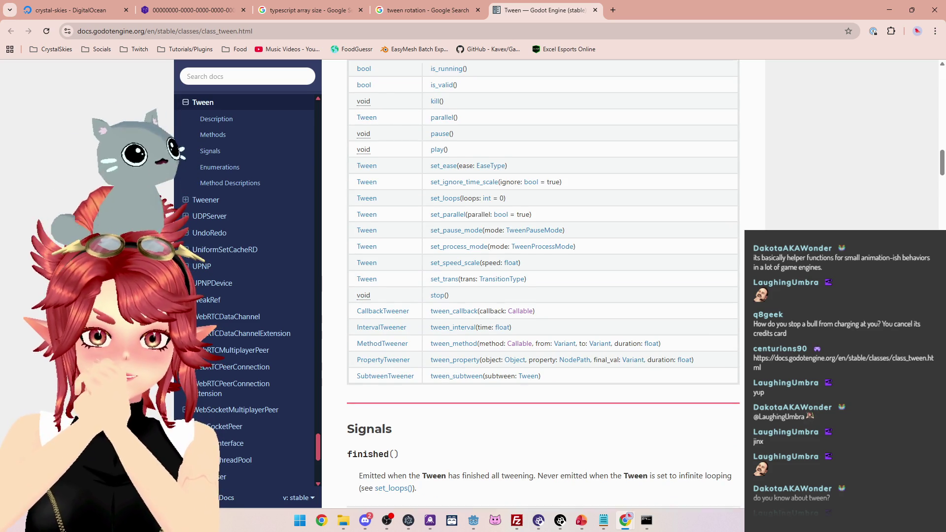
{"action": "scroll", "coordinate": [481, 218], "scroll_direction": "down", "scroll_amount": 4}
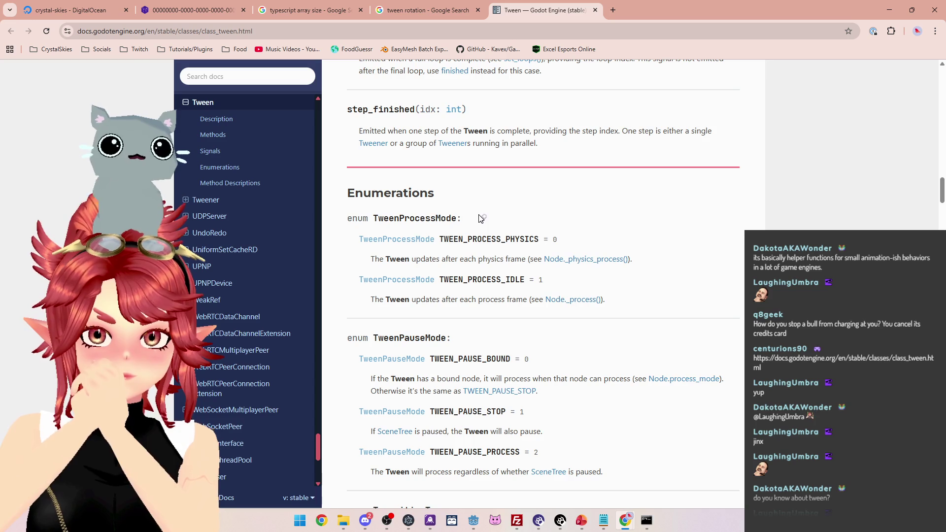
{"action": "scroll", "coordinate": [481, 218], "scroll_direction": "down", "scroll_amount": 8}
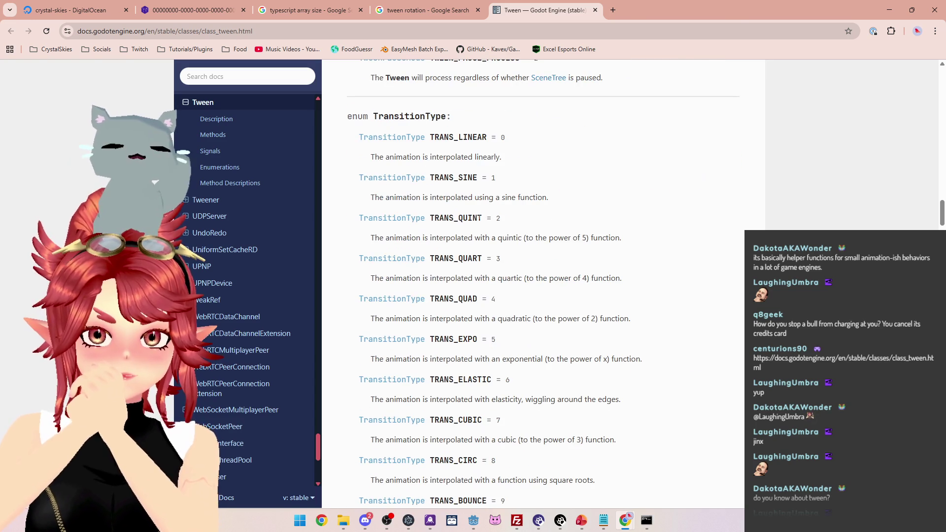
{"action": "scroll", "coordinate": [580, 167], "scroll_direction": "down", "scroll_amount": 1}
{"action": "scroll", "coordinate": [482, 234], "scroll_direction": "down", "scroll_amount": 2}
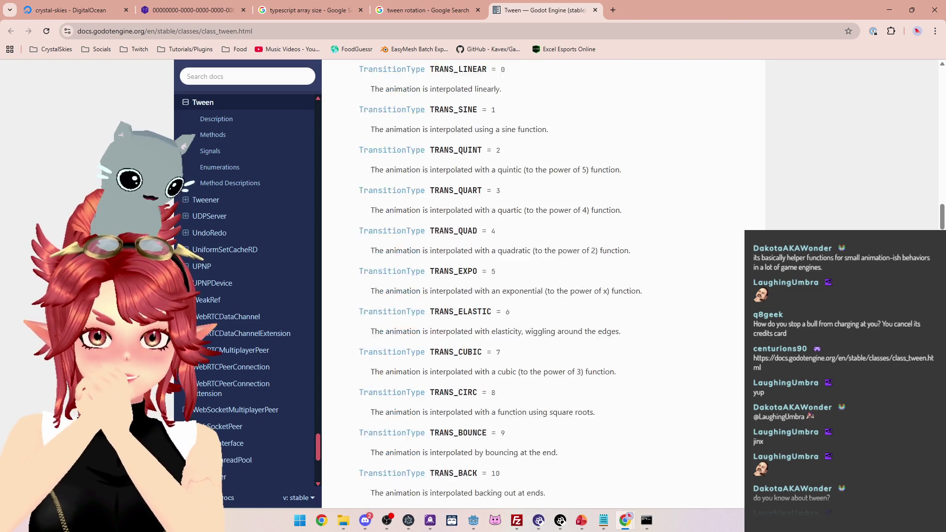
{"action": "scroll", "coordinate": [482, 236], "scroll_direction": "down", "scroll_amount": 2}
{"action": "scroll", "coordinate": [483, 244], "scroll_direction": "up", "scroll_amount": 3}
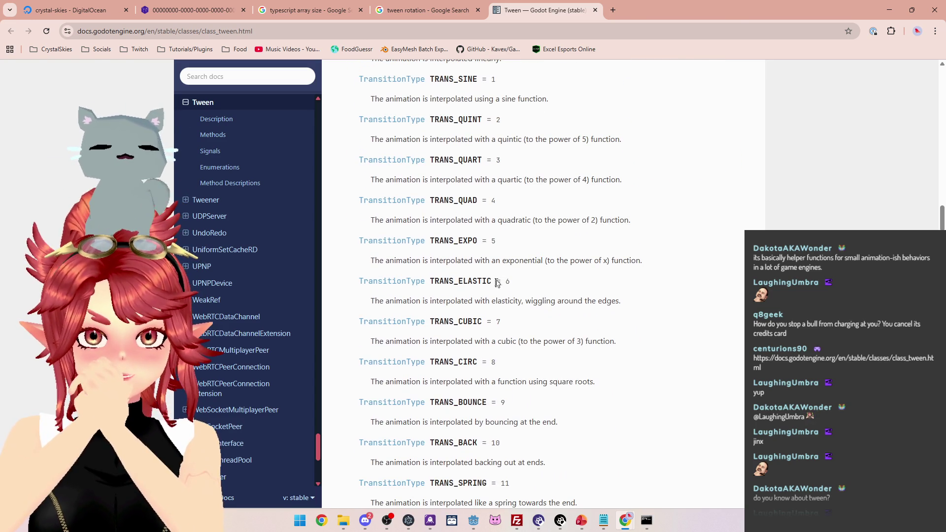
{"action": "scroll", "coordinate": [491, 333], "scroll_direction": "up", "scroll_amount": 2}
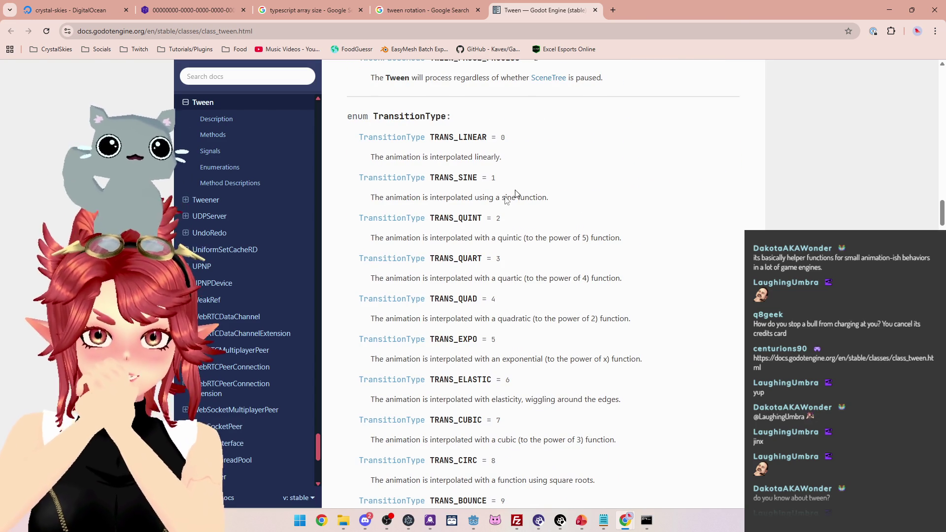
{"action": "scroll", "coordinate": [496, 269], "scroll_direction": "down", "scroll_amount": 8}
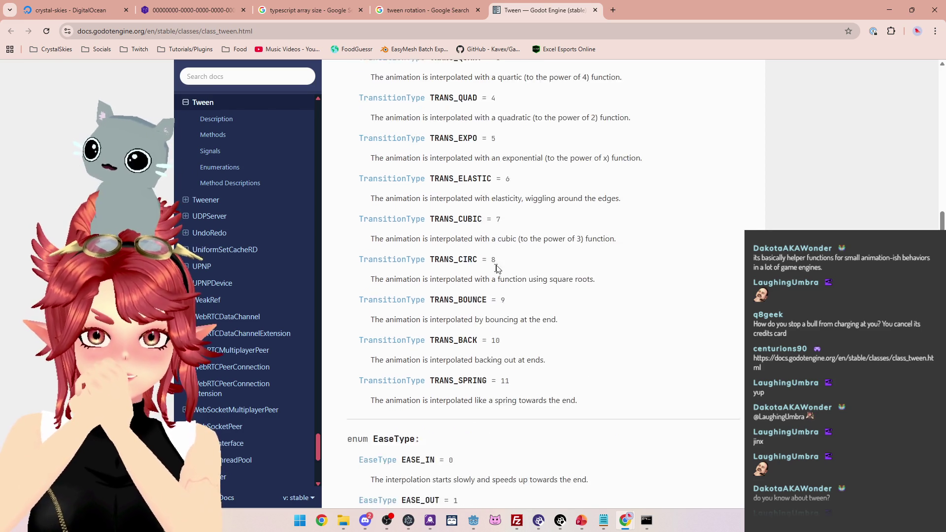
{"action": "scroll", "coordinate": [495, 271], "scroll_direction": "down", "scroll_amount": 8}
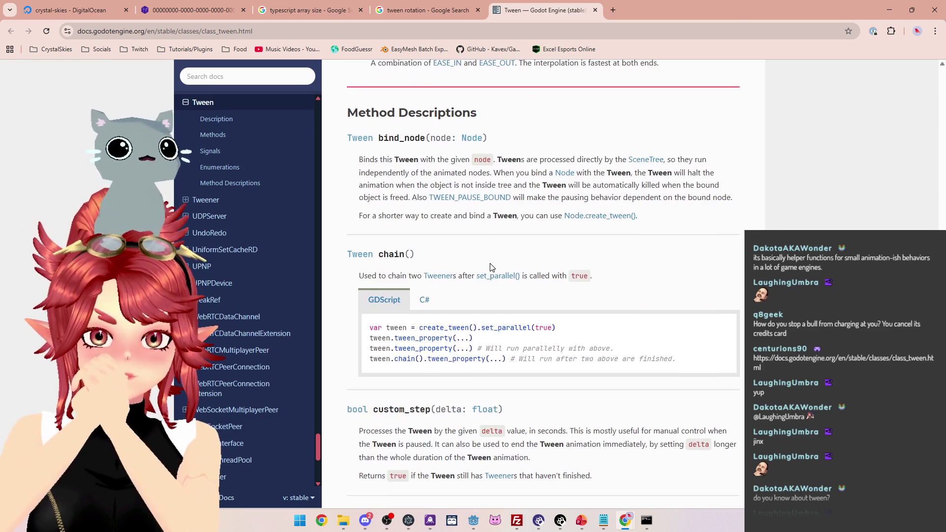
{"action": "scroll", "coordinate": [490, 267], "scroll_direction": "down", "scroll_amount": 3}
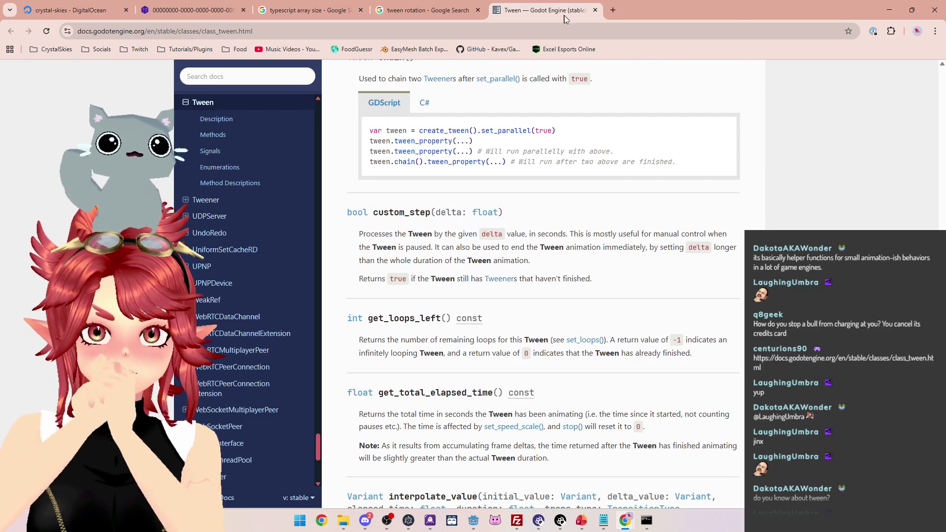
Rerun the search as 'tween rotation godot' and scroll through the results
{"action": "left_click", "coordinate": [614, 15]}
{"action": "left_click", "coordinate": [424, 10]}
{"action": "left_click", "coordinate": [223, 74]}
{"action": "type", "text": "godot"}
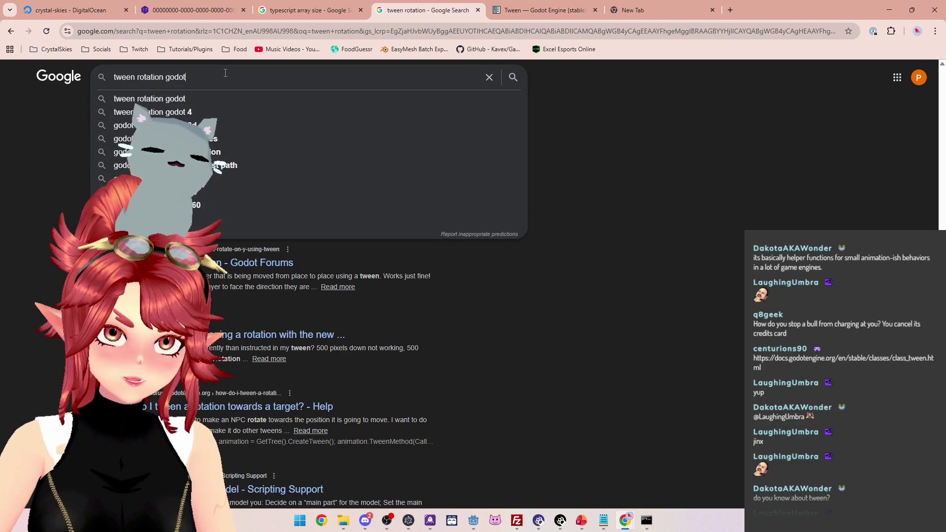
{"action": "key", "text": "Return"}
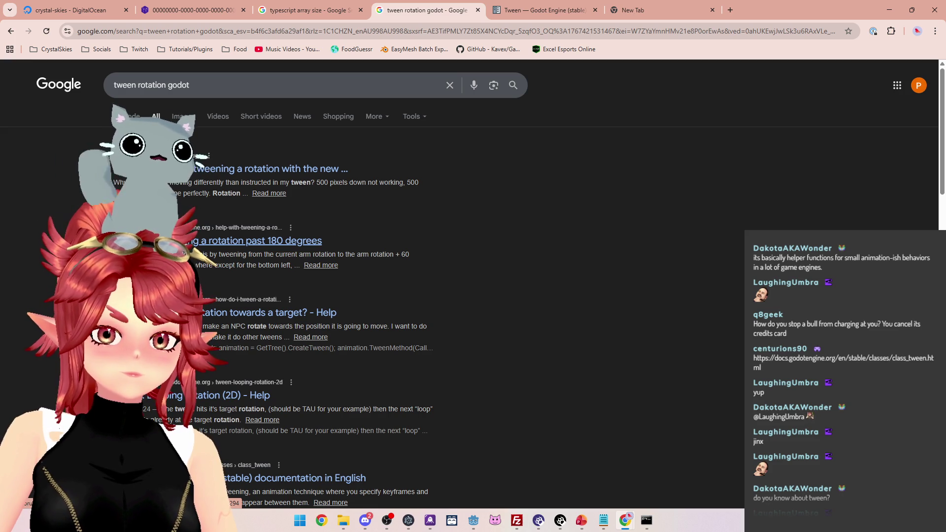
{"action": "scroll", "coordinate": [316, 251], "scroll_direction": "down", "scroll_amount": 12}
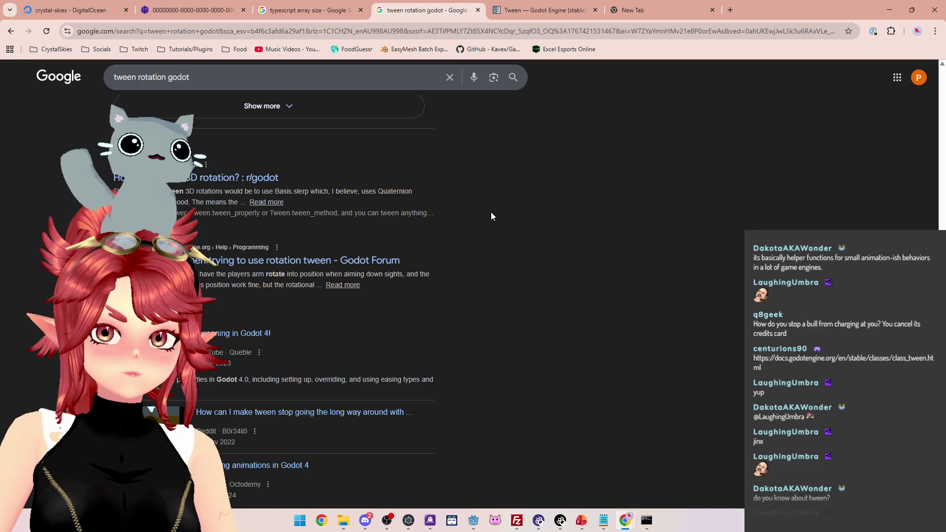
{"action": "scroll", "coordinate": [490, 216], "scroll_direction": "down", "scroll_amount": 8}
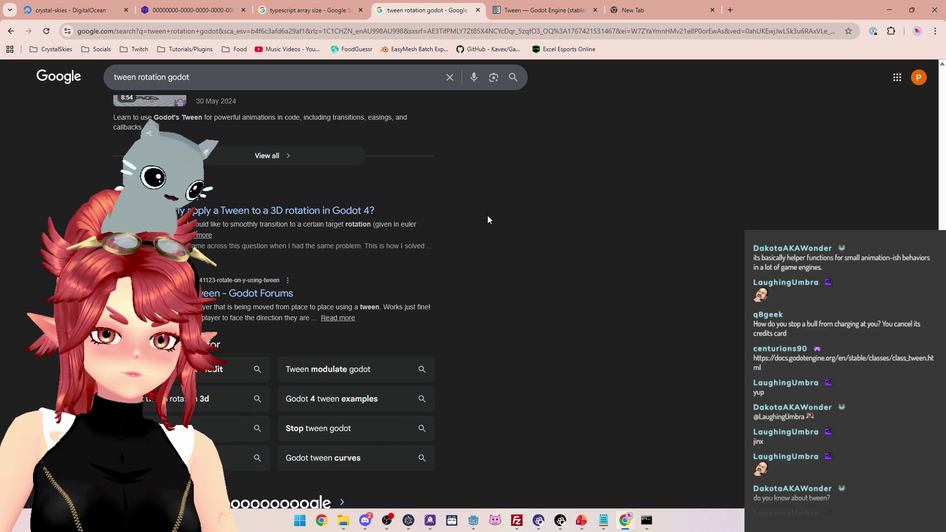
Open the 'Rotate on y using Tween' forum thread and examine the question's rotation tween code
{"action": "left_click", "coordinate": [251, 293]}
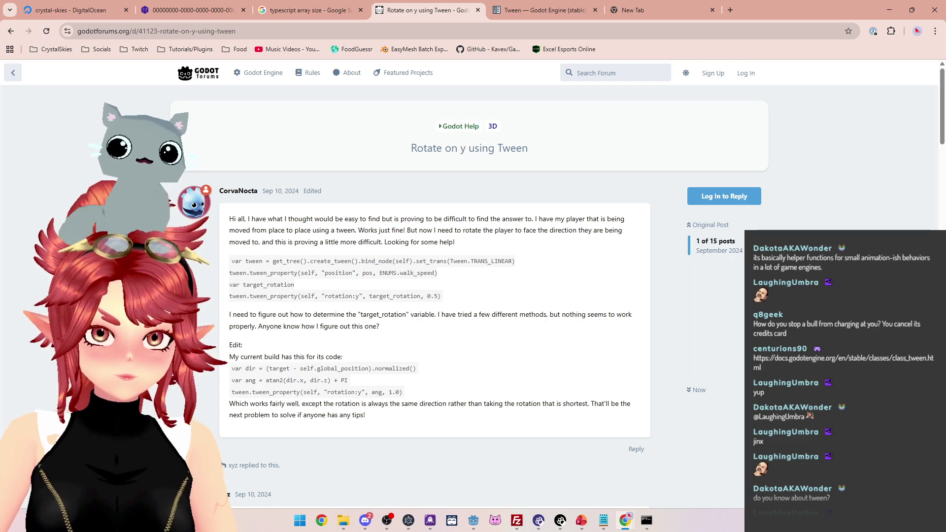
{"action": "left_click_drag", "start_coordinate": [272, 261], "coordinate": [378, 261]}
{"action": "left_click", "coordinate": [303, 280]}
{"action": "left_click_drag", "start_coordinate": [268, 262], "coordinate": [315, 261]}
{"action": "left_click", "coordinate": [379, 271]}
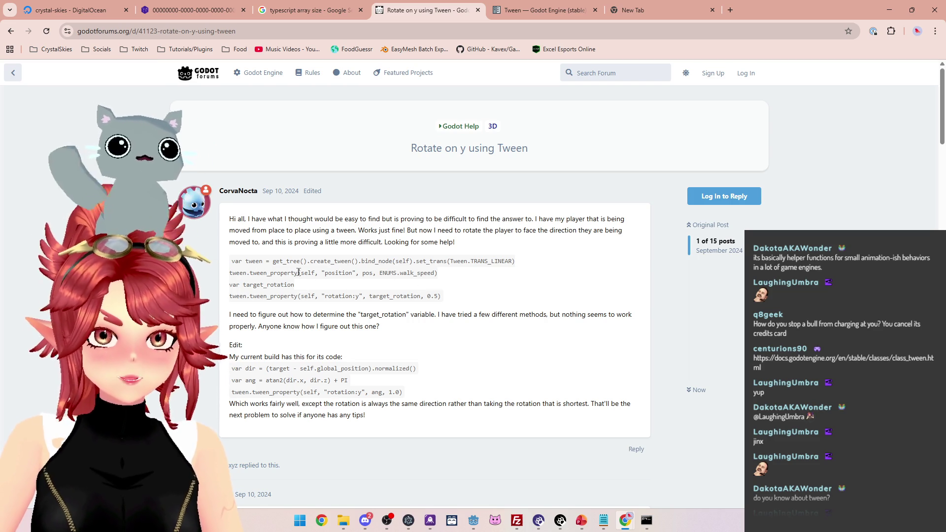
{"action": "mouse_move", "coordinate": [321, 273]}
{"action": "left_mouse_down"}
{"action": "mouse_move", "coordinate": [370, 273]}
{"action": "mouse_move", "coordinate": [323, 272]}
{"action": "mouse_move", "coordinate": [347, 272]}
{"action": "mouse_move", "coordinate": [349, 296]}
{"action": "mouse_move", "coordinate": [399, 296]}
{"action": "mouse_move", "coordinate": [387, 296]}
{"action": "left_mouse_up"}
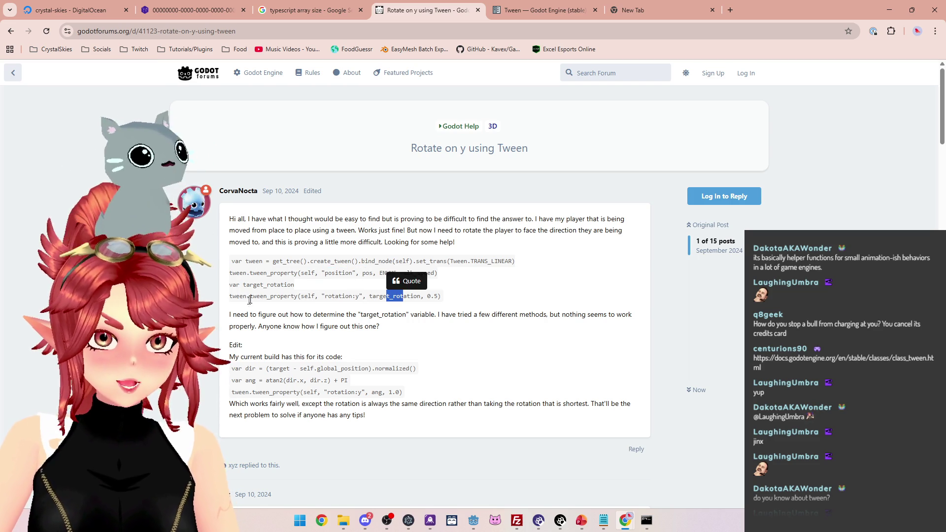
{"action": "left_click_drag", "start_coordinate": [229, 297], "coordinate": [449, 303]}
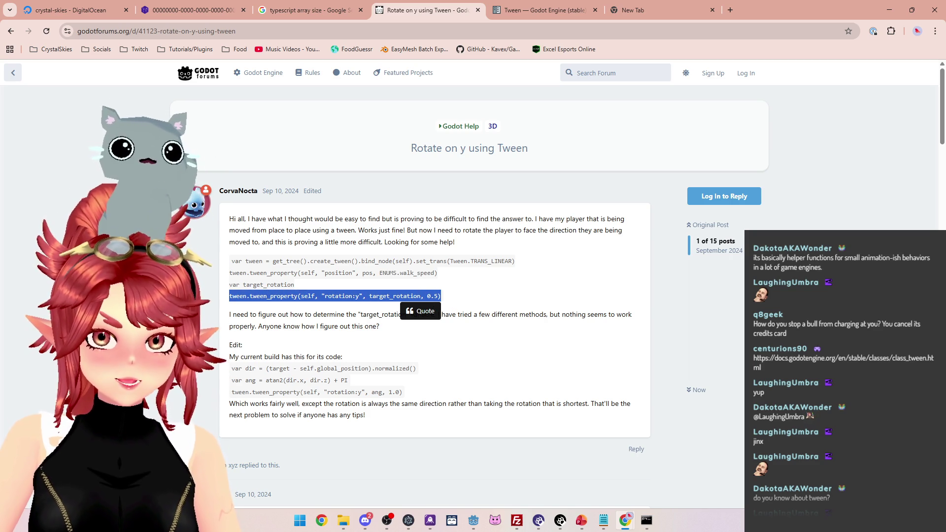
Scroll to the later reply and copy its two-line target_basis and tween_property snippet
{"action": "scroll", "coordinate": [381, 243], "scroll_direction": "down", "scroll_amount": 2}
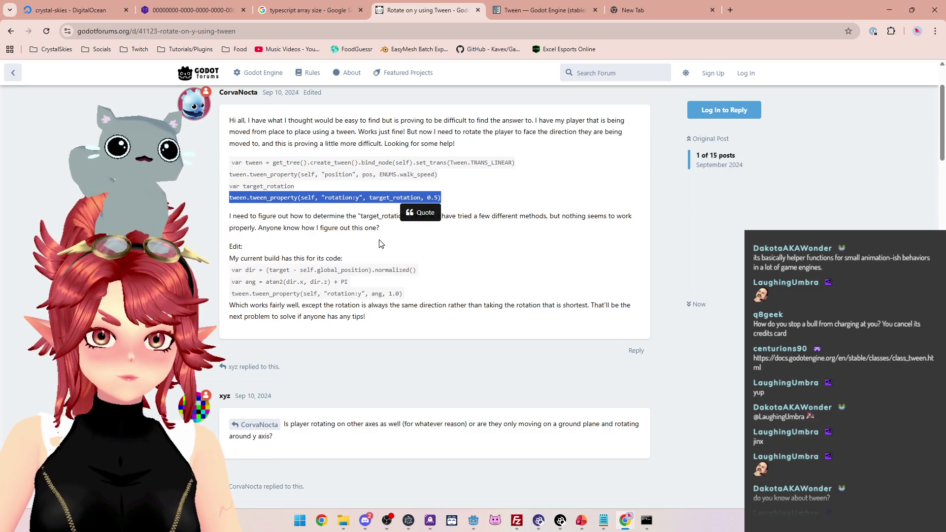
{"action": "scroll", "coordinate": [379, 244], "scroll_direction": "down", "scroll_amount": 2}
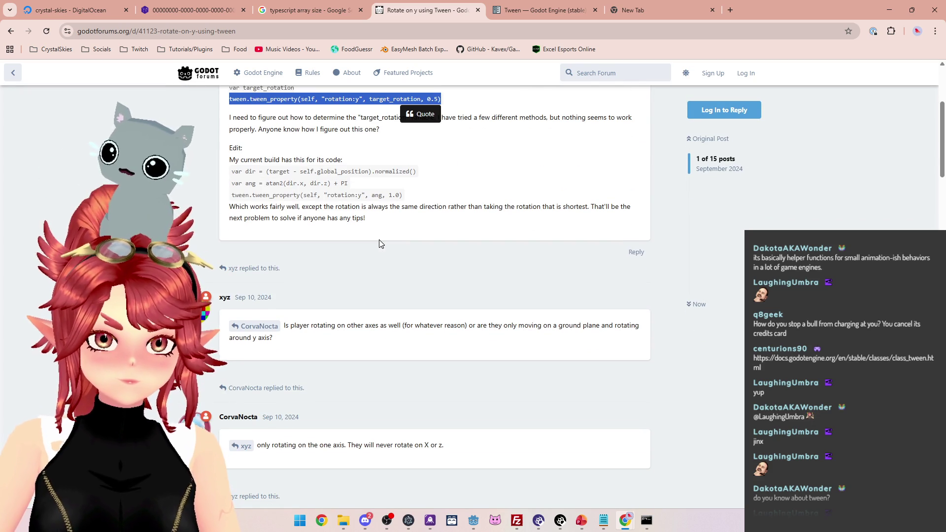
{"action": "scroll", "coordinate": [380, 240], "scroll_direction": "down", "scroll_amount": 6}
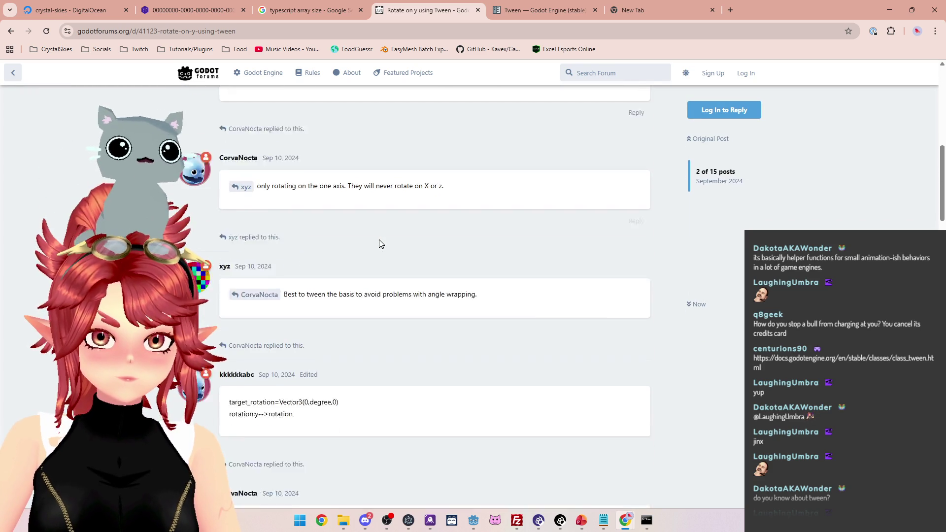
{"action": "scroll", "coordinate": [381, 244], "scroll_direction": "down", "scroll_amount": 3}
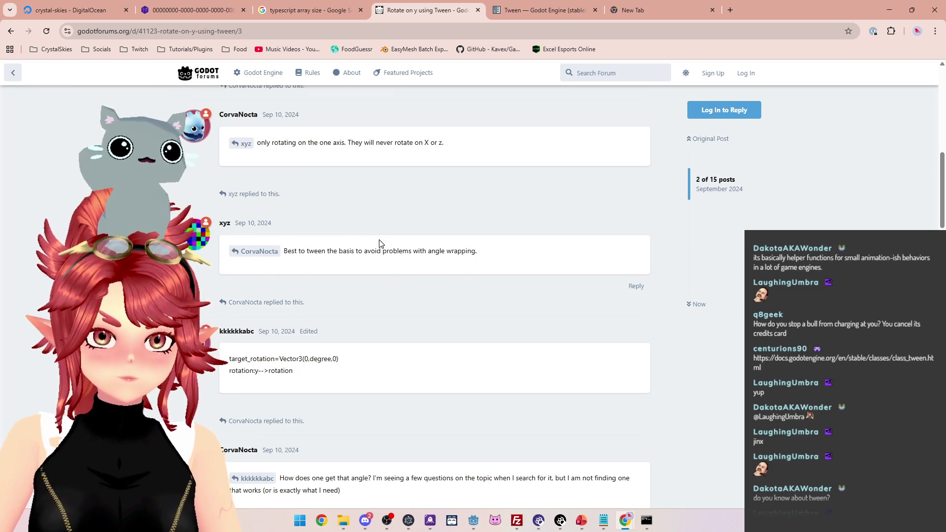
{"action": "scroll", "coordinate": [380, 242], "scroll_direction": "down", "scroll_amount": 3}
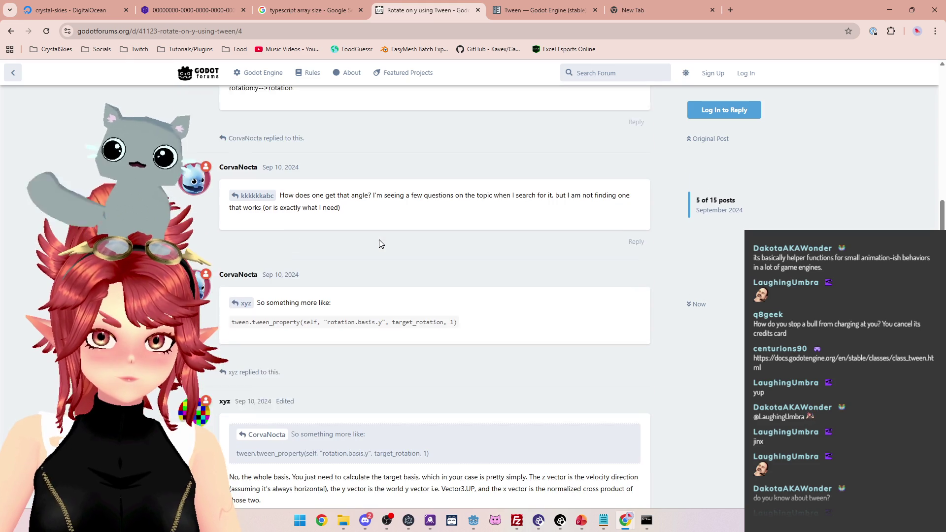
{"action": "scroll", "coordinate": [380, 241], "scroll_direction": "down", "scroll_amount": 2}
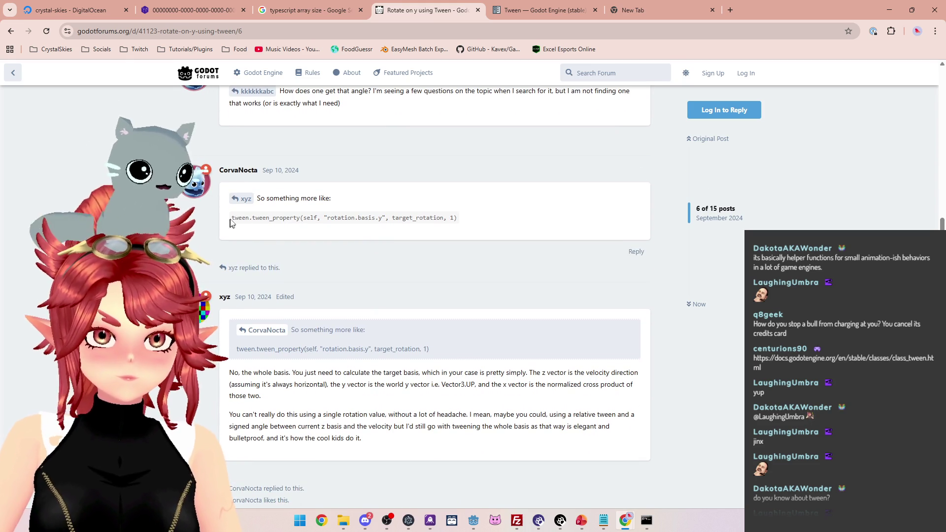
{"action": "scroll", "coordinate": [308, 265], "scroll_direction": "down", "scroll_amount": 3}
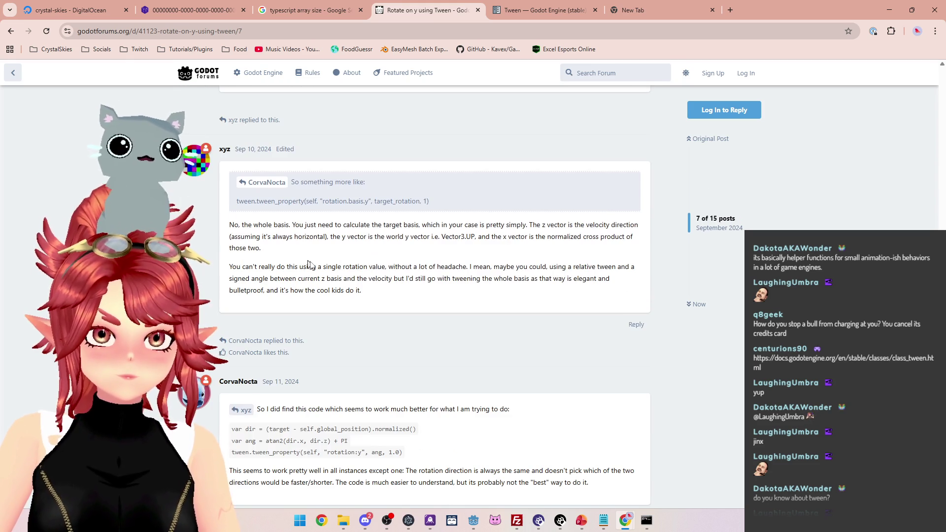
{"action": "scroll", "coordinate": [310, 265], "scroll_direction": "down", "scroll_amount": 4}
{"action": "scroll", "coordinate": [309, 260], "scroll_direction": "down", "scroll_amount": 6}
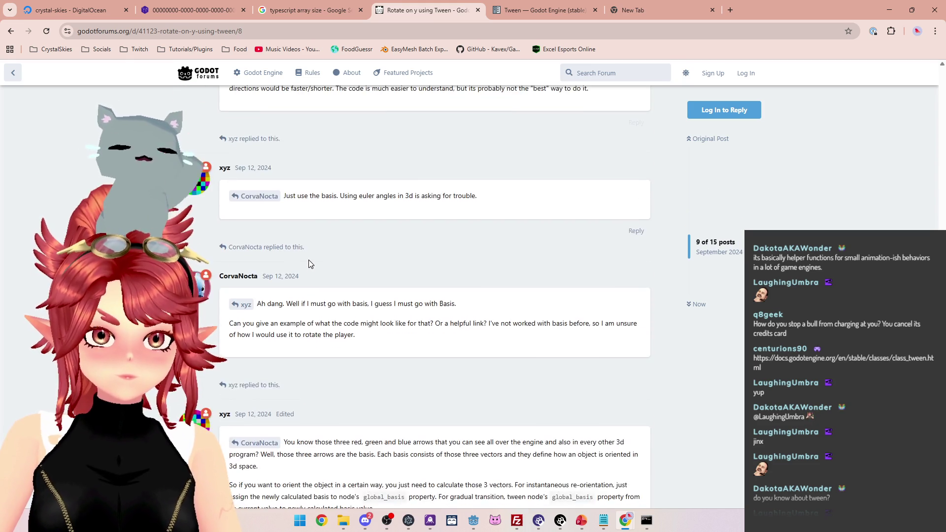
{"action": "scroll", "coordinate": [309, 260], "scroll_direction": "down", "scroll_amount": 10}
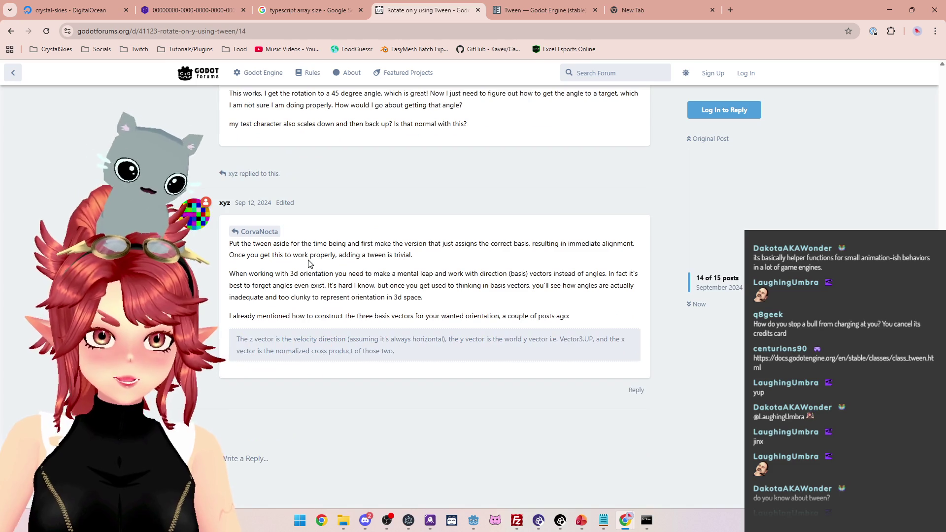
{"action": "scroll", "coordinate": [310, 262], "scroll_direction": "up", "scroll_amount": 4}
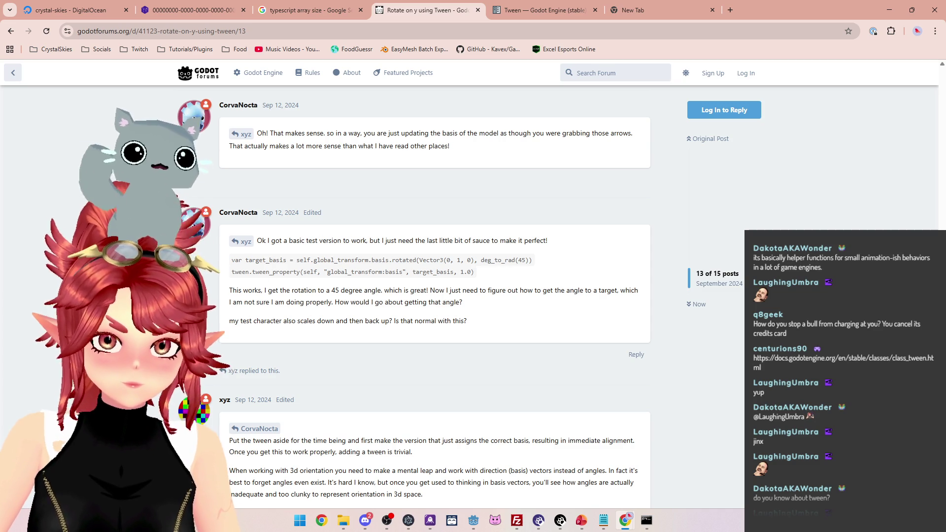
{"action": "mouse_move", "coordinate": [330, 273]}
{"action": "left_mouse_down"}
{"action": "mouse_move", "coordinate": [474, 274]}
{"action": "mouse_move", "coordinate": [239, 262]}
{"action": "left_mouse_up"}
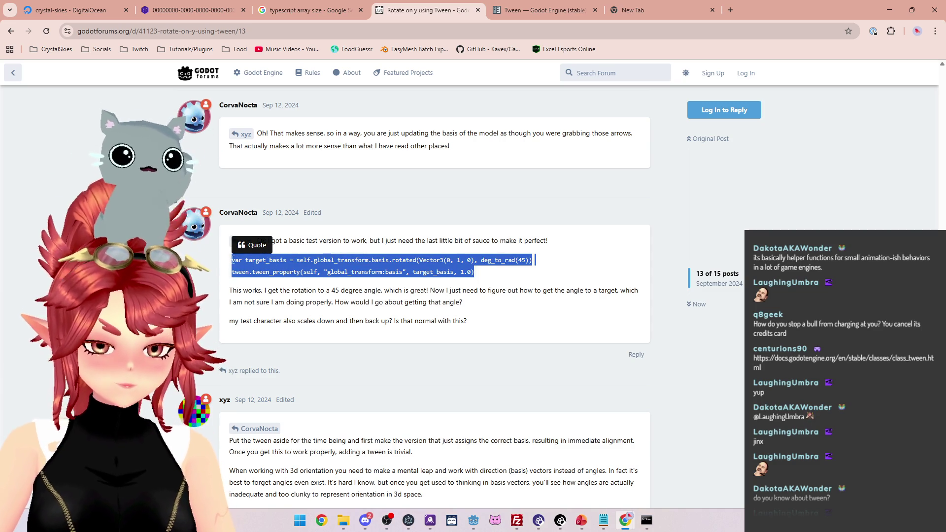
Replace the unfinished 'mesh_to_rotate.' line in _process with the target_basis and tween_property lines, indented
{"action": "left_click", "coordinate": [473, 520]}
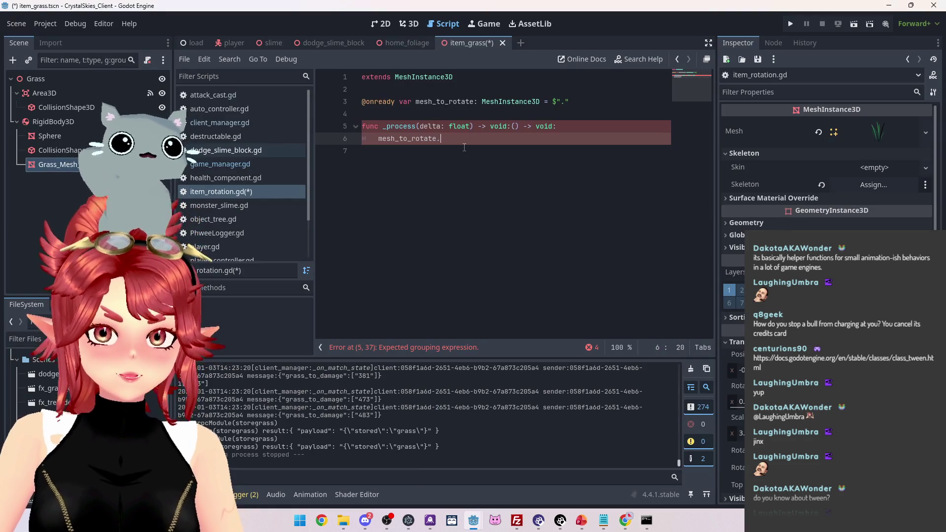
{"action": "key", "text": "shift+Home"}
{"action": "key", "text": "ctrl+v"}
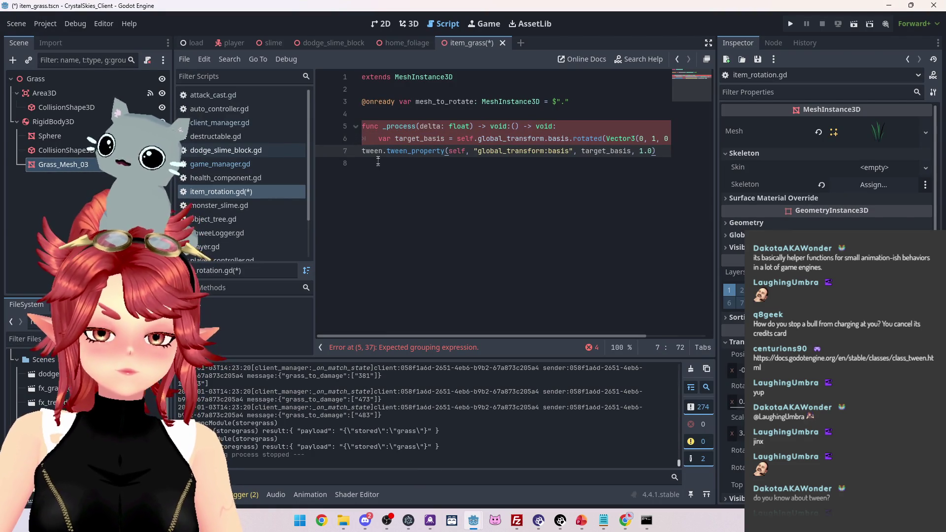
{"action": "key", "text": "Tab"}
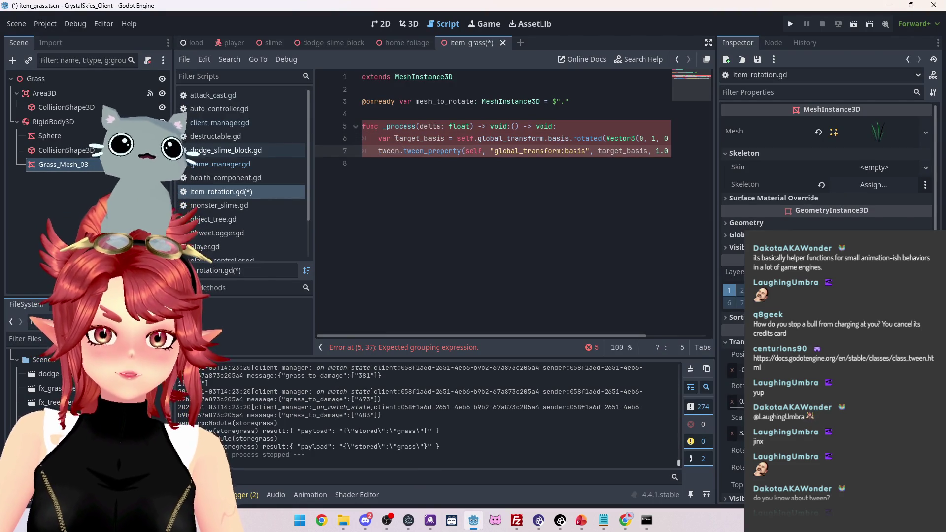
{"action": "mouse_move", "coordinate": [427, 336]}
{"action": "left_mouse_down"}
{"action": "mouse_move", "coordinate": [504, 335]}
{"action": "mouse_move", "coordinate": [419, 316]}
{"action": "left_mouse_up"}
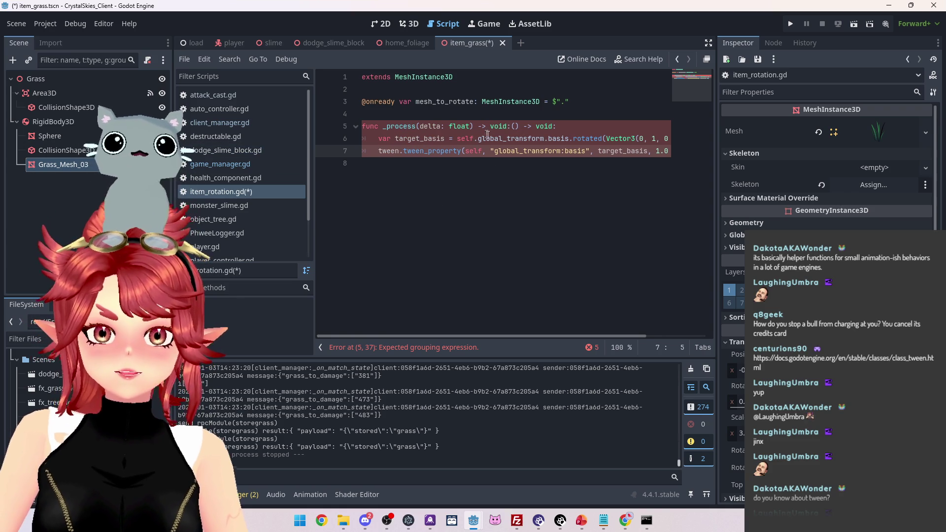
{"action": "mouse_move", "coordinate": [499, 337]}
{"action": "left_mouse_down"}
{"action": "mouse_move", "coordinate": [591, 335]}
{"action": "mouse_move", "coordinate": [419, 337]}
{"action": "left_mouse_up"}
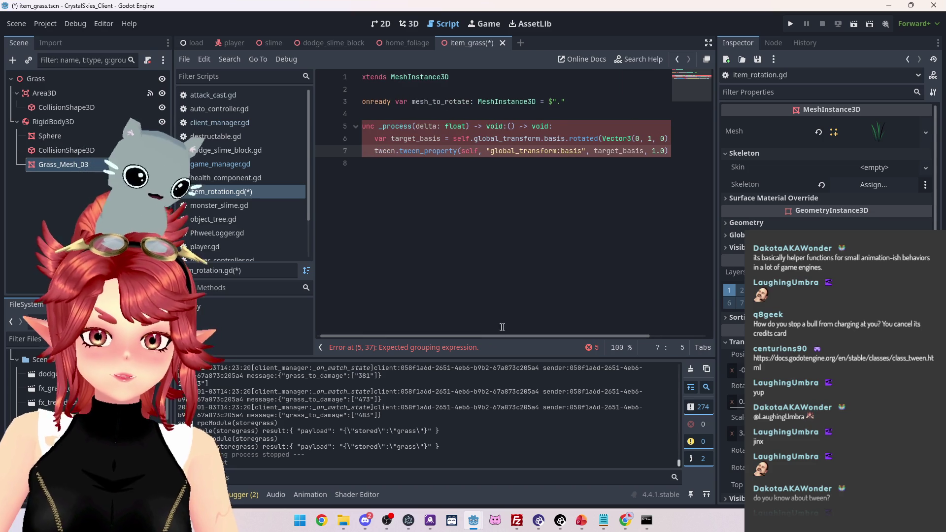